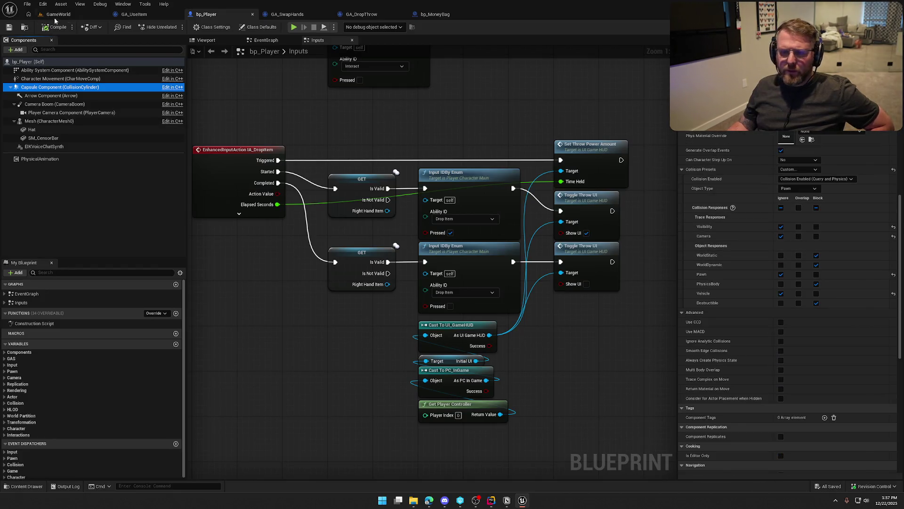
Show the Engine > Collision page in Project Settings.
left_click(95, 15)
left_click(63, 4)
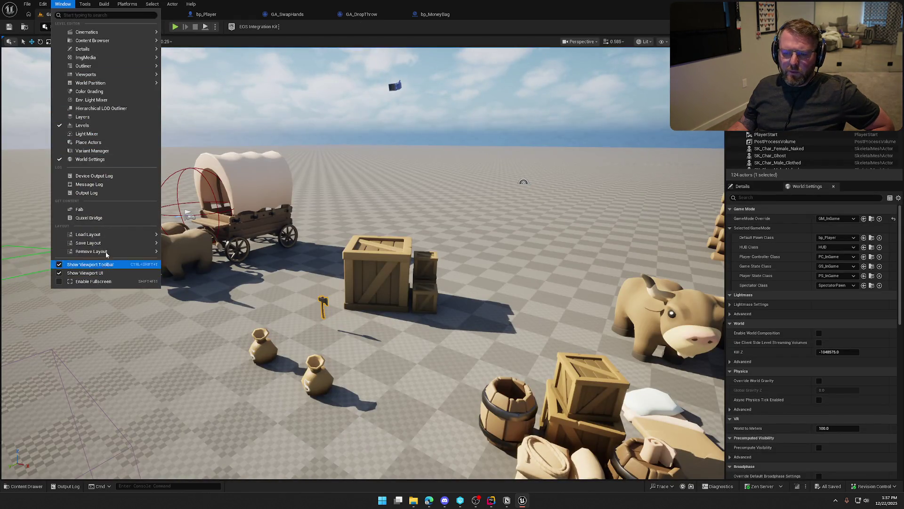
left_click(85, 5)
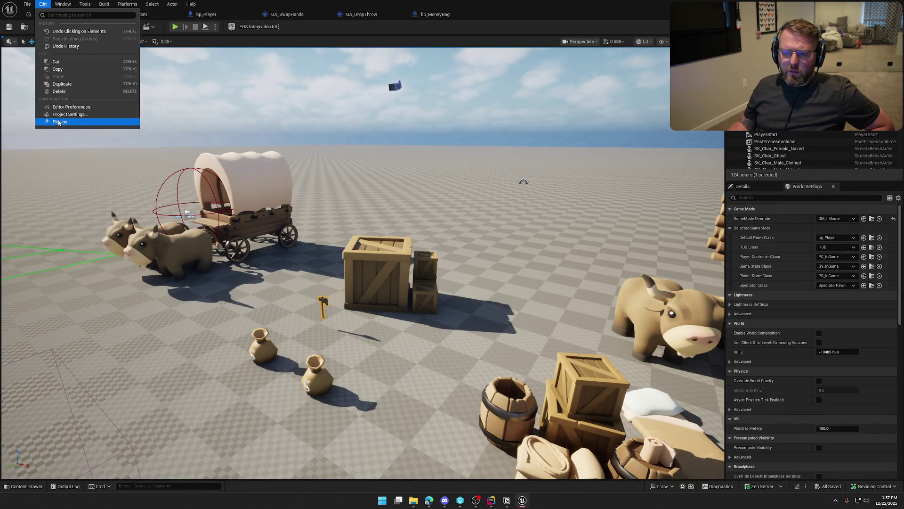
left_click(62, 114)
scroll(44, 339, "down", 3)
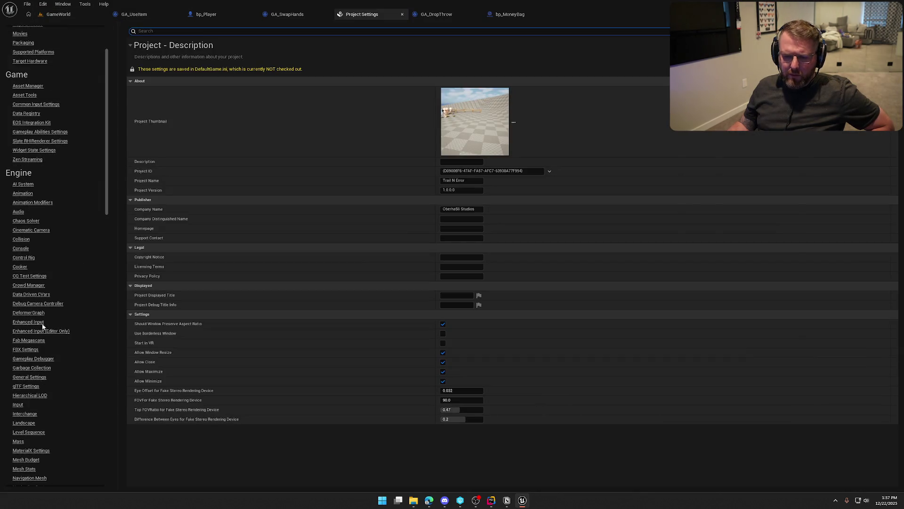
left_click(21, 240)
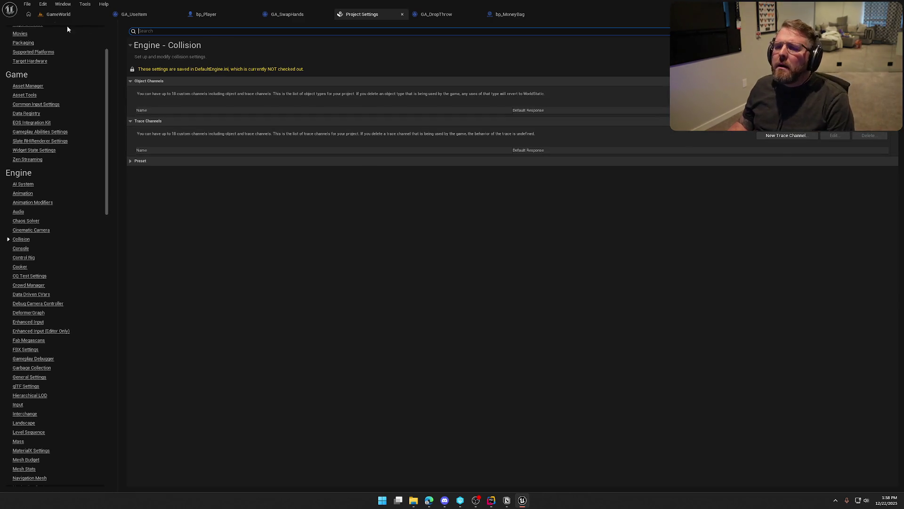
Open the wagon's bp_AVSWagon blueprint, select its four WagonWheel components, and return to Project Settings.
left_click(59, 14)
left_click(255, 221)
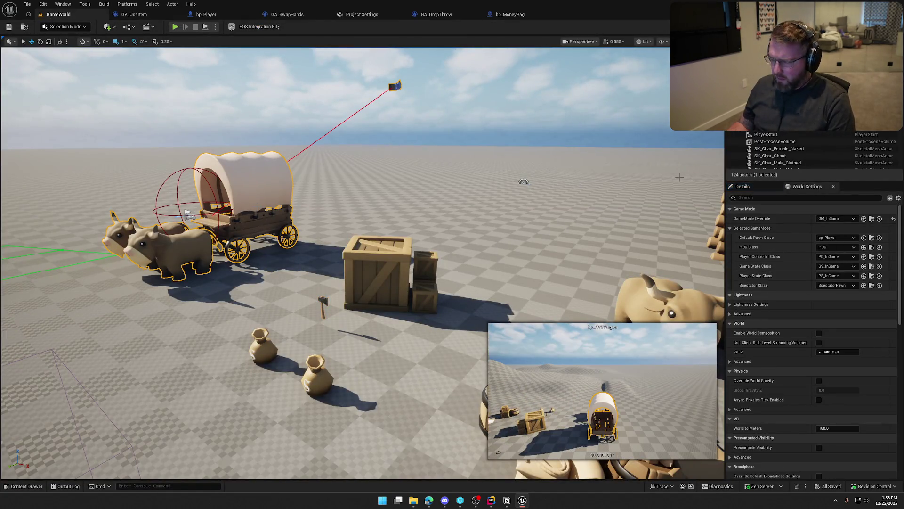
key("ctrl+e")
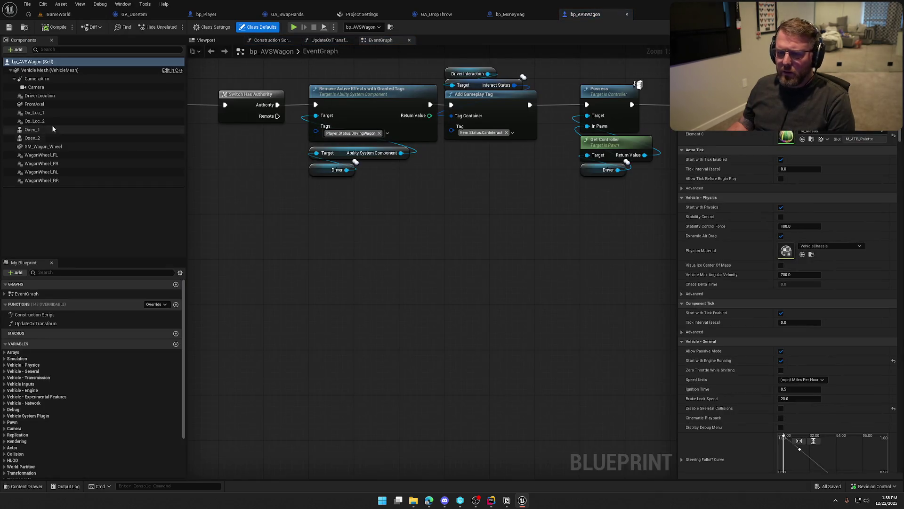
left_click(41, 155)
left_click(45, 181, "shift")
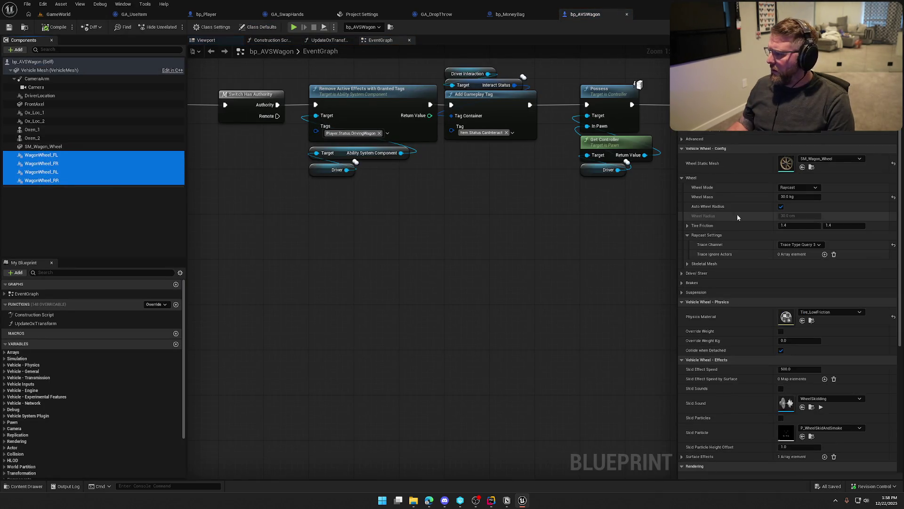
left_click(802, 248)
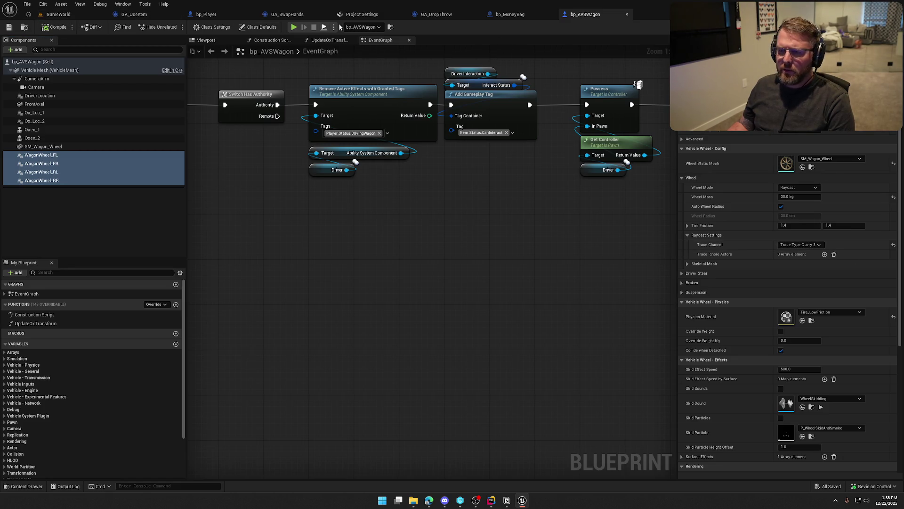
mouse_move(362, 14)
left_mouse_down()
mouse_move(118, 11)
mouse_move(127, 14)
left_mouse_up()
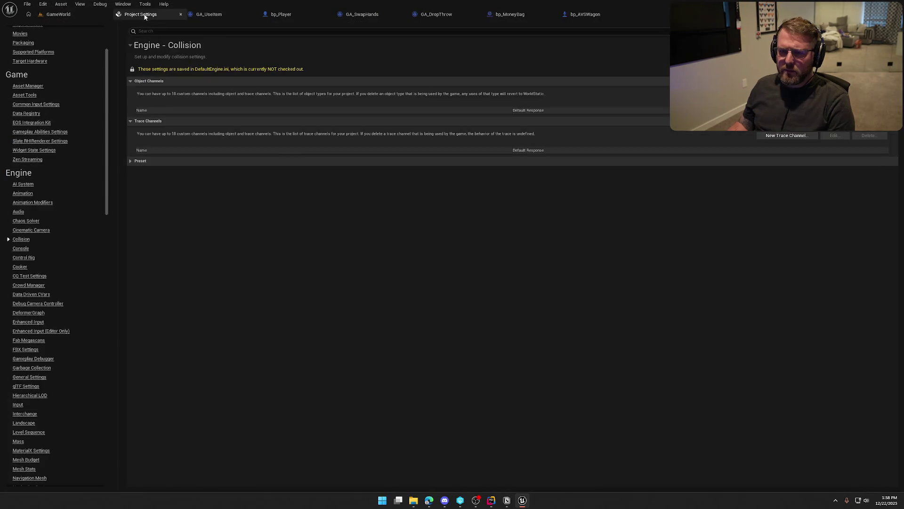
Add a new trace channel named Visibility_NoPawn with Block as its default response.
left_click(778, 140)
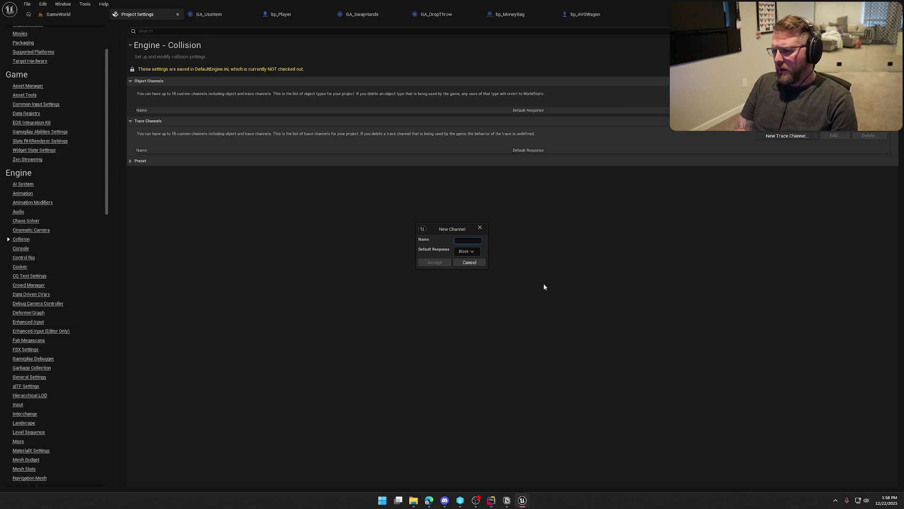
type("Visib")
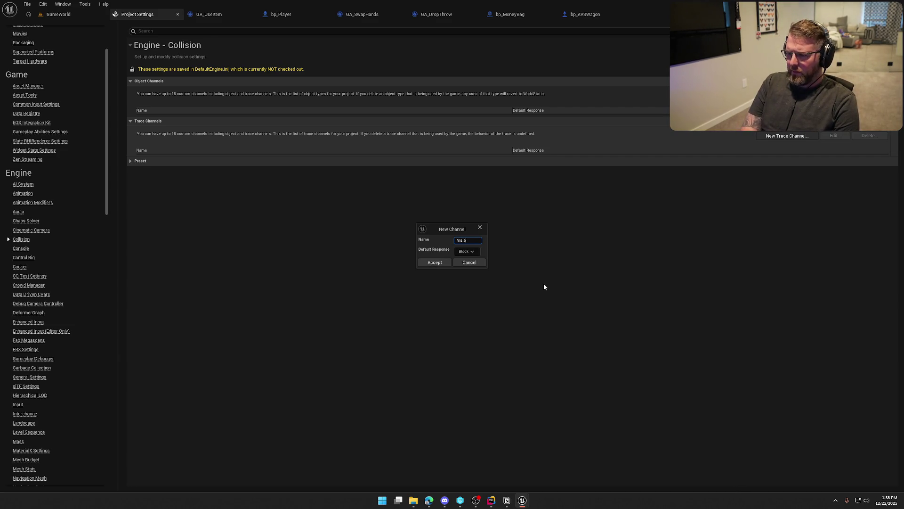
type("ty-")
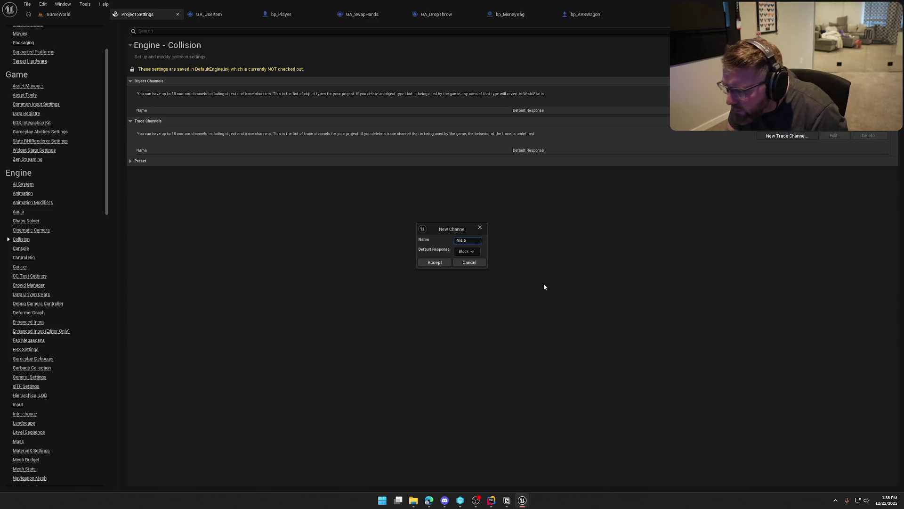
type("No")
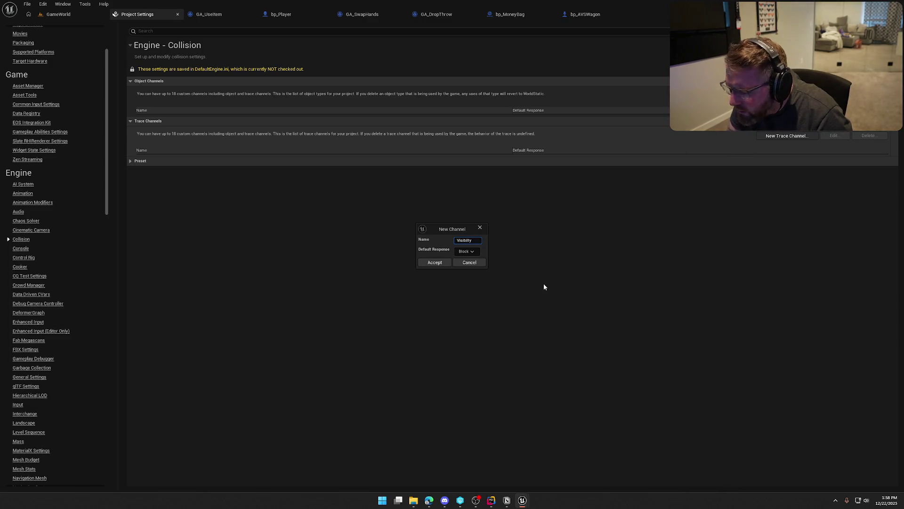
type("Pawn")
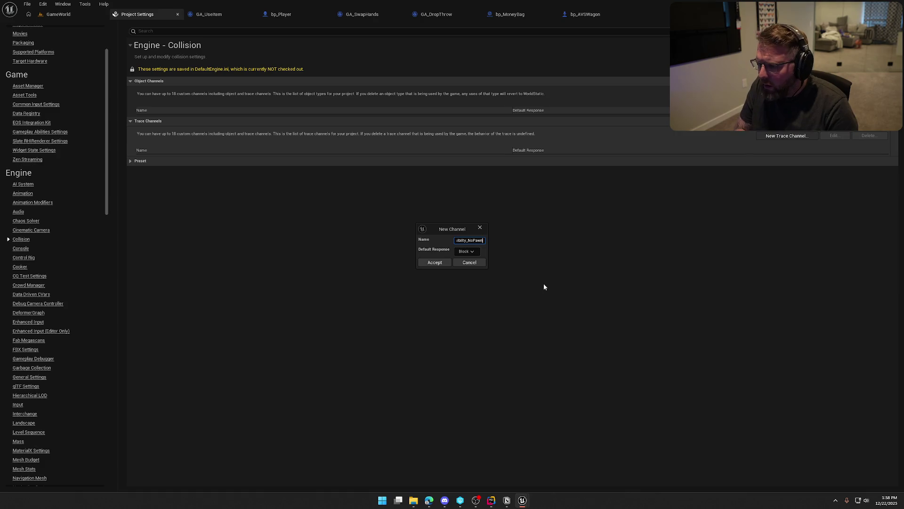
left_click(472, 252)
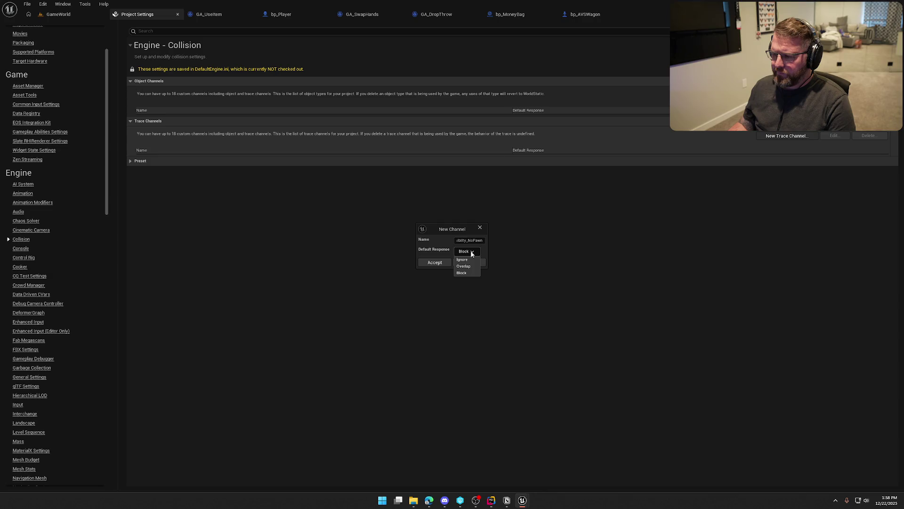
left_click(434, 262)
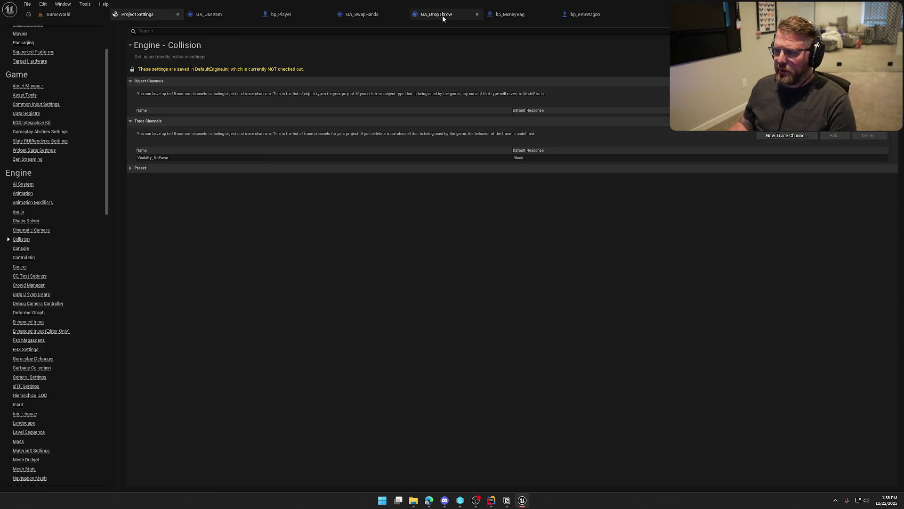
Set the bp_AVSWagon wheels' Trace Channel to Visibility_NoPawn.
left_click(585, 15)
left_click(804, 245)
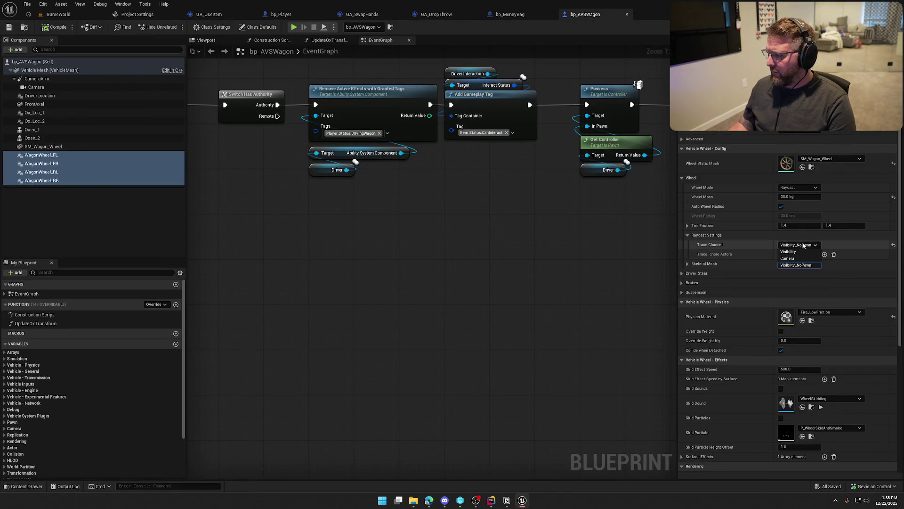
left_click(796, 265)
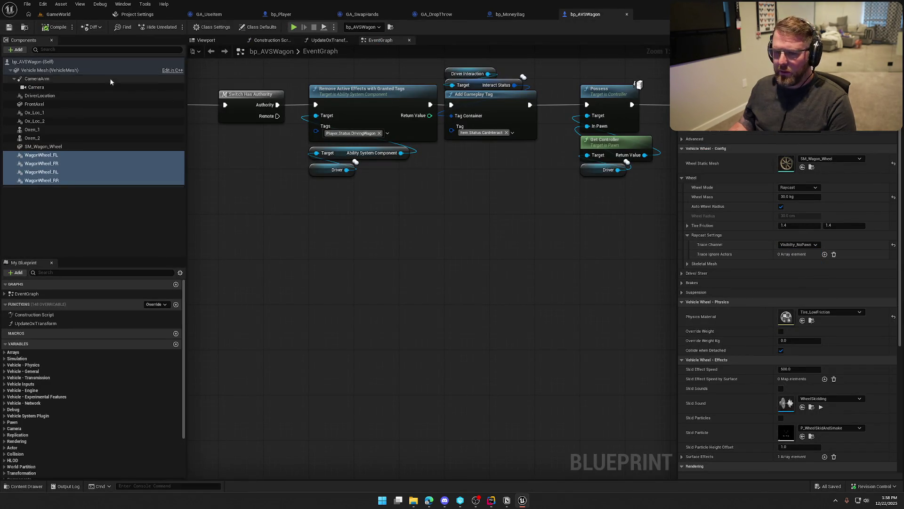
Compile bp_Player and set its Mesh's Visibility_NoPawn response to Ignore.
left_click(288, 15)
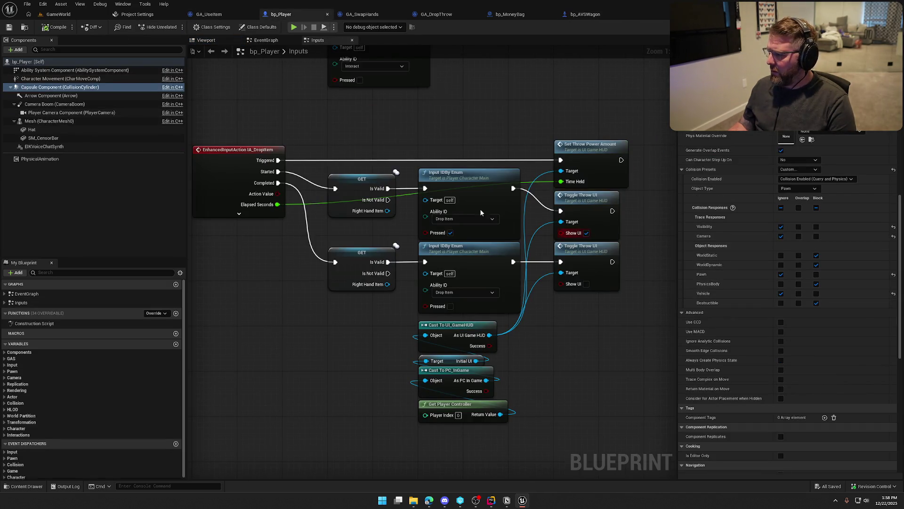
left_click(46, 28)
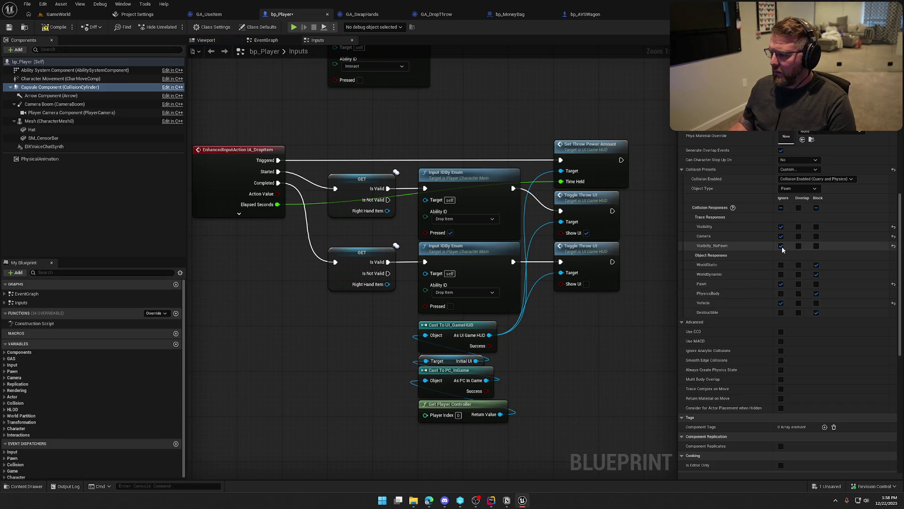
left_click(49, 121)
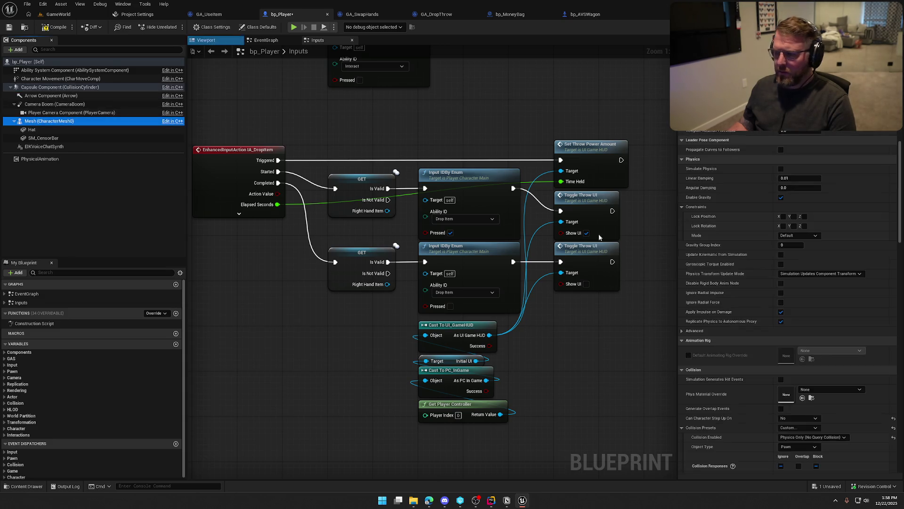
scroll(758, 327, "down", 10)
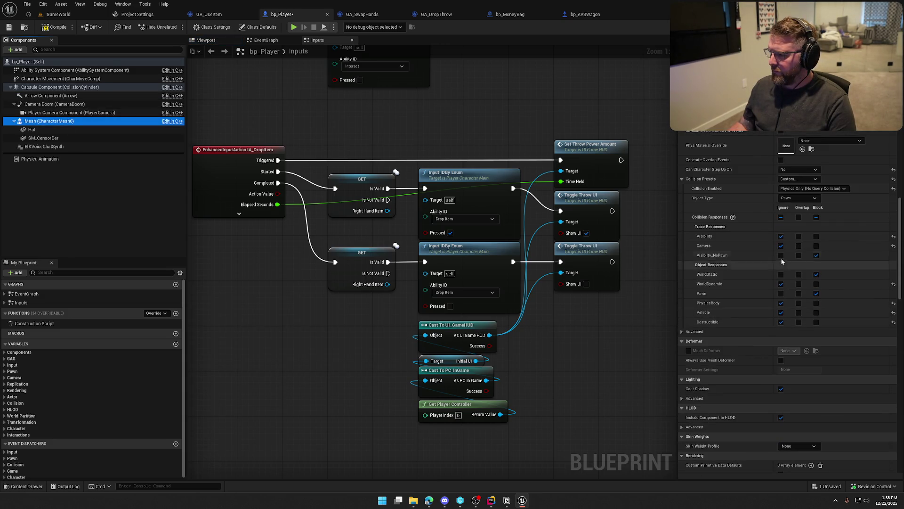
left_click(780, 255)
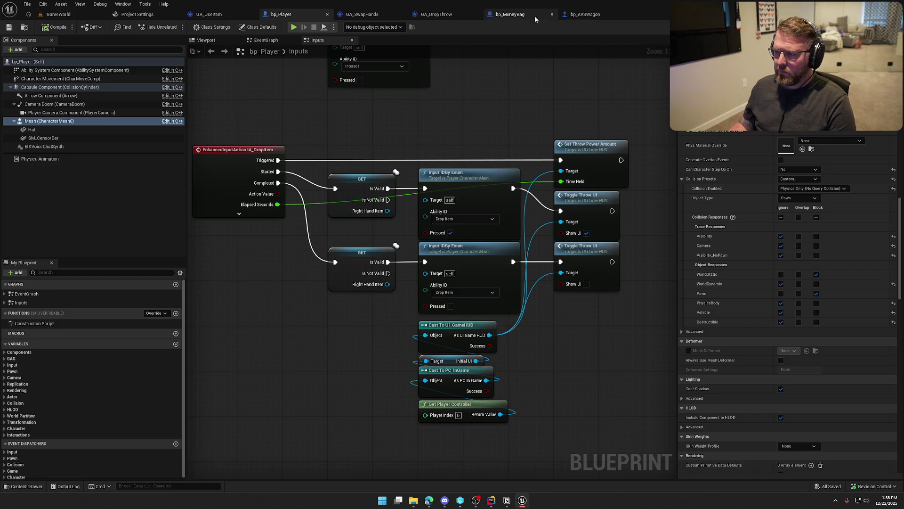
Save and check out bp_MoneyBag, then start a Play-In-Editor session.
left_click(511, 15)
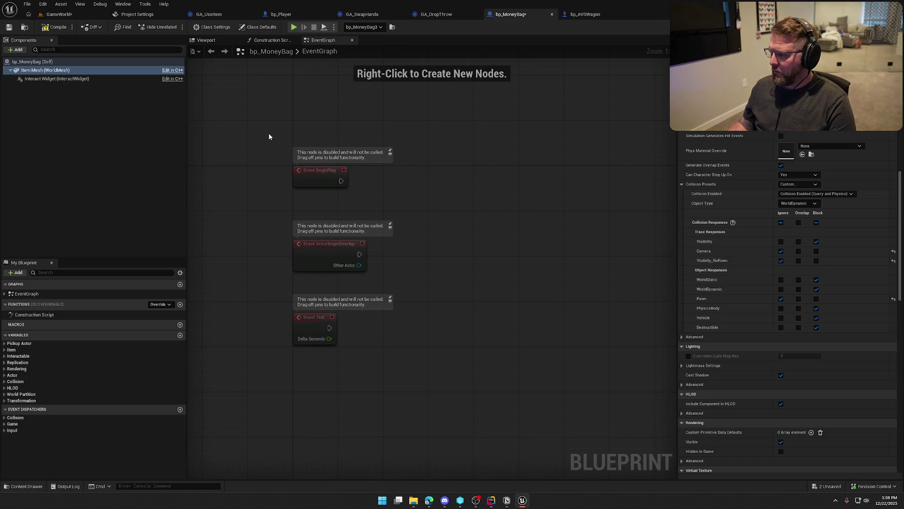
key("ctrl+s")
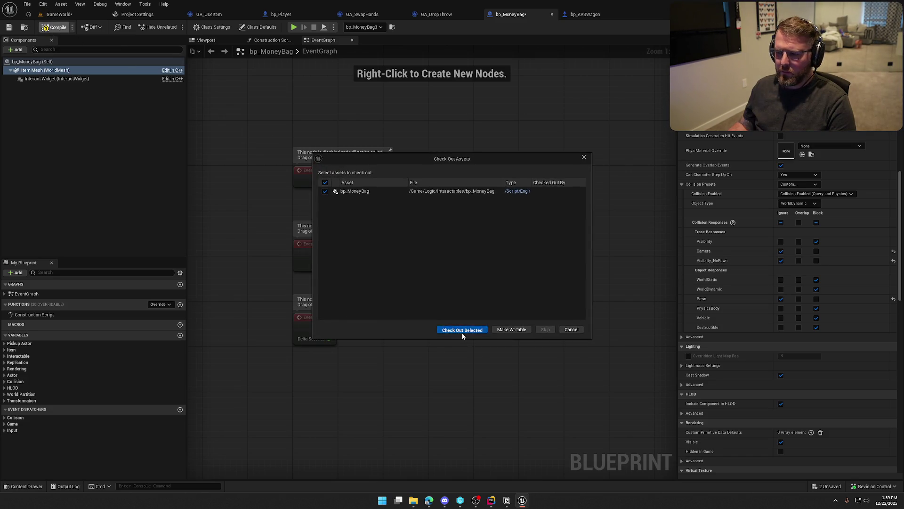
left_click(462, 330)
left_click(59, 14)
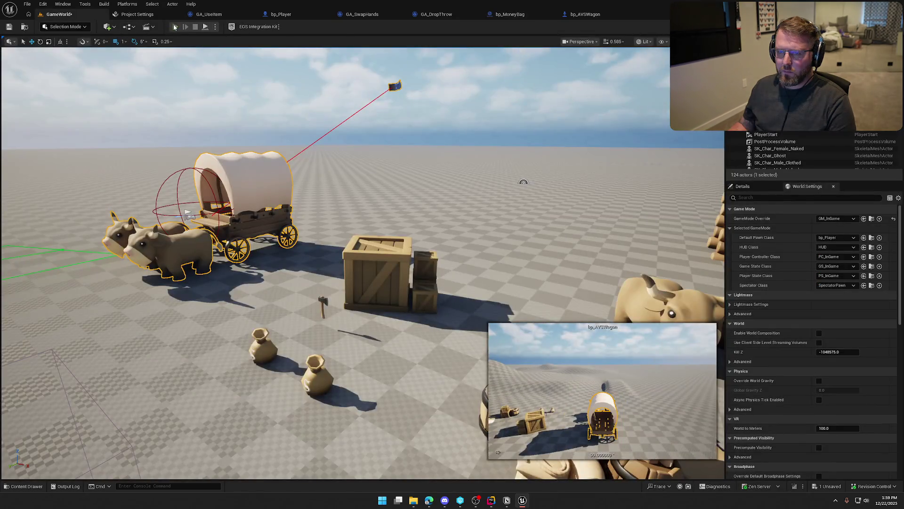
left_click(175, 27)
Drive the wagon past the cows and oxen toward the crates and log cabin, then pull the camera back.
key("w")
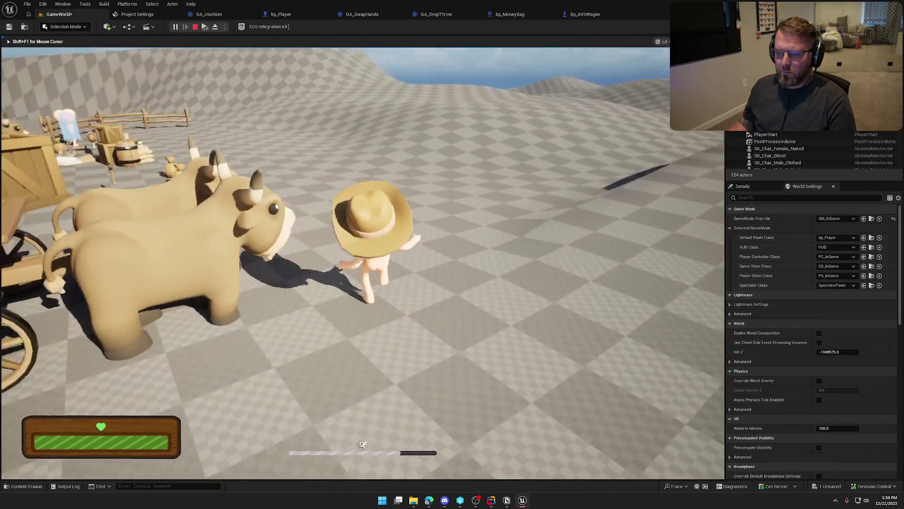
key("w")
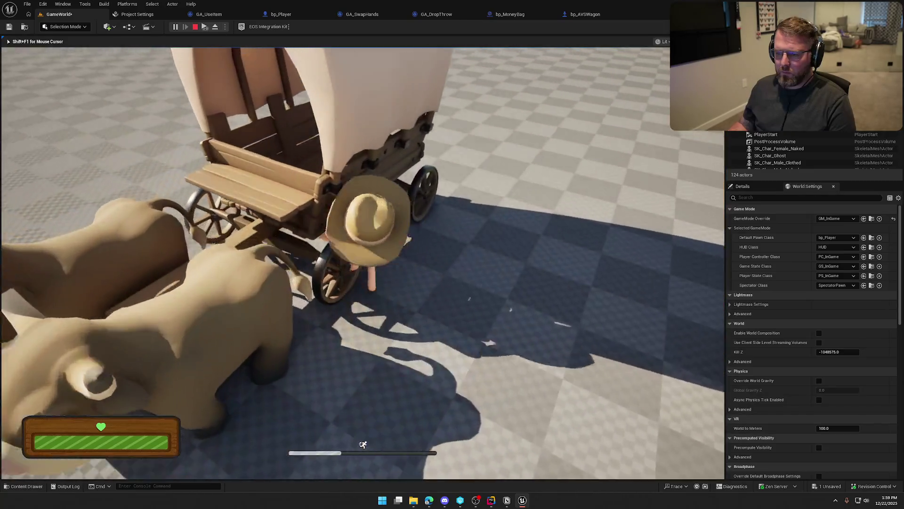
key("w")
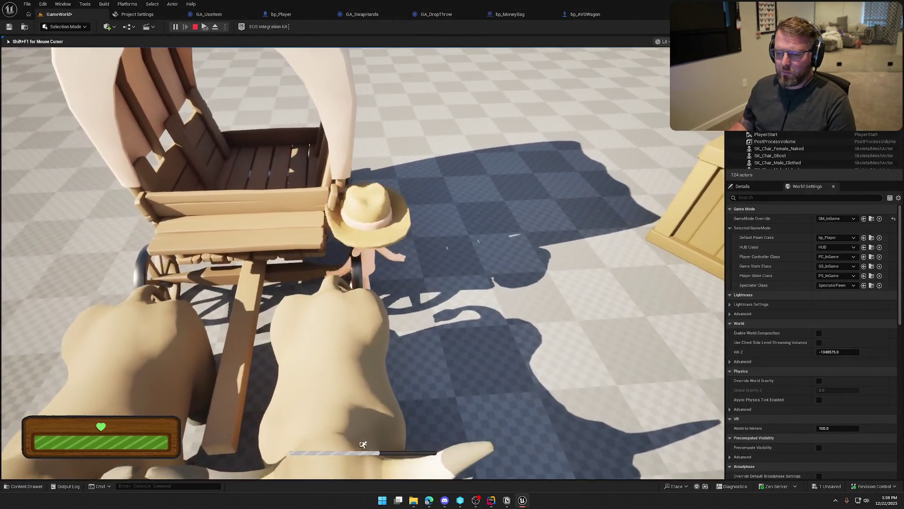
key("w")
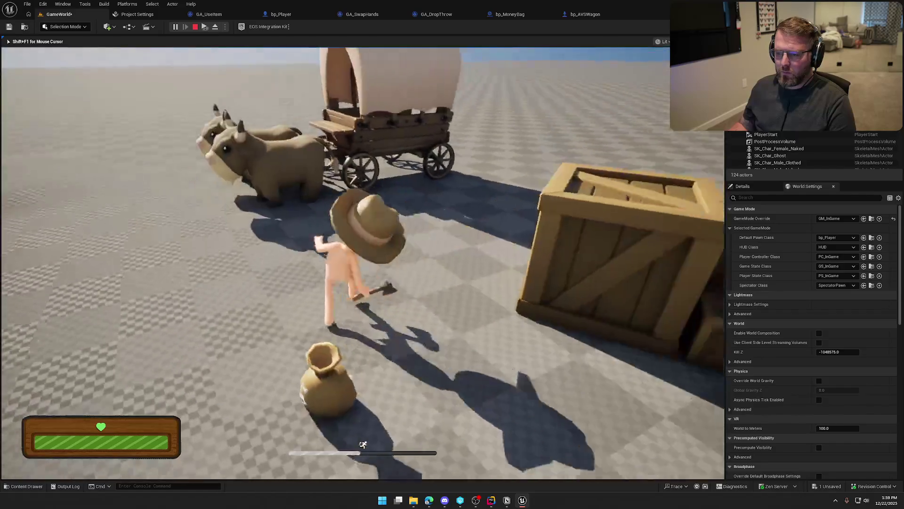
key("w")
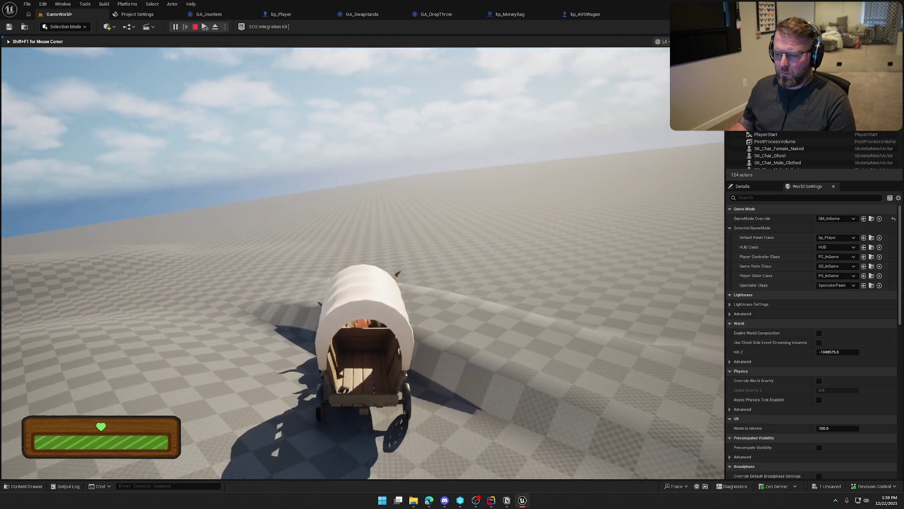
key("w")
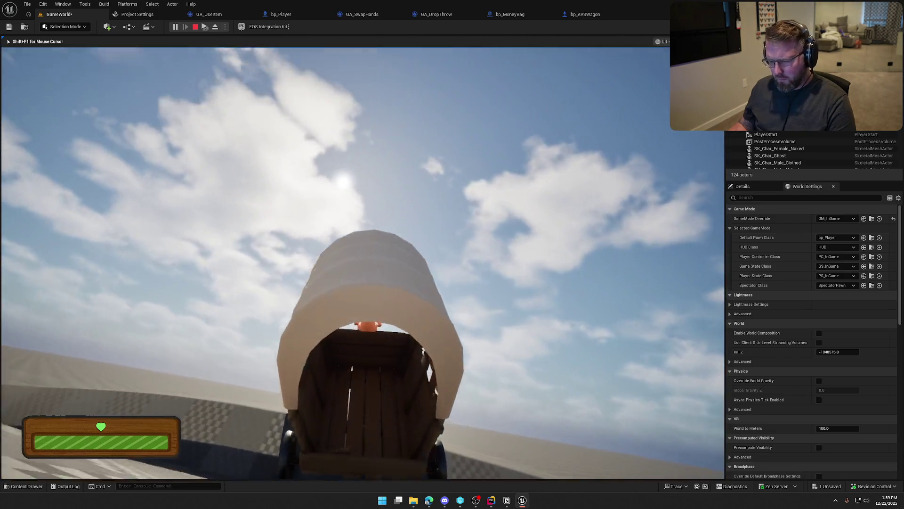
key("s")
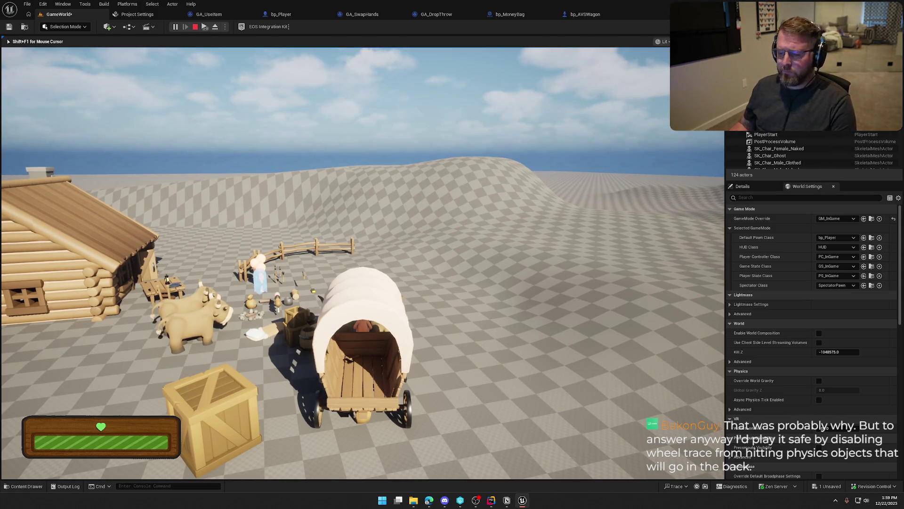
Stop the playtest, frame the wagon, place a money bag beside the oxen, and replay.
key("Escape")
key("f")
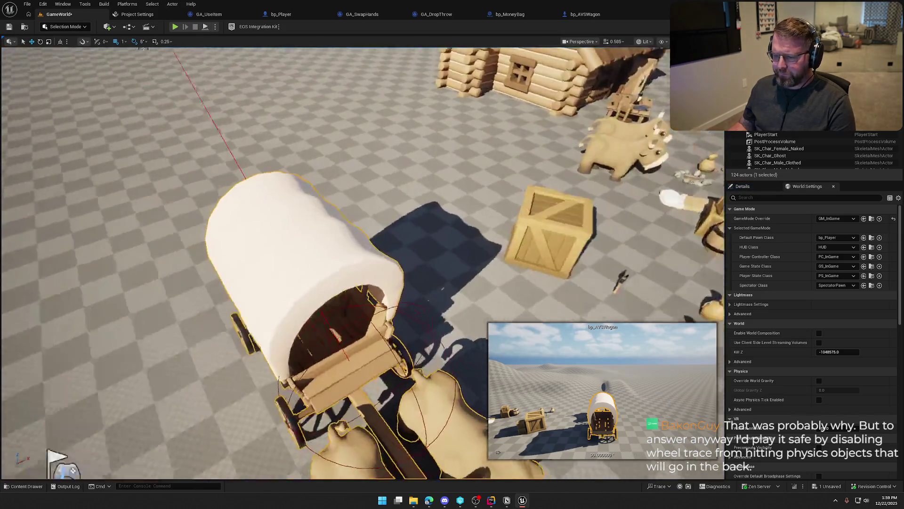
scroll(326, 197, "down", 5)
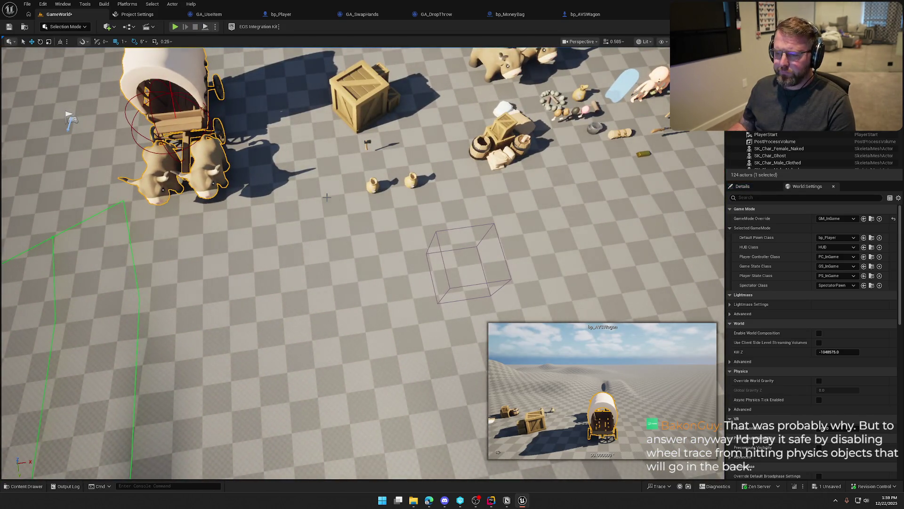
left_click(373, 187)
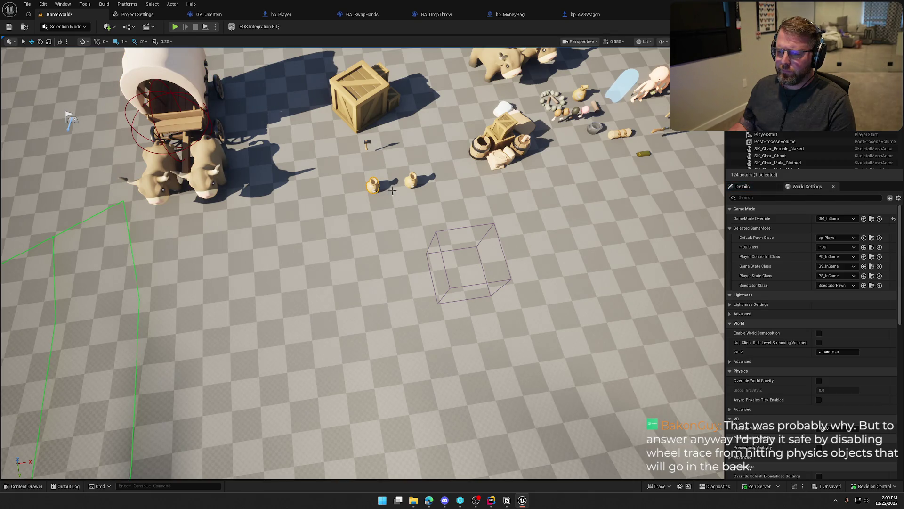
key("g")
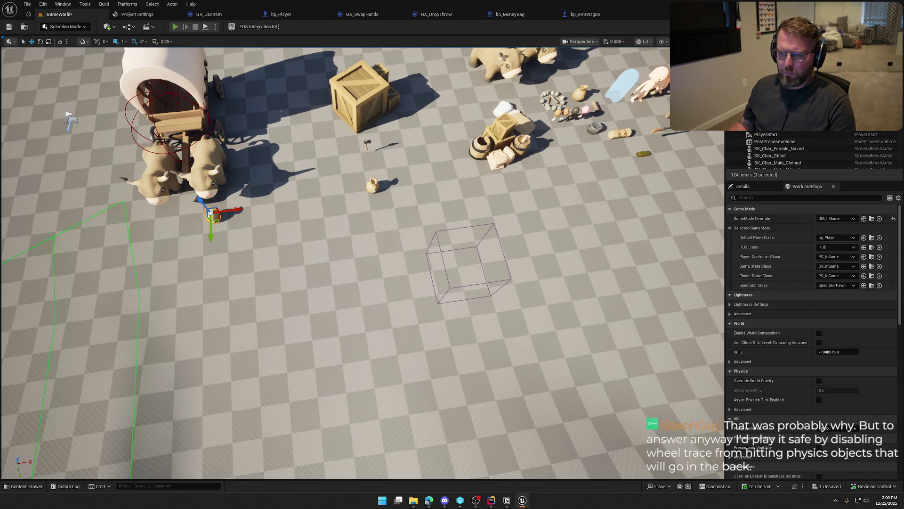
key("alt+p")
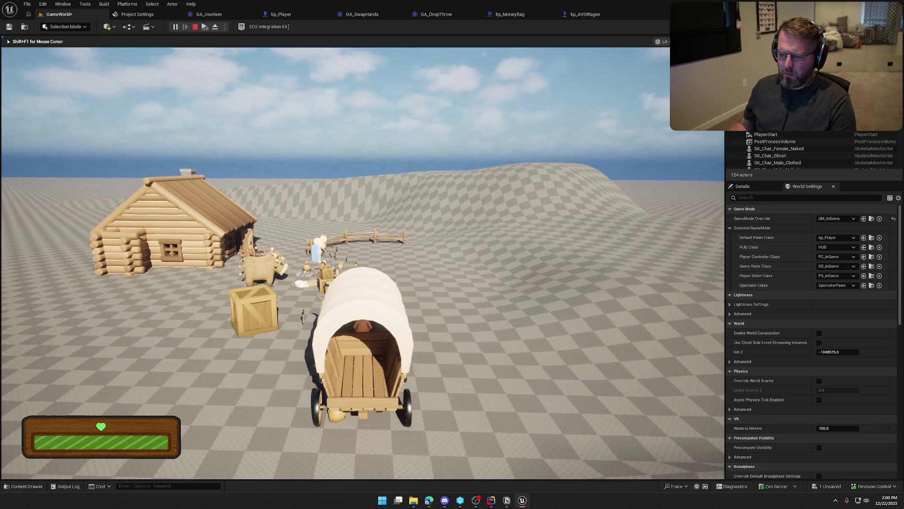
Stop the playtest and bring up the bp_MoneyBag blueprint.
key("Escape")
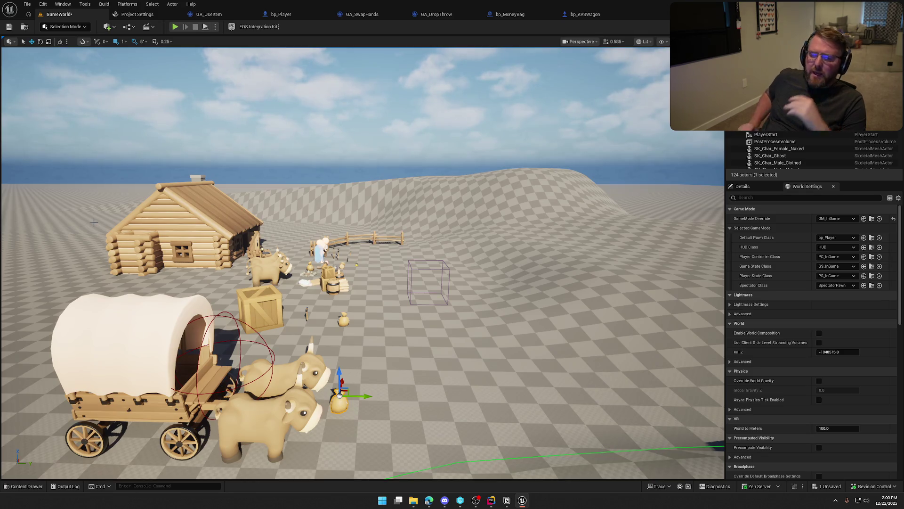
left_click(518, 14)
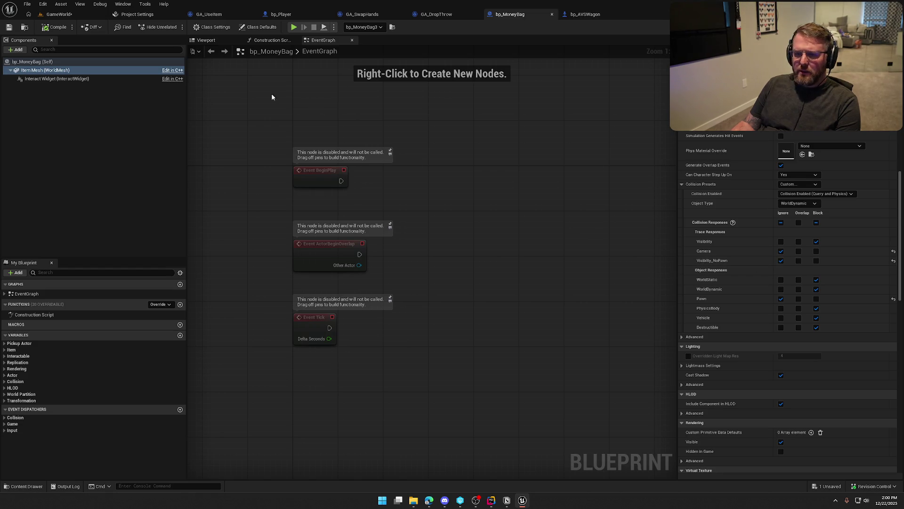
Review bp_AVSWagon's wheel settings, then go back to the GameWorld level.
left_click(584, 14)
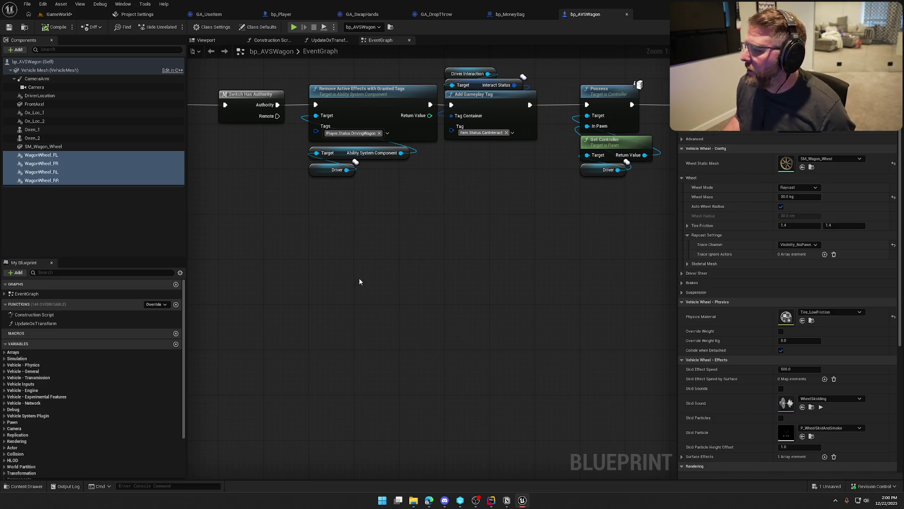
left_click(47, 14)
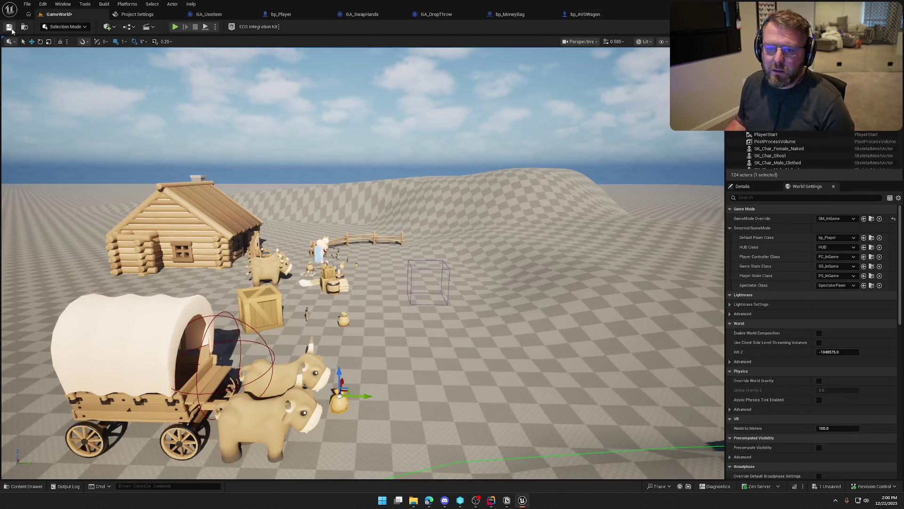
Save and check out the GameWorld level, and close the Project Settings tab.
left_click(12, 29)
left_click(463, 330)
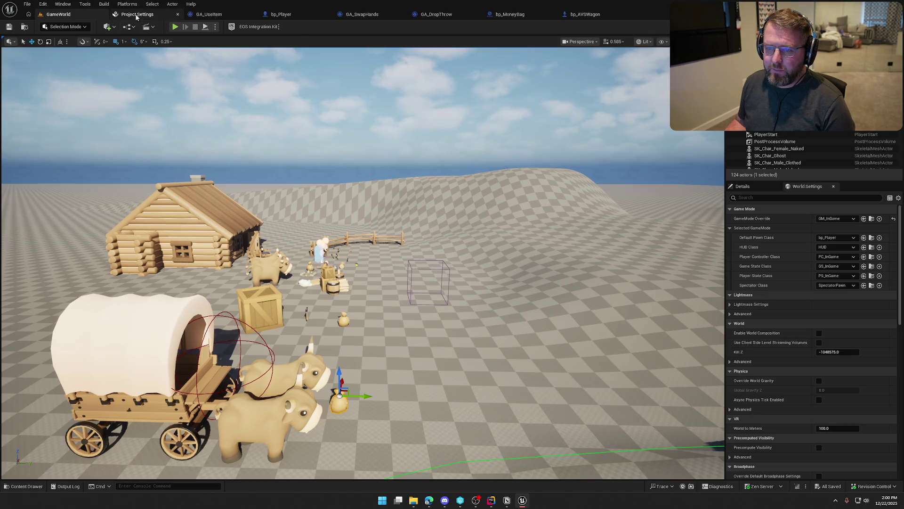
left_click(137, 14)
left_click(177, 14)
left_click(54, 17)
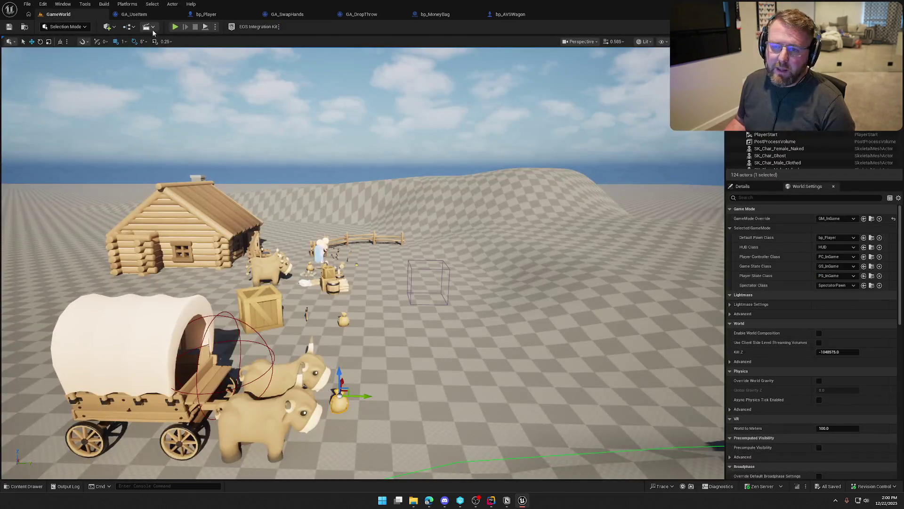
Playtest picking up the money bag with E and throwing it with Q.
left_click(175, 27)
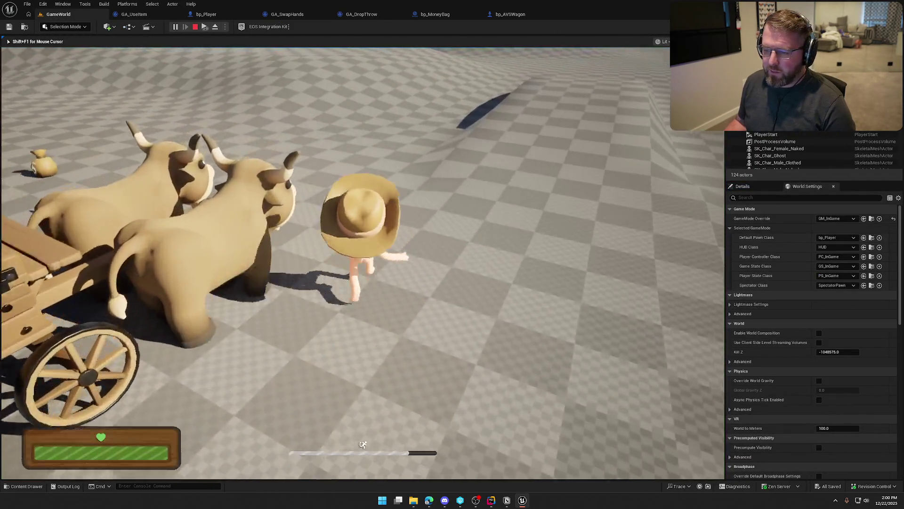
key("e")
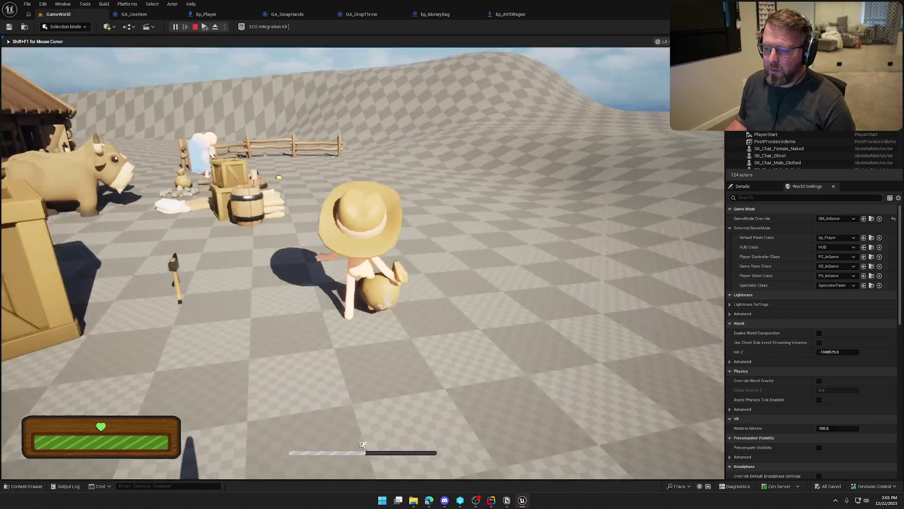
key("w")
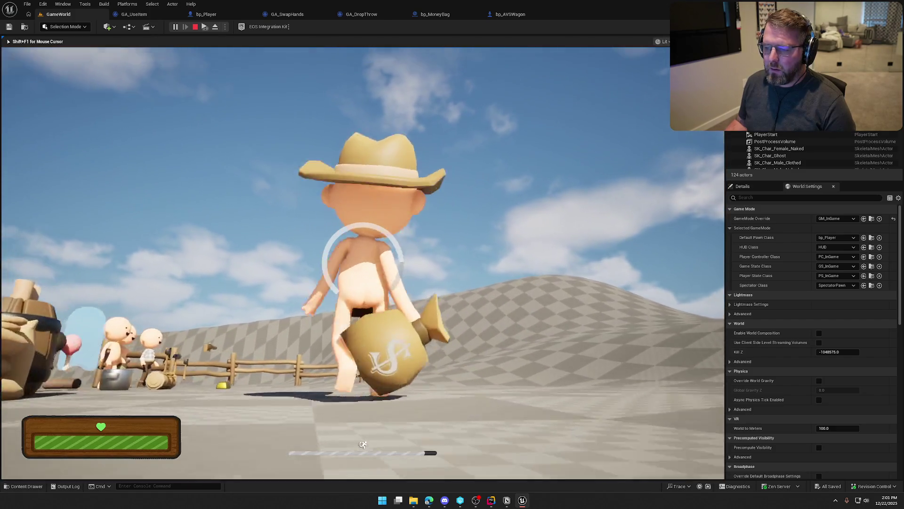
key("q")
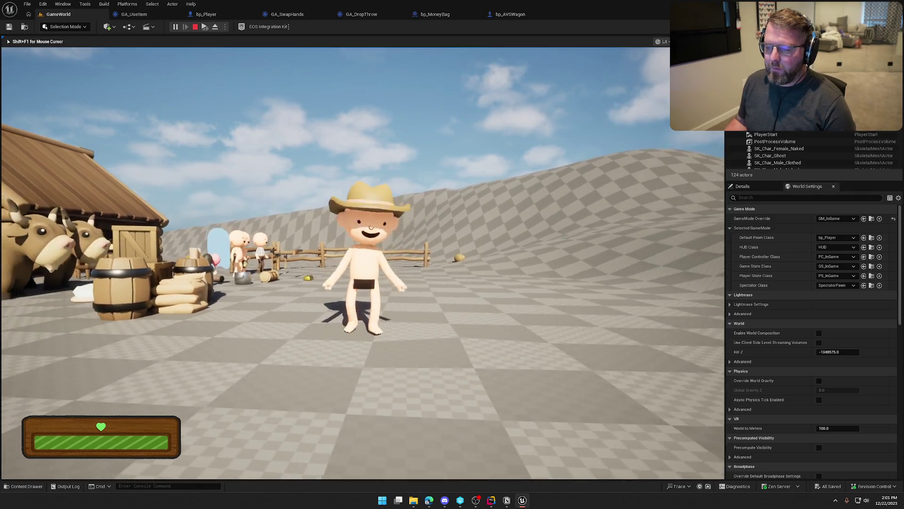
key("Escape")
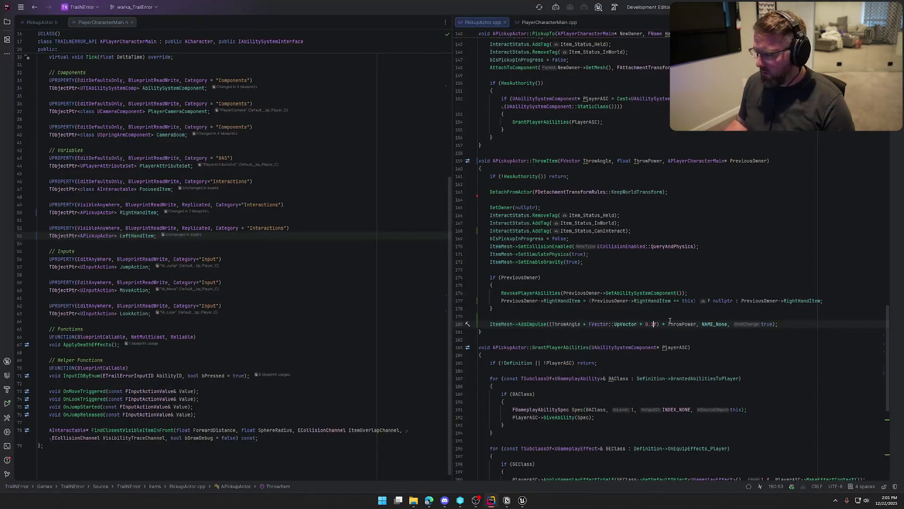
Change the UpVector multiplier on line 180 of ThrowItem from 0.1 to 10.0.
key("BackSpace")
key("BackSpace")
key("BackSpace")
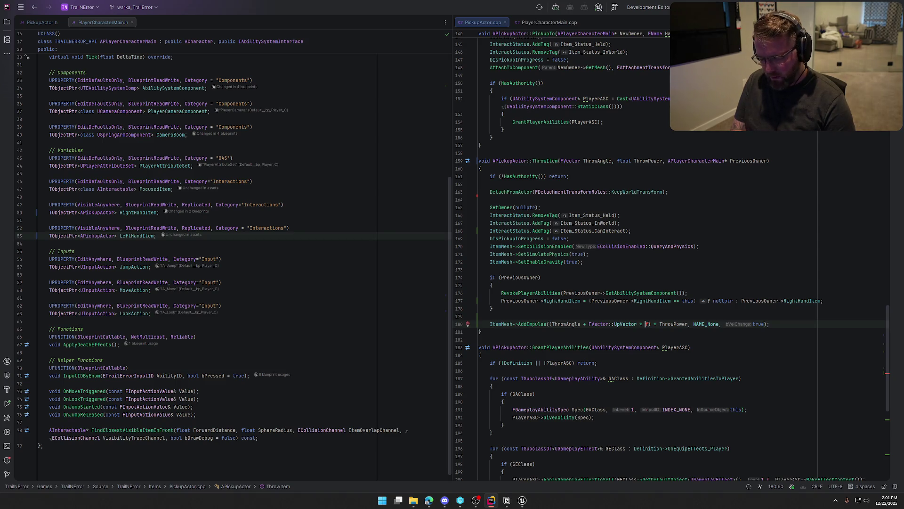
type("10.0")
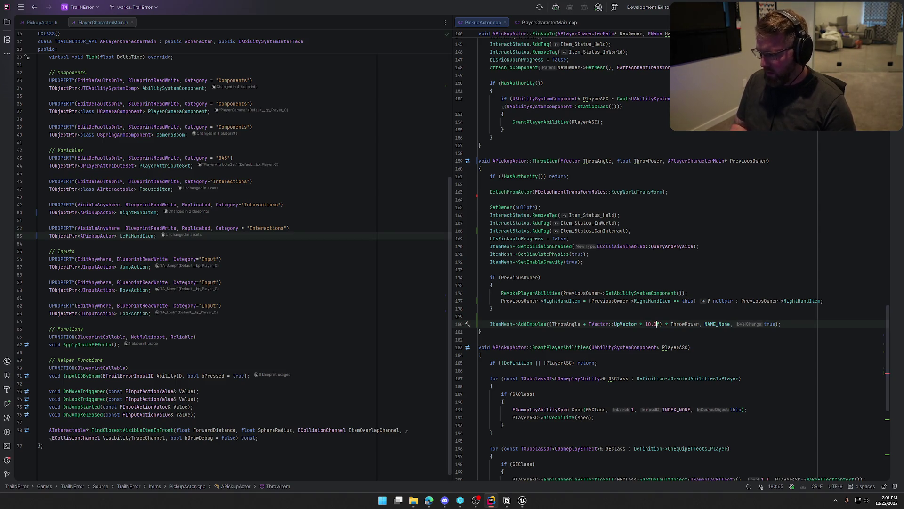
Live-compile the ThrowItem change with Ctrl+Alt+F11 and close the Live Coding window.
left_click(520, 501)
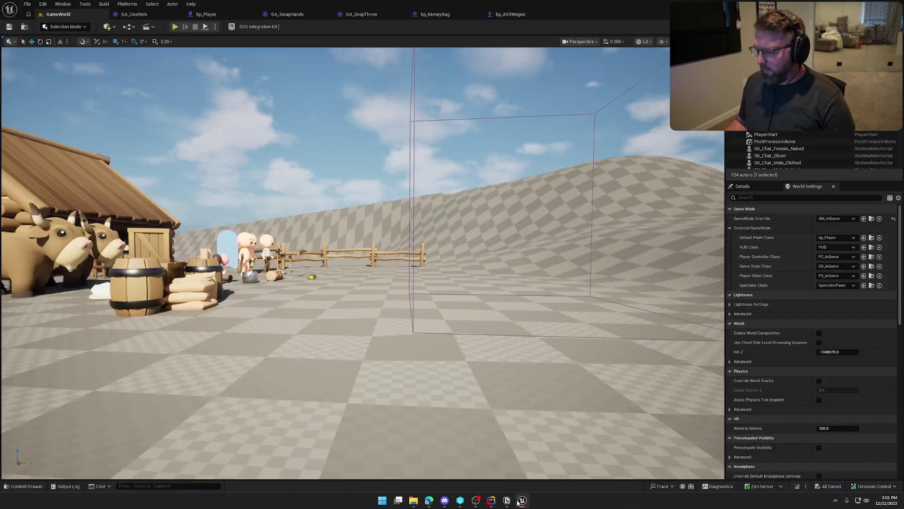
left_click(362, 14)
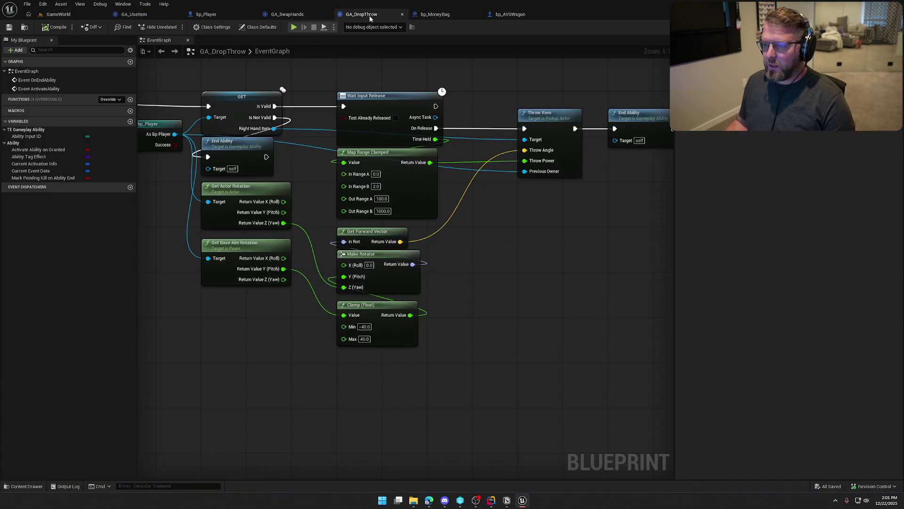
left_click(88, 14)
key("ctrl+alt+F11")
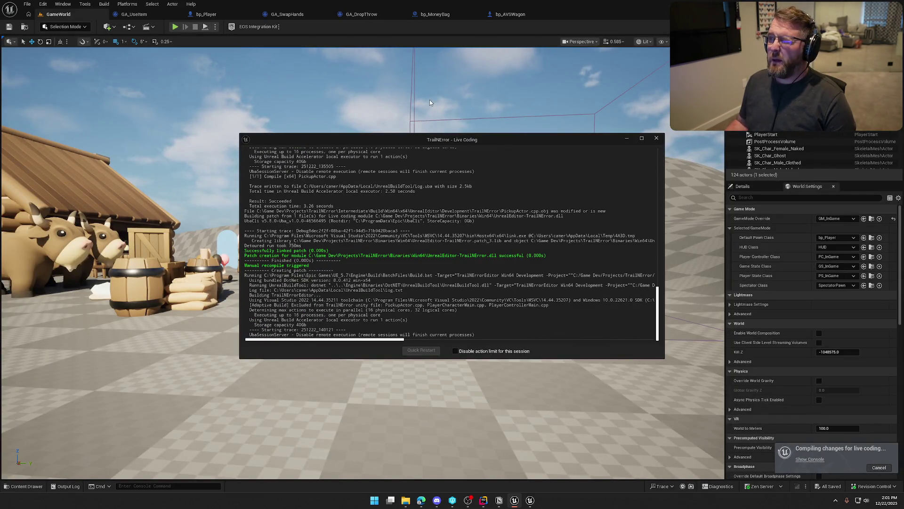
left_click(657, 138)
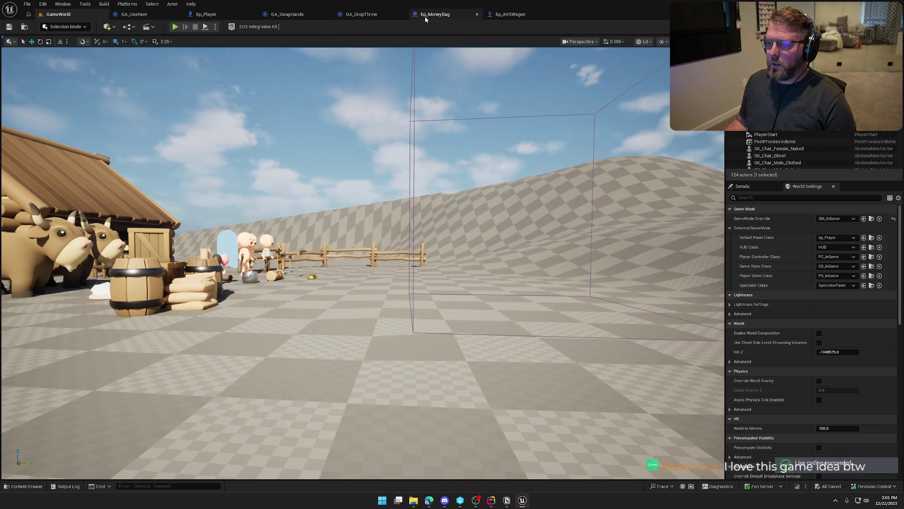
Check GA_DropThrow's Out Range B throw power, then start a new playtest in GameWorld.
left_click(356, 15)
left_click(382, 211)
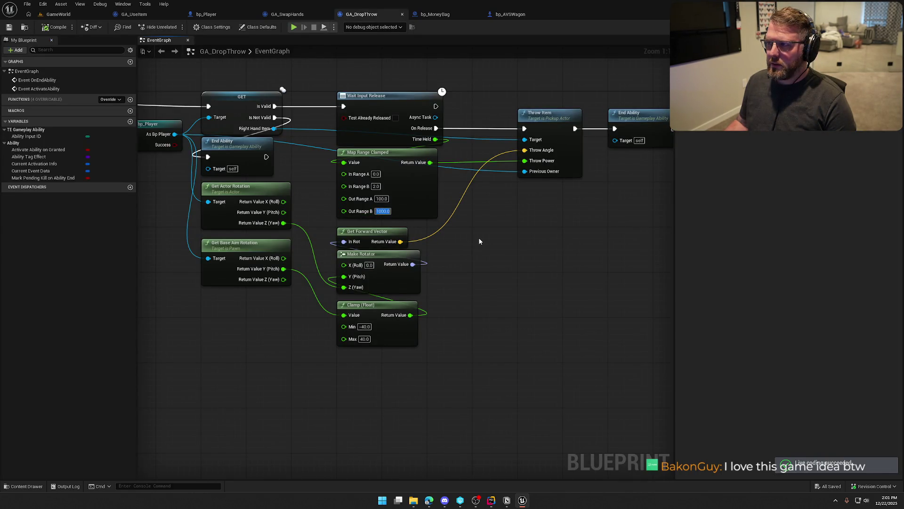
left_click(57, 15)
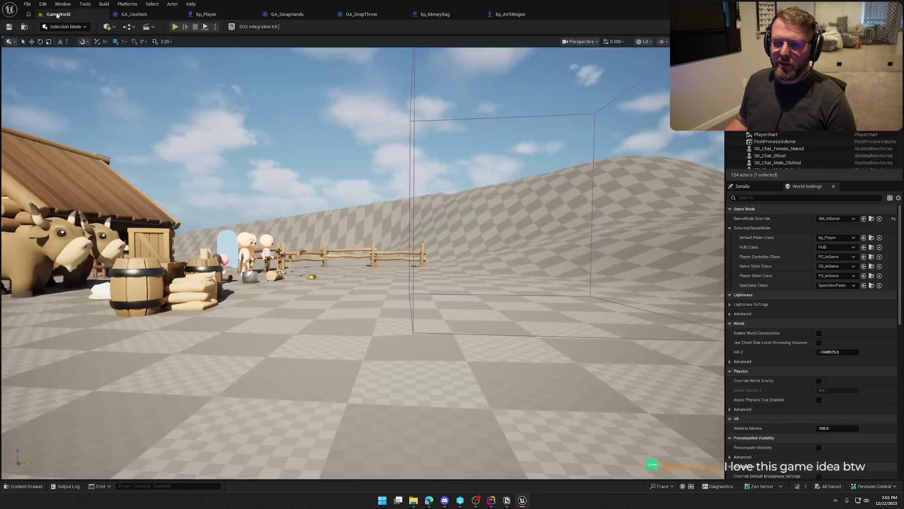
left_click(175, 26)
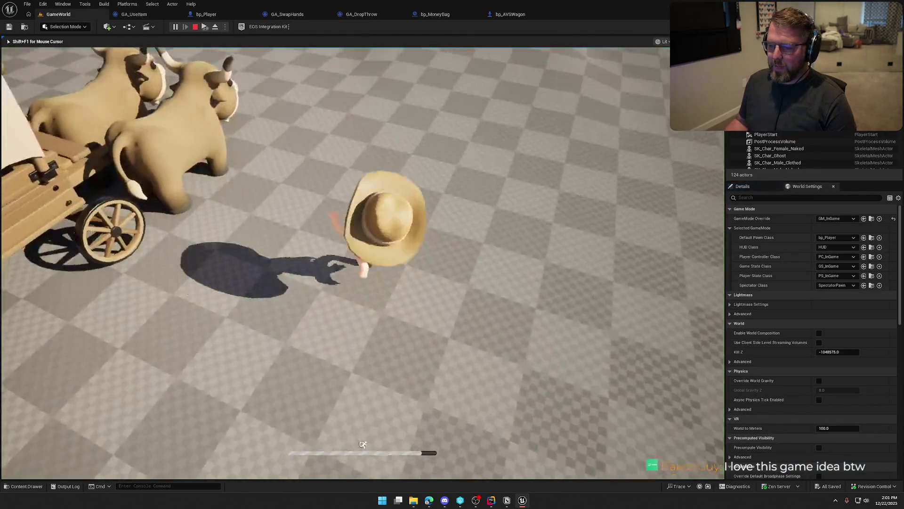
Walk to the money bag, pick it up, throw it, then end the playtest.
key("w")
key("e")
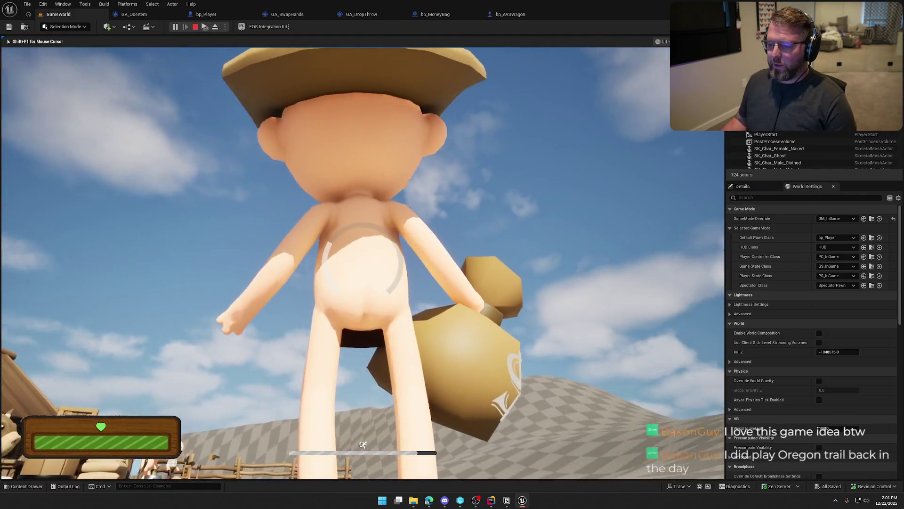
key("e")
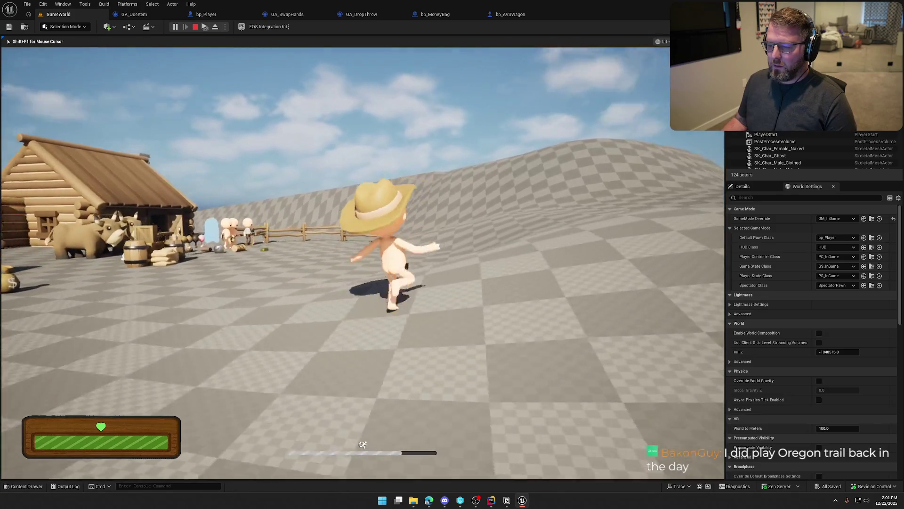
key("Escape")
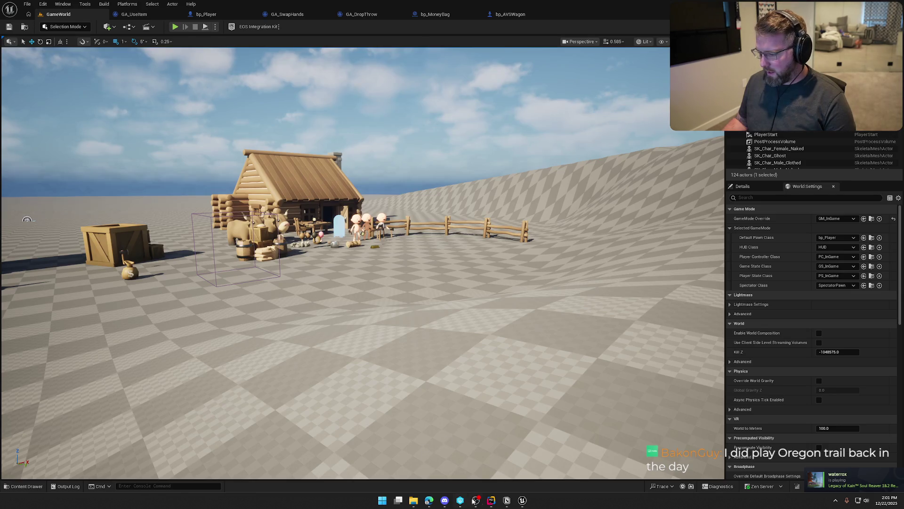
Change the upward impulse factor on line 180 from UpVector * 10.0f to 2.0f.
left_click(491, 500)
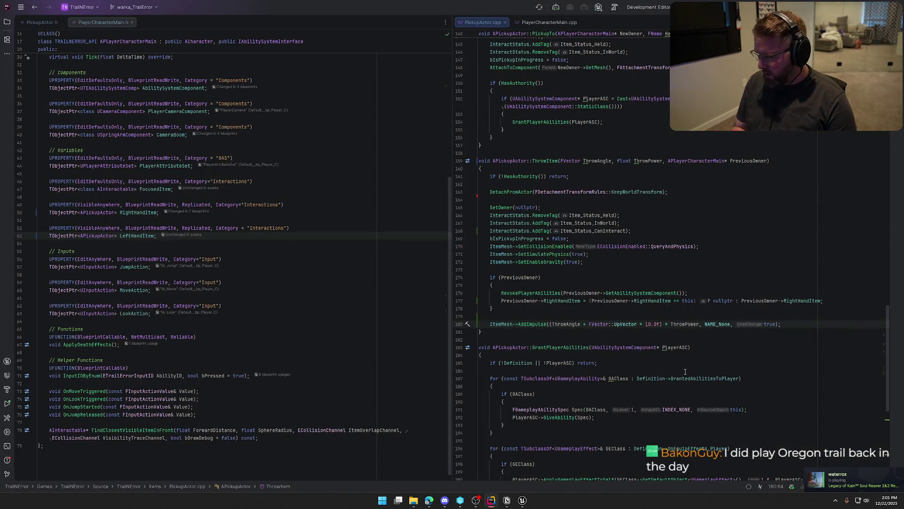
key("Delete")
key("Delete")
type("2")
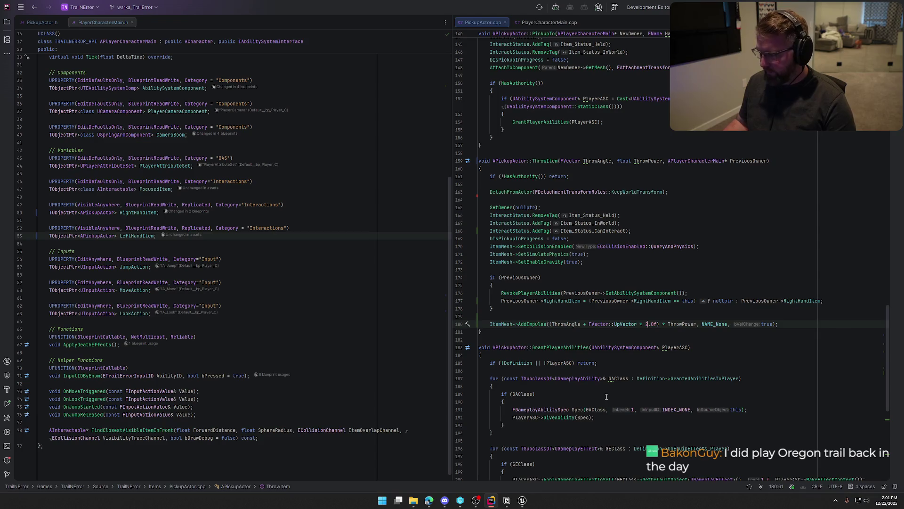
left_click(522, 500)
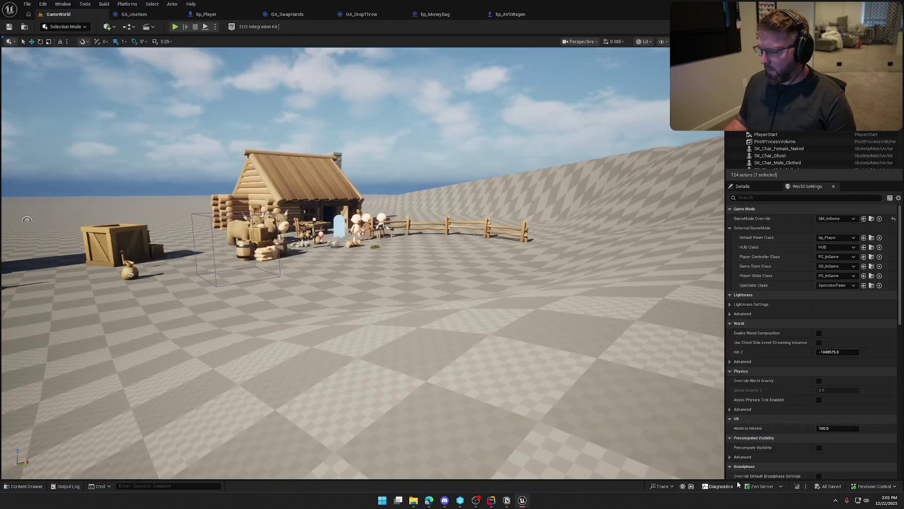
Live-compile the 2.0 upward factor, then playtest a money bag throw and stop play.
left_click(797, 486)
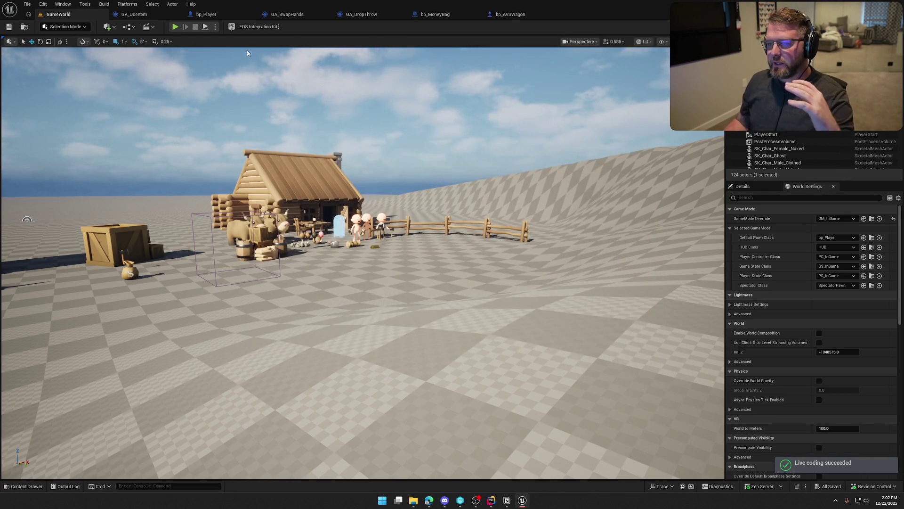
left_click(175, 26)
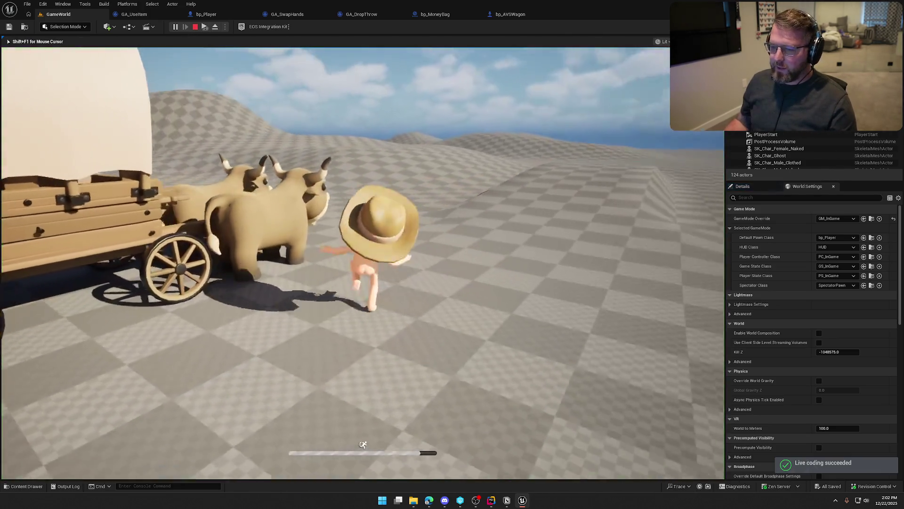
key("w")
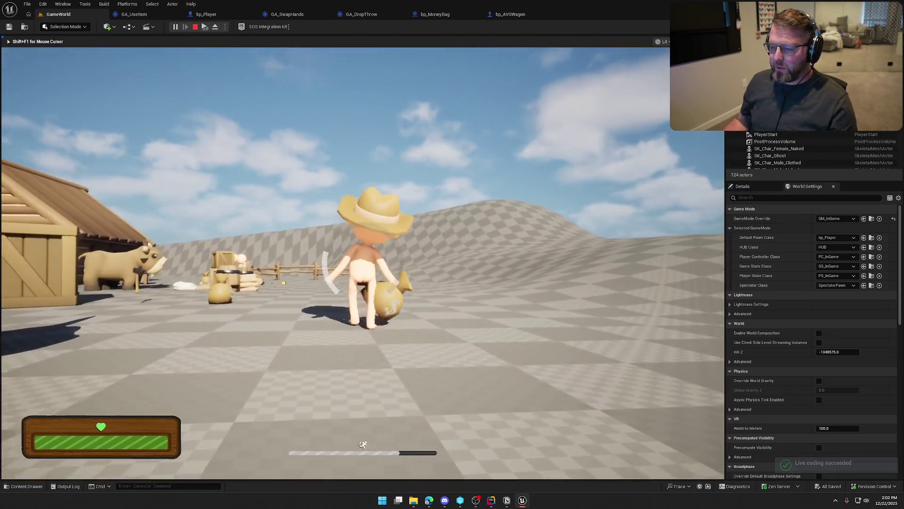
key("g")
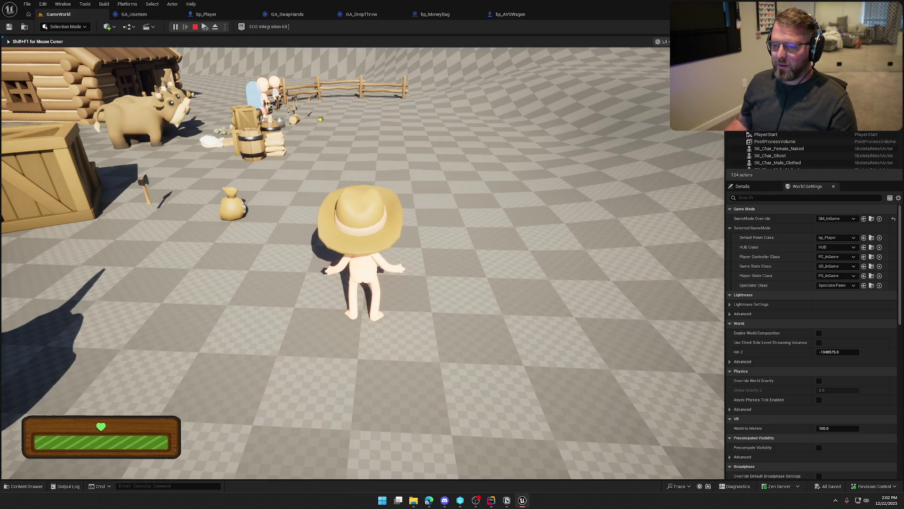
key("Escape")
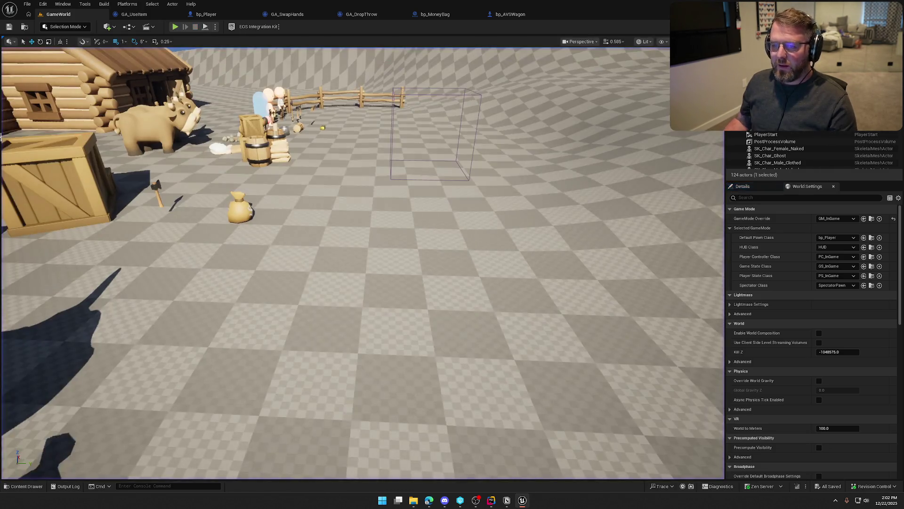
Change UpVector * 2.0f to UpVector * 1.0f on line 180 of PickupActor.cpp.
left_click(492, 502)
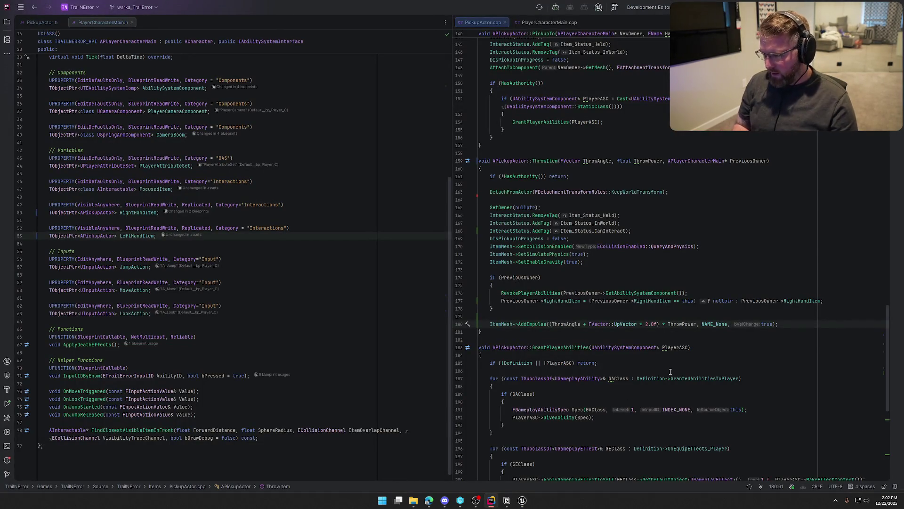
key("Delete")
key("Delete")
key("Delete")
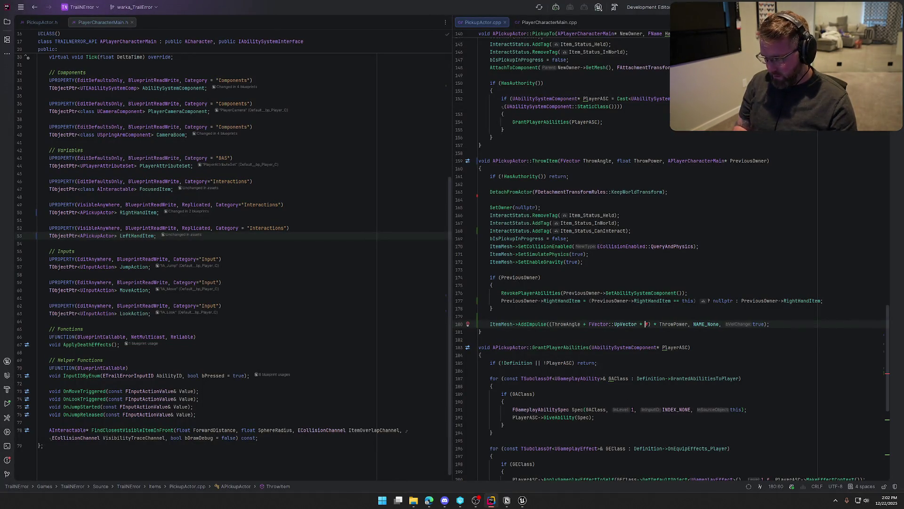
type("1.0")
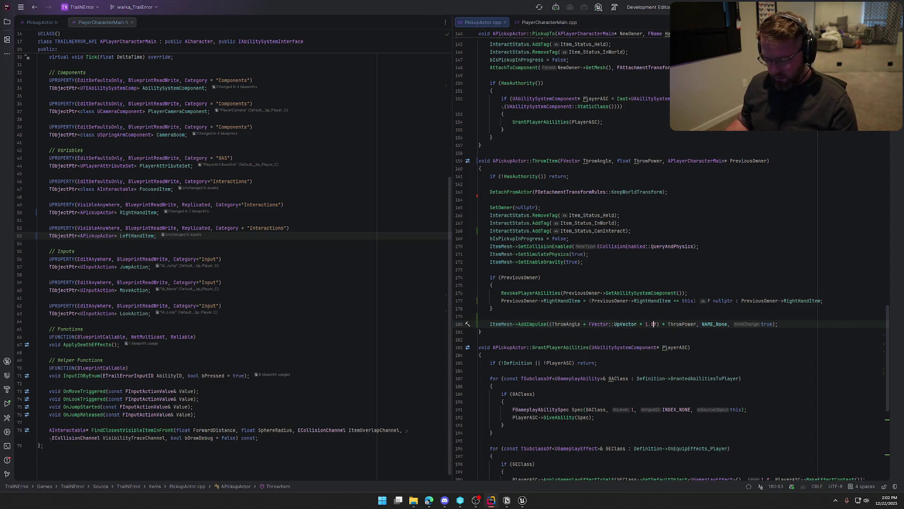
Live-compile the reduced-lift throw code with Ctrl+Alt+F11 and close the Live Coding console.
left_click(523, 500)
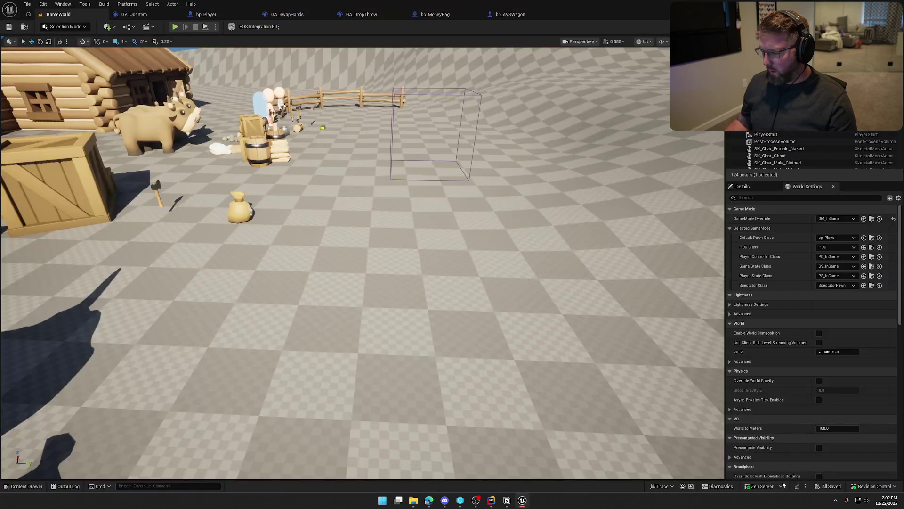
key("ctrl+alt+F11")
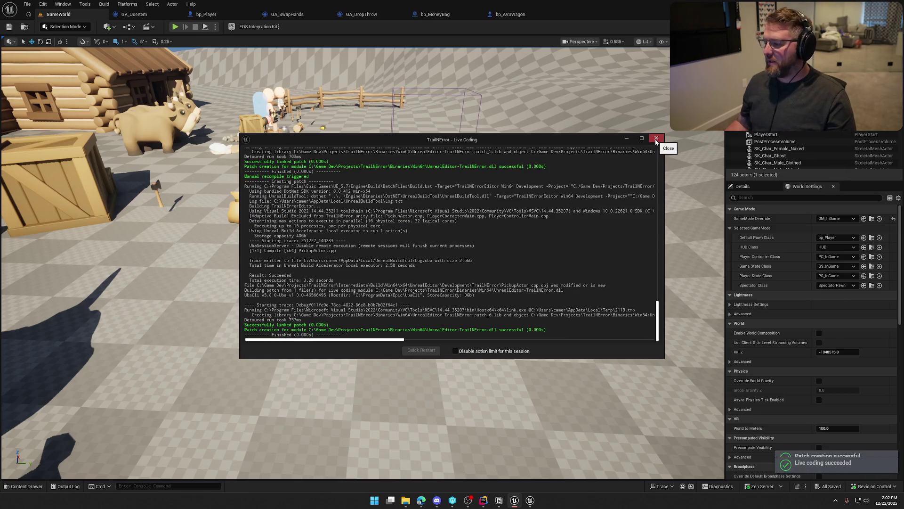
left_click(657, 139)
Start a playtest and walk the character over to the money bag.
key("alt+p")
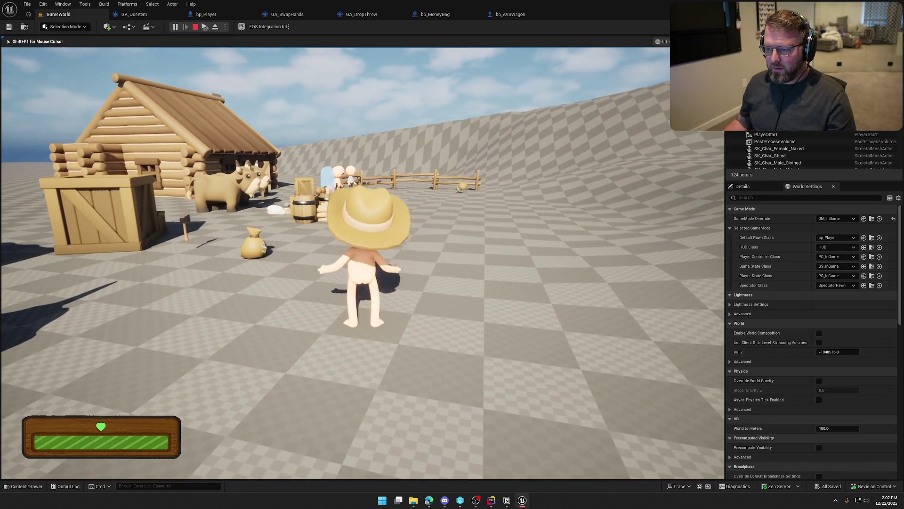
key("w")
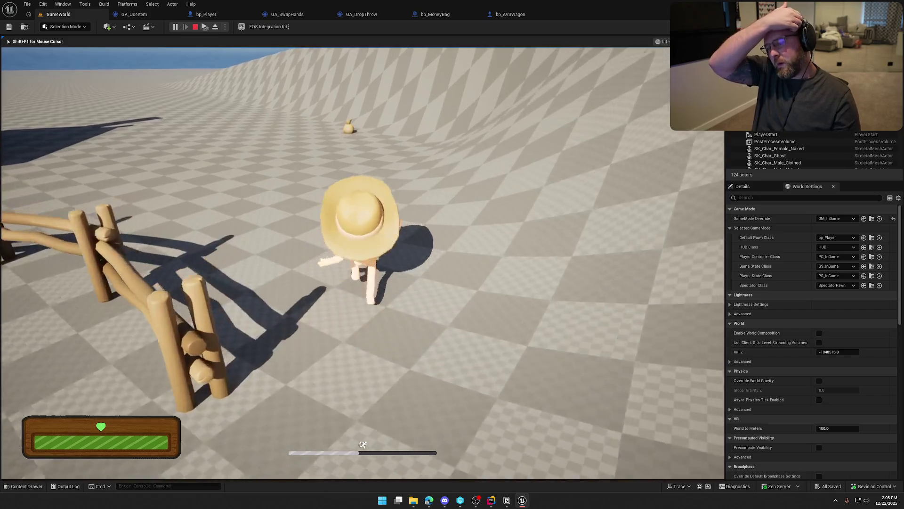
key("w")
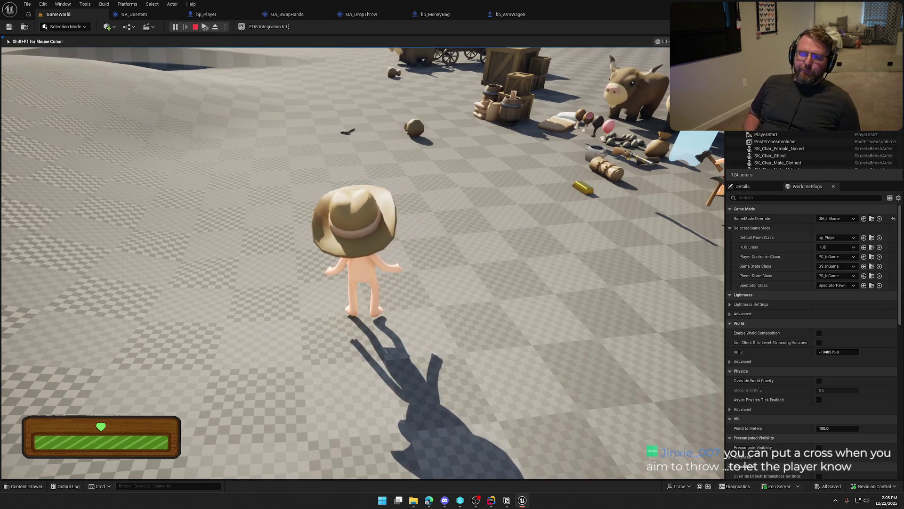
Pick up the money bag and throw it while moving around the wagon.
key("w")
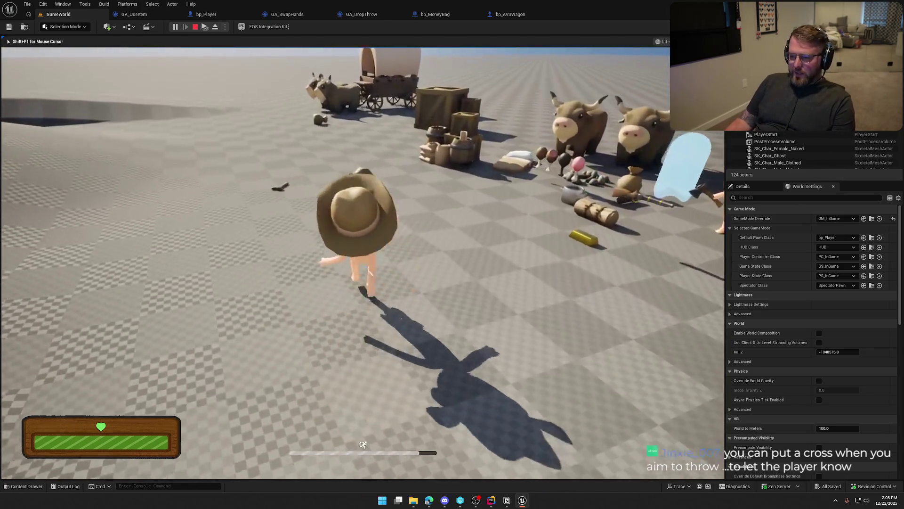
key("e")
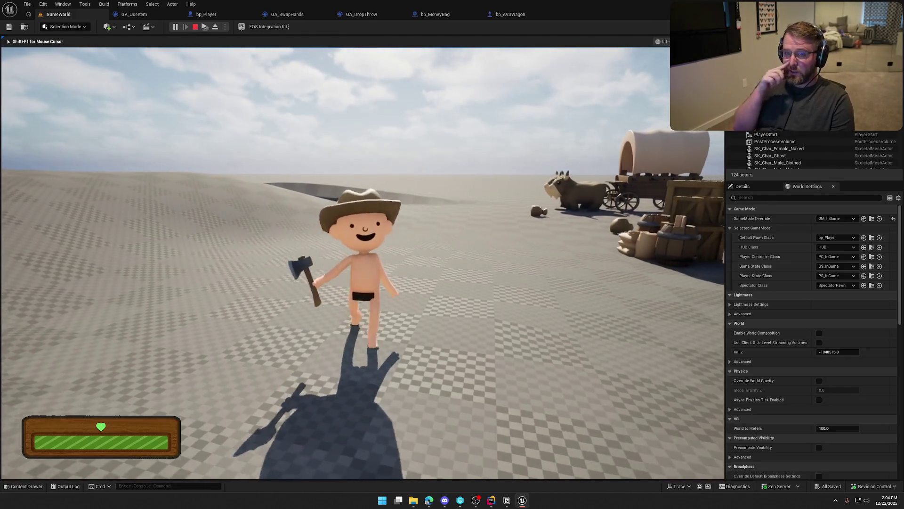
key("shift+w")
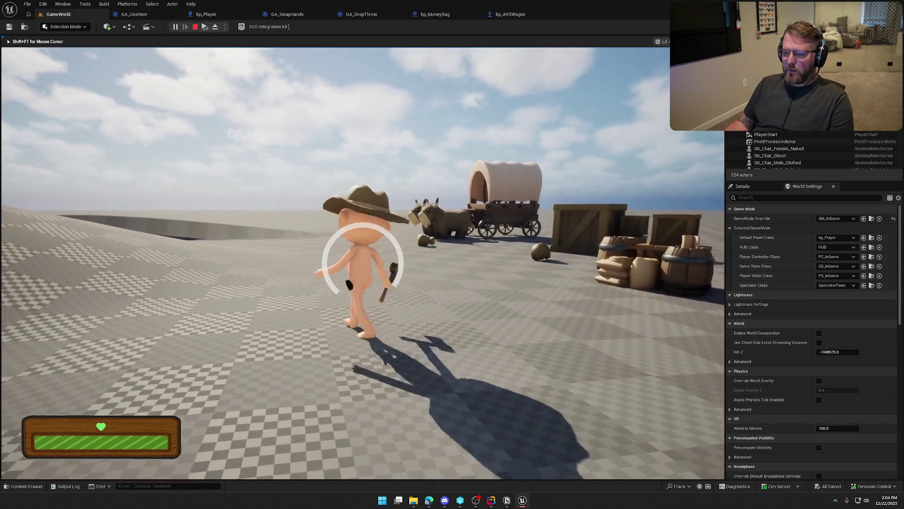
key("w")
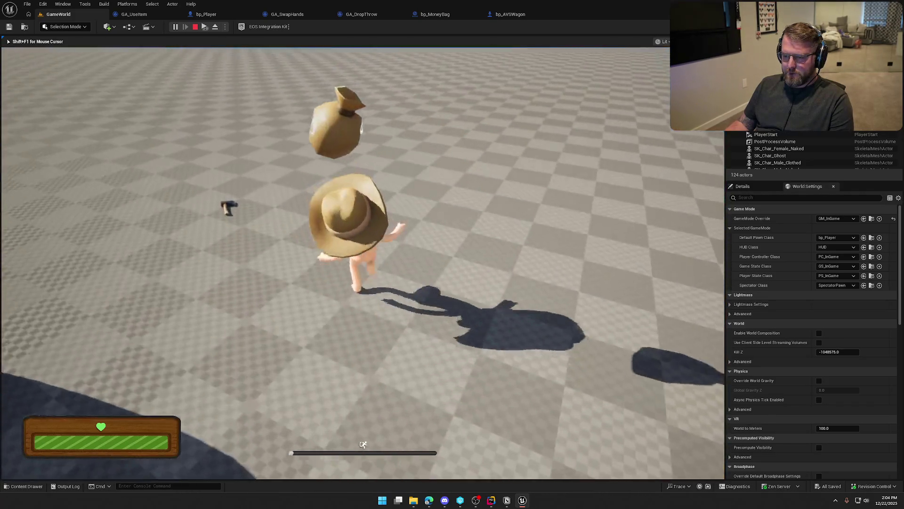
Walk to the axe, pick it up and throw it, then head toward the oxen.
key("w")
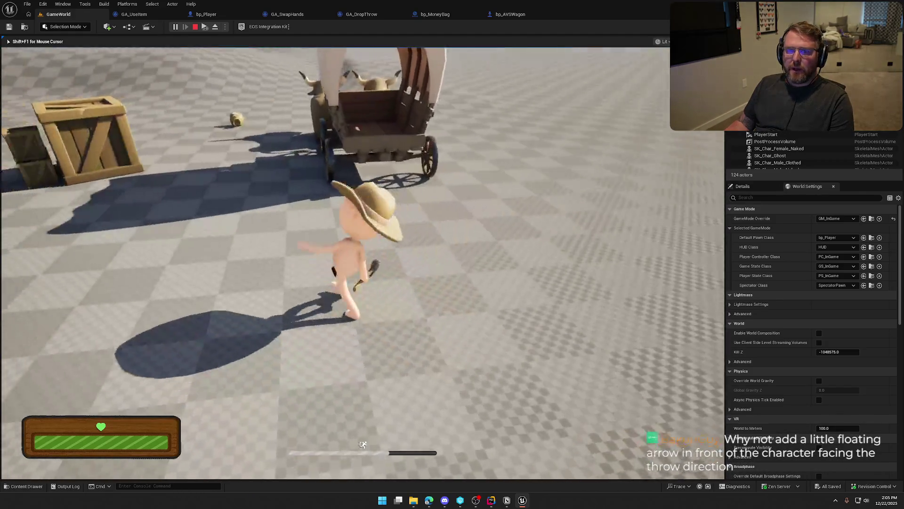
key("w")
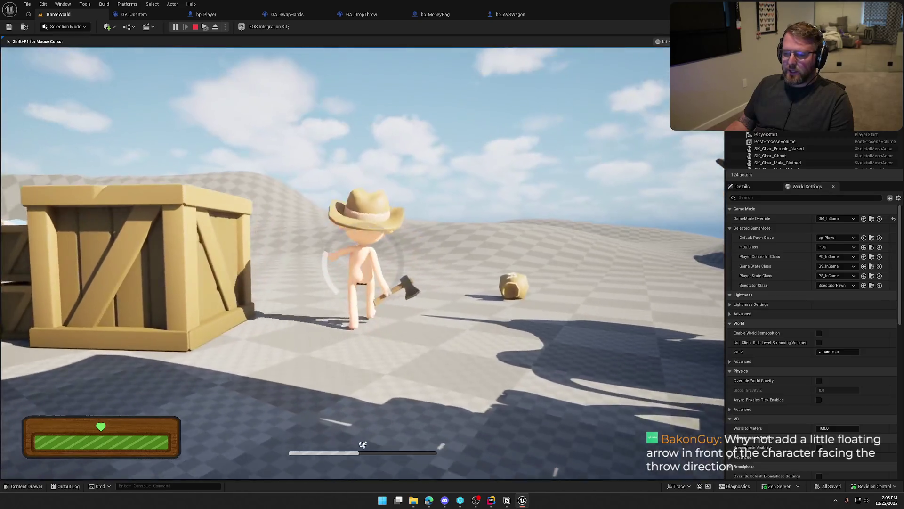
key("w")
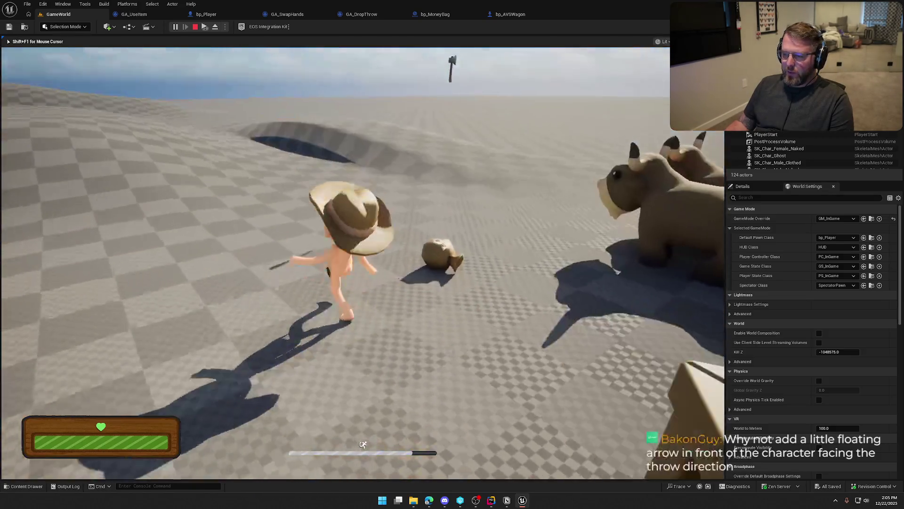
key("w")
key("w")
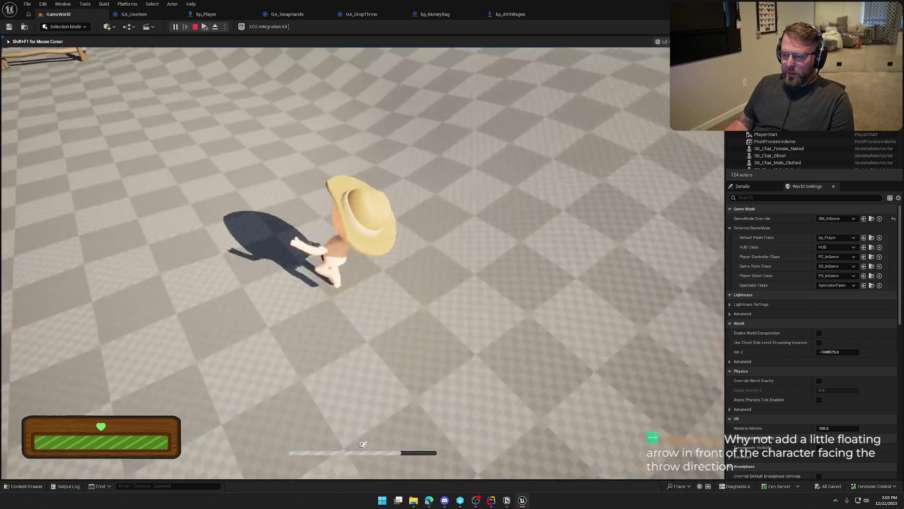
key("w")
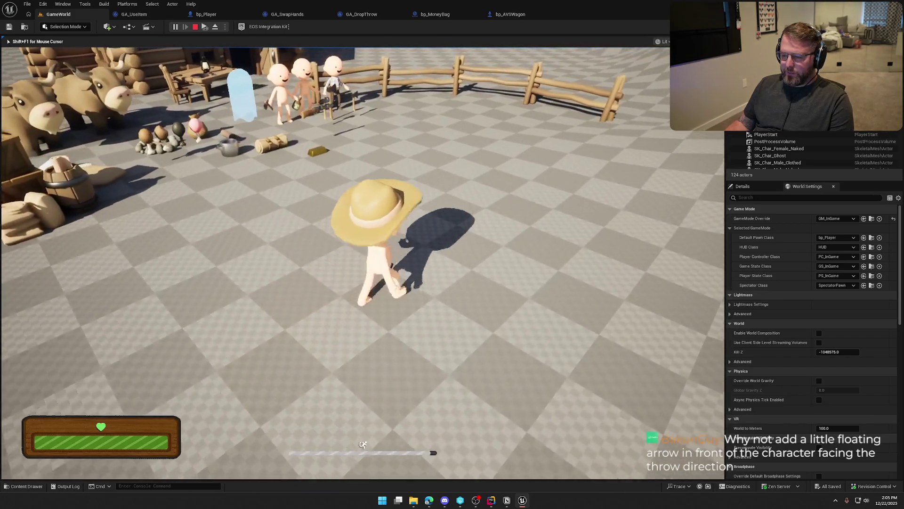
key("w")
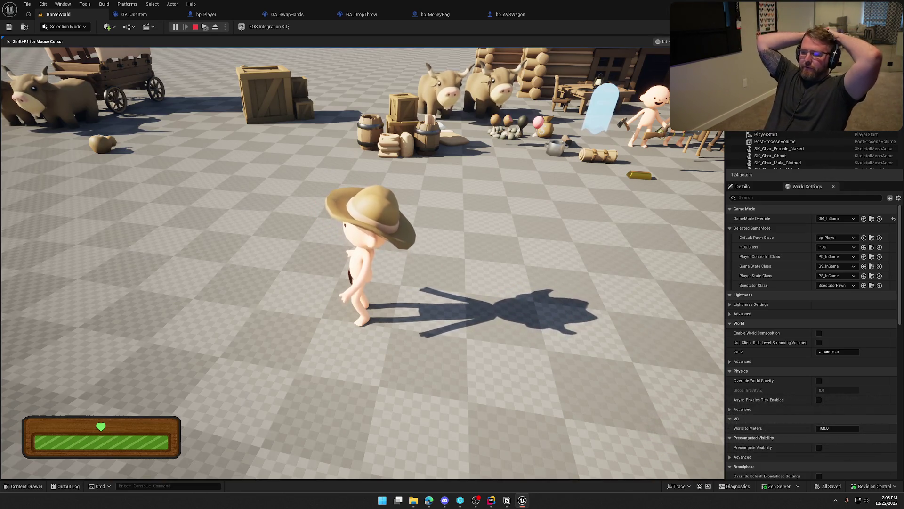
mouse_move(452, 255)
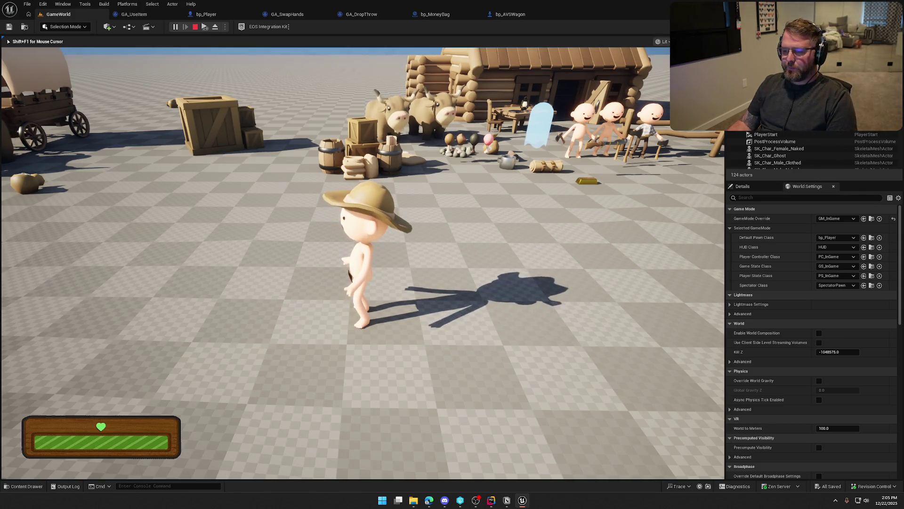
Walk the character toward the house, crates and barrels, turning in different directions.
key("w")
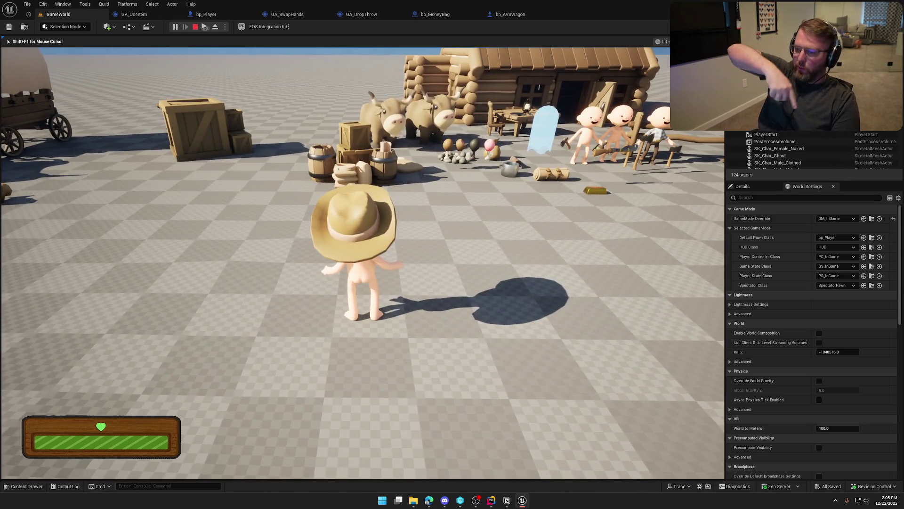
key("a")
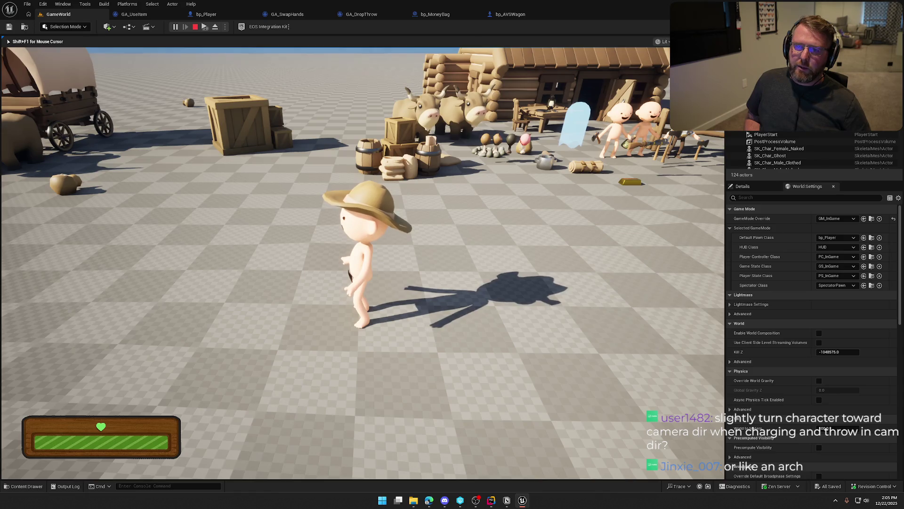
key("w")
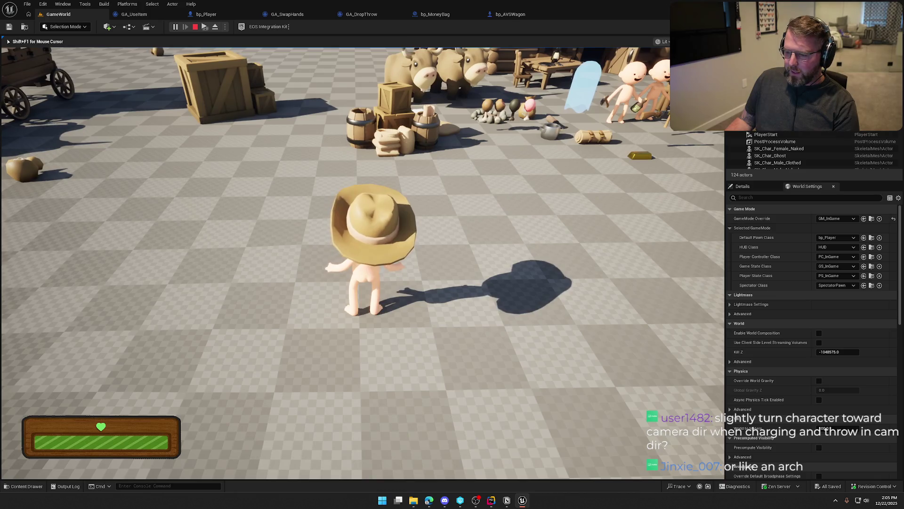
key("a")
key("s")
key("w")
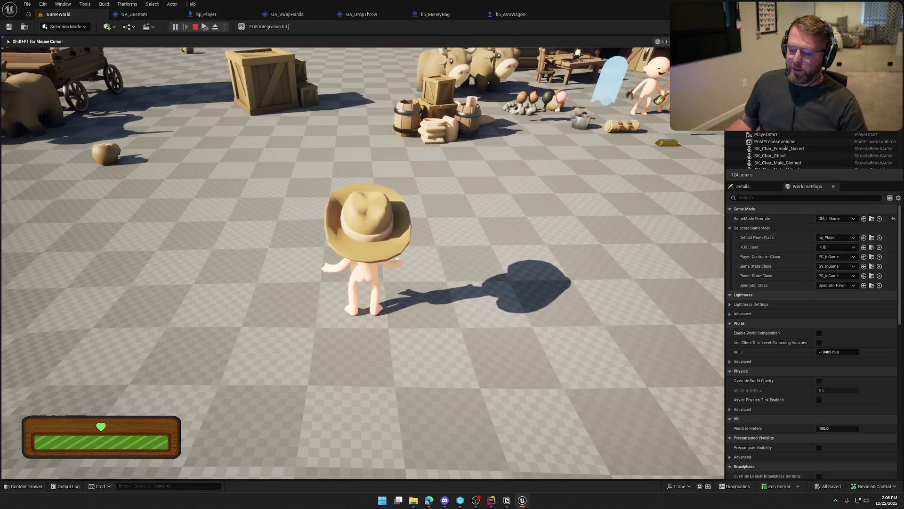
mouse_move(362, 263)
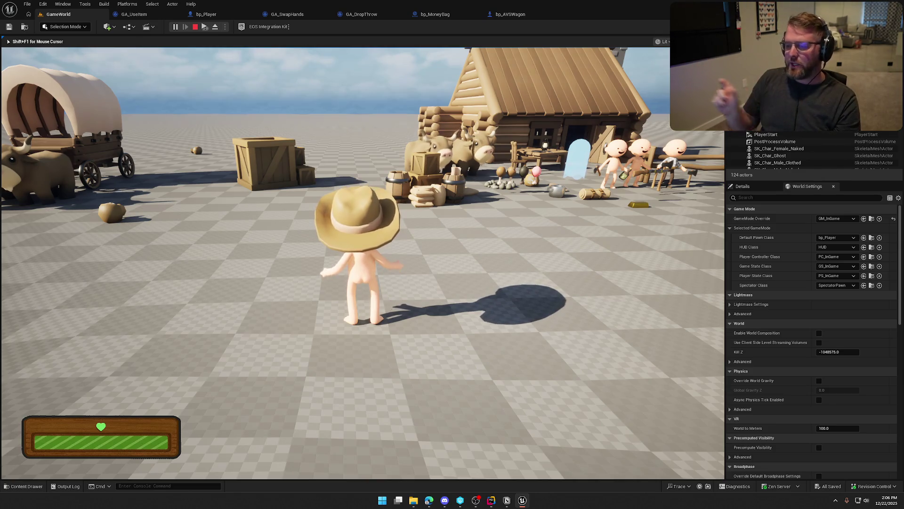
Walk the character left across the farmyard toward the wagon.
key("a")
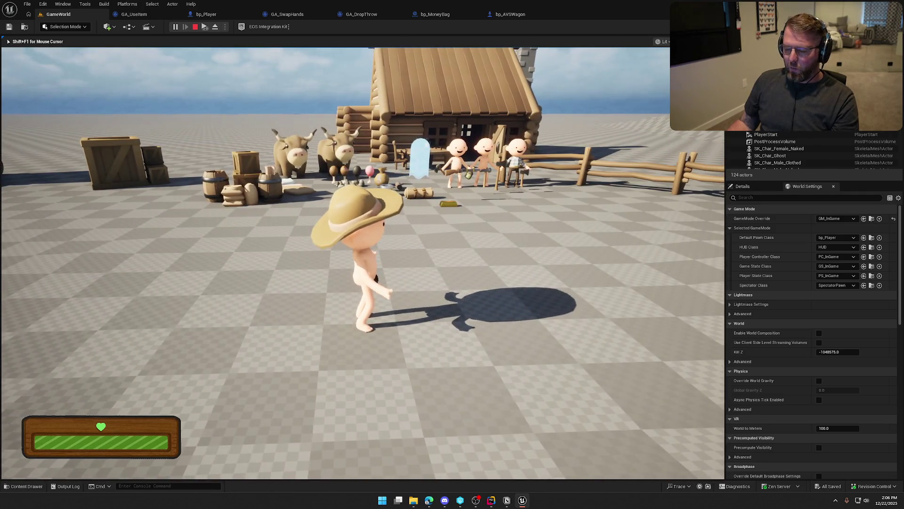
key("a")
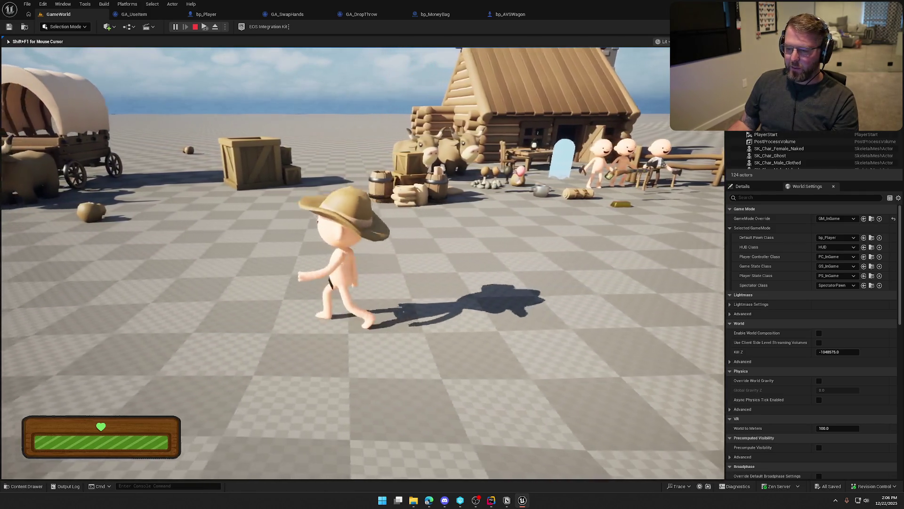
key("a")
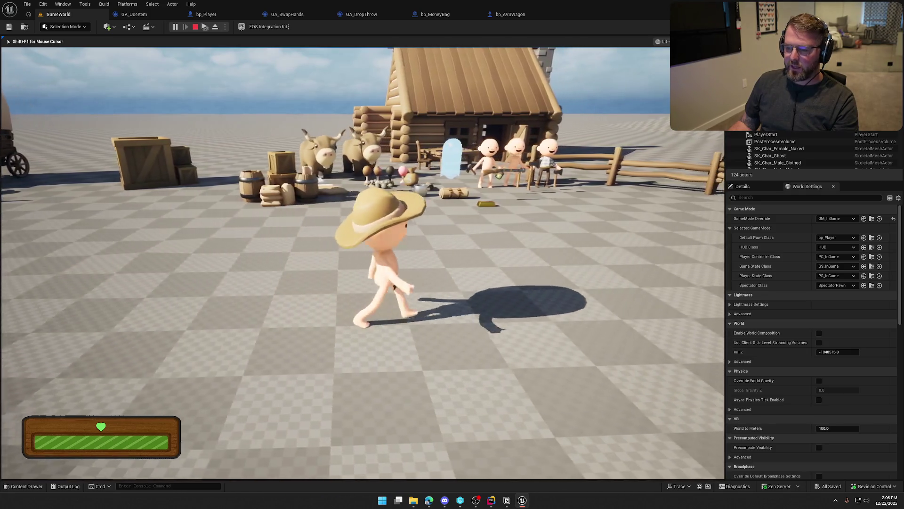
key("a")
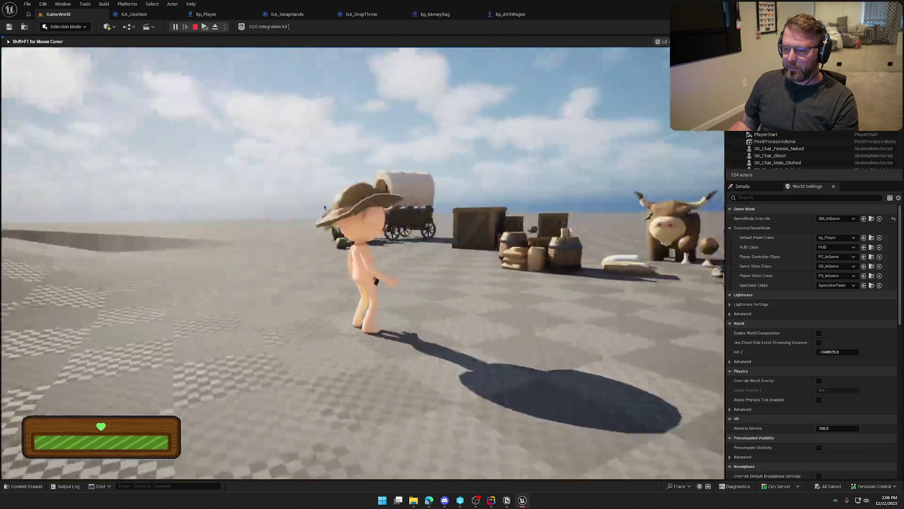
Run to the money bag, pick it up and carry it toward the cabin.
key("d")
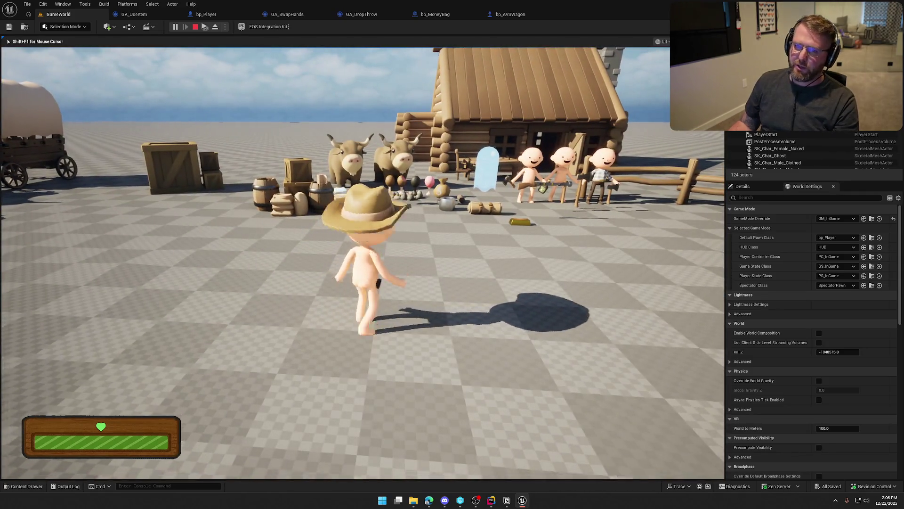
key("shift+w")
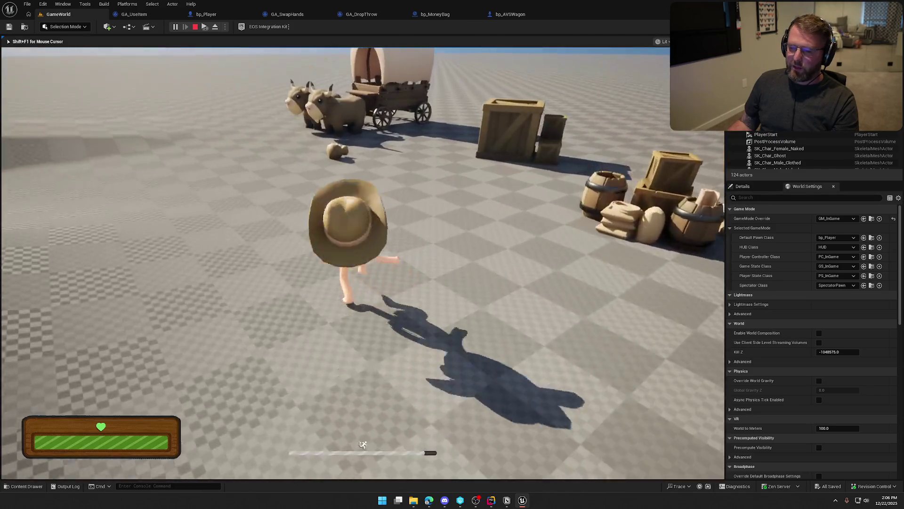
key("e")
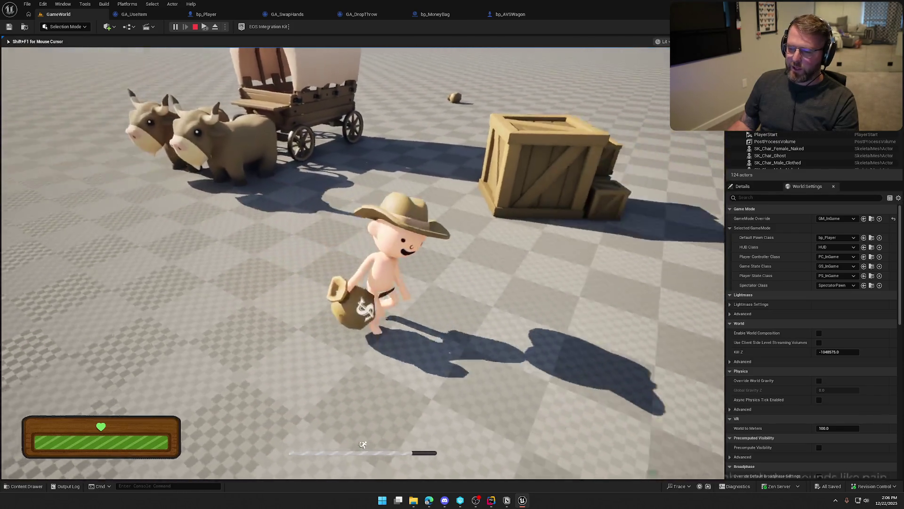
key("w")
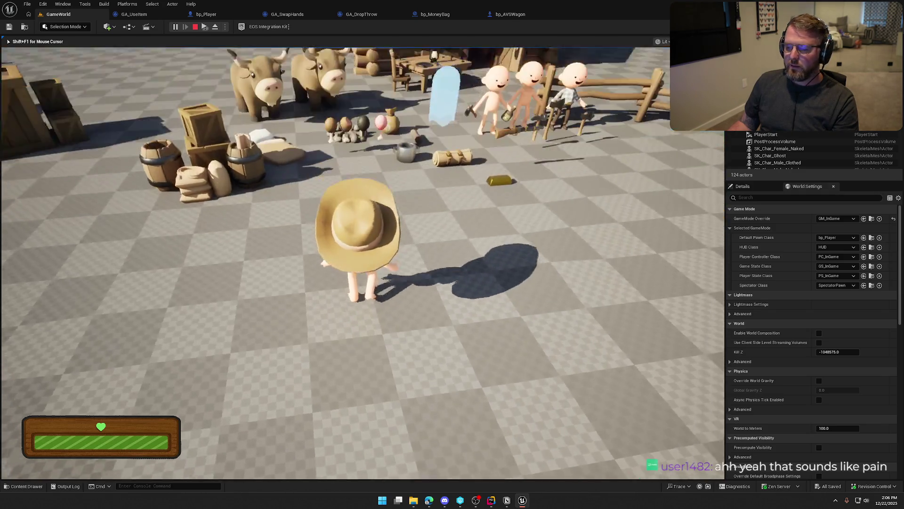
key("a")
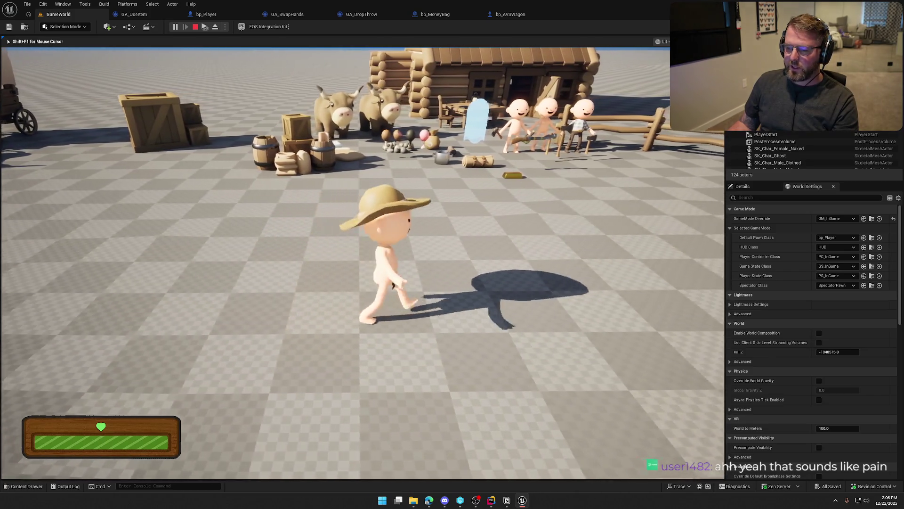
key("a")
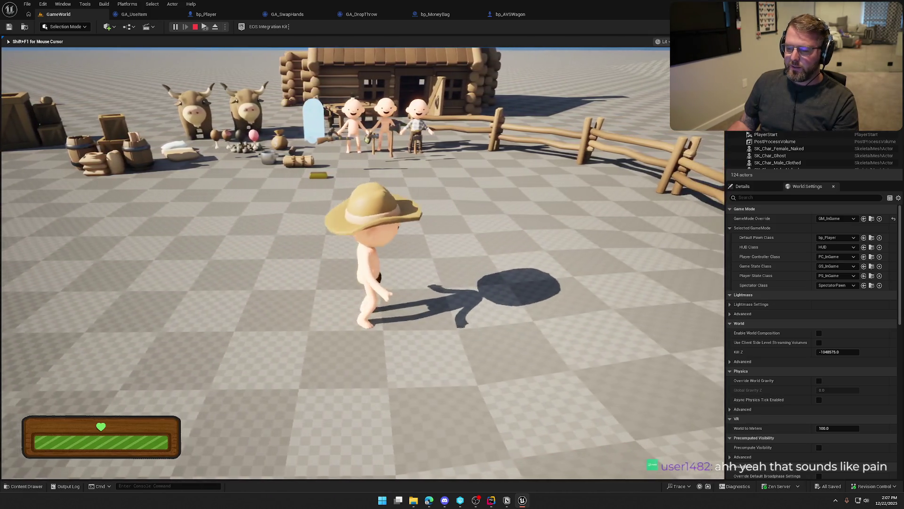
Sprint back toward the wagon, pick up the money bag again and charge a throw.
key("shift+w")
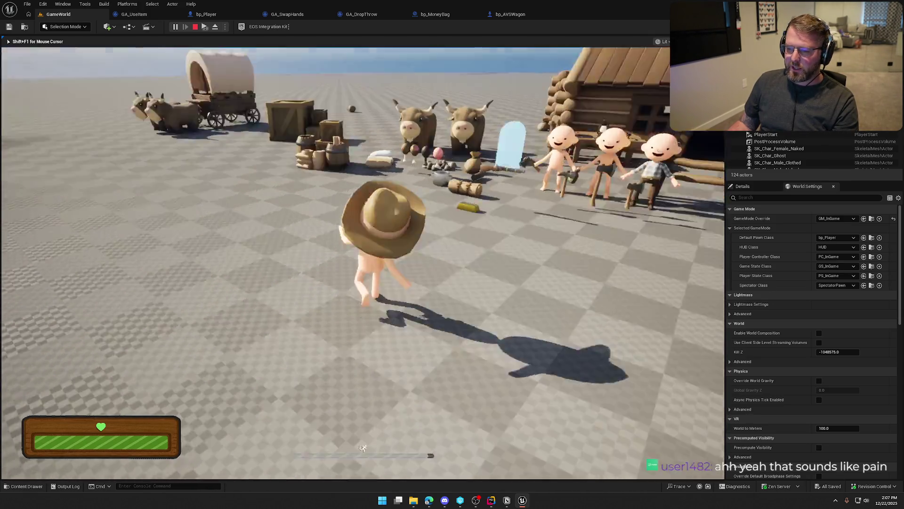
key("a")
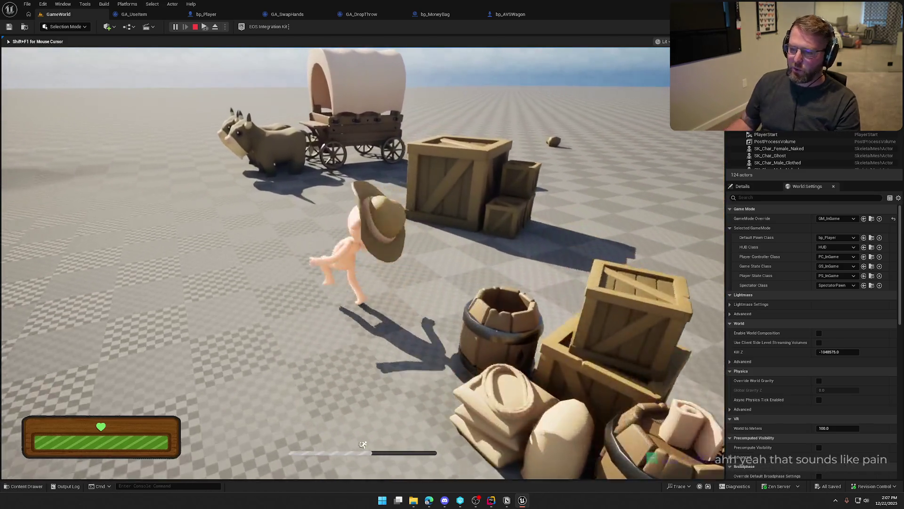
key("a")
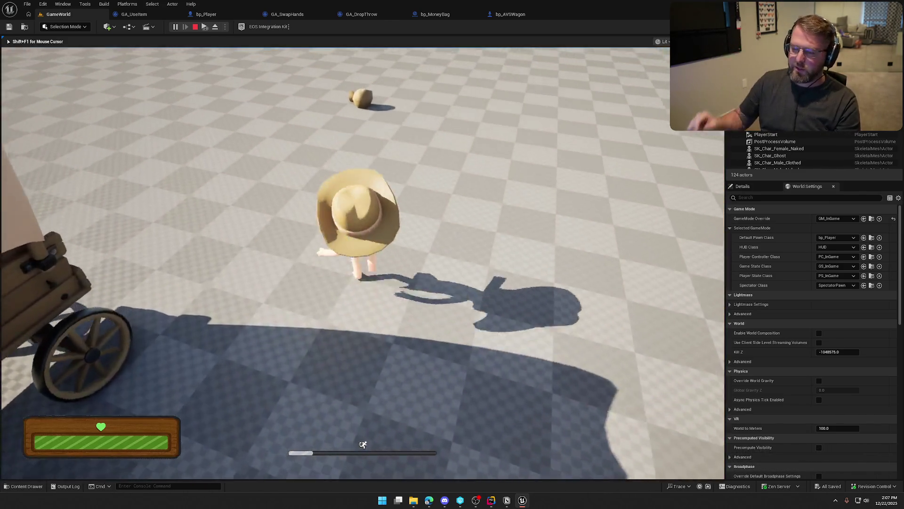
key("e")
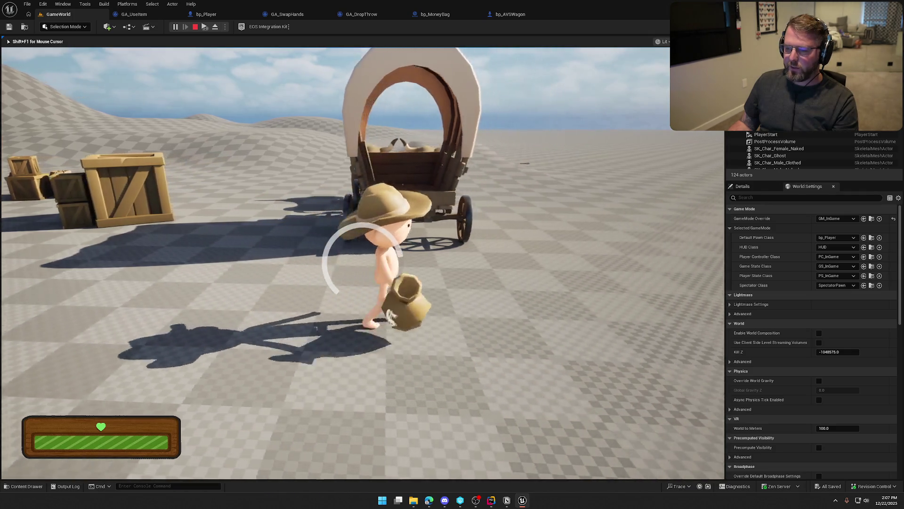
key("w")
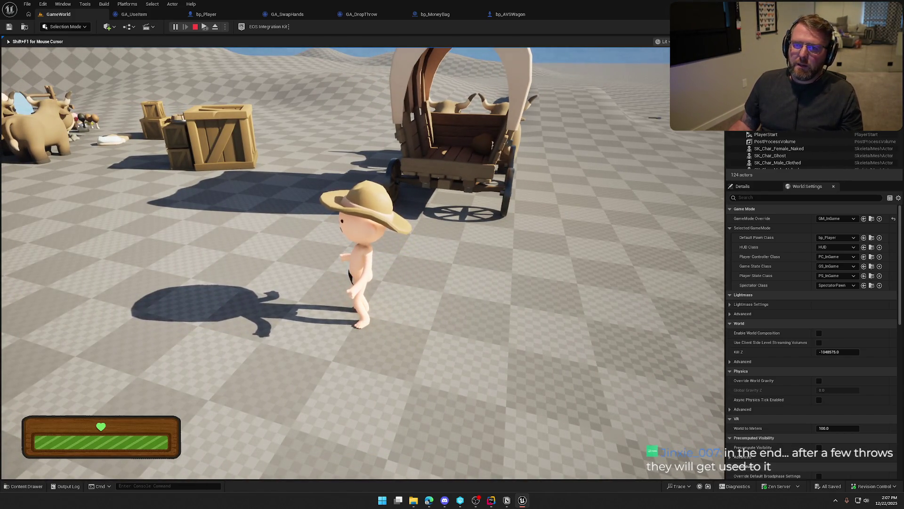
Sprint to the money bag, pick it up and throw it at the wagon.
mouse_move(452, 254)
key("shift+w")
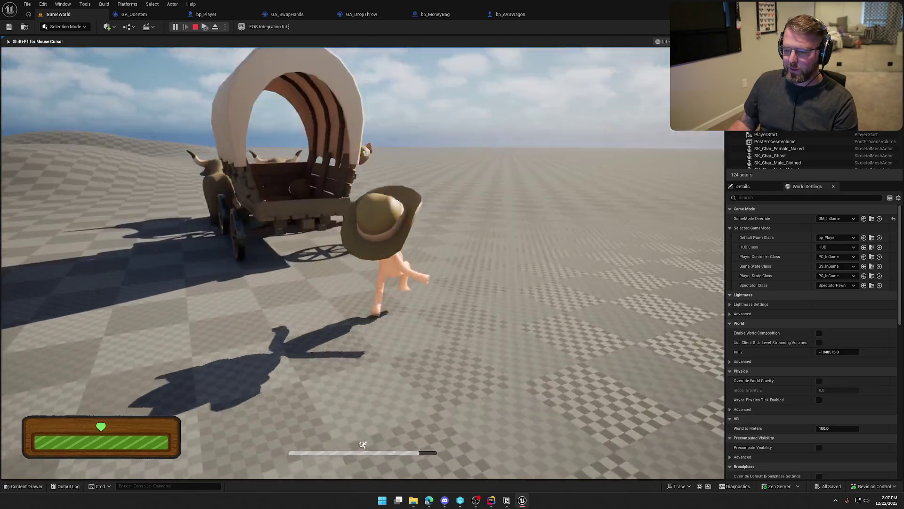
key("w")
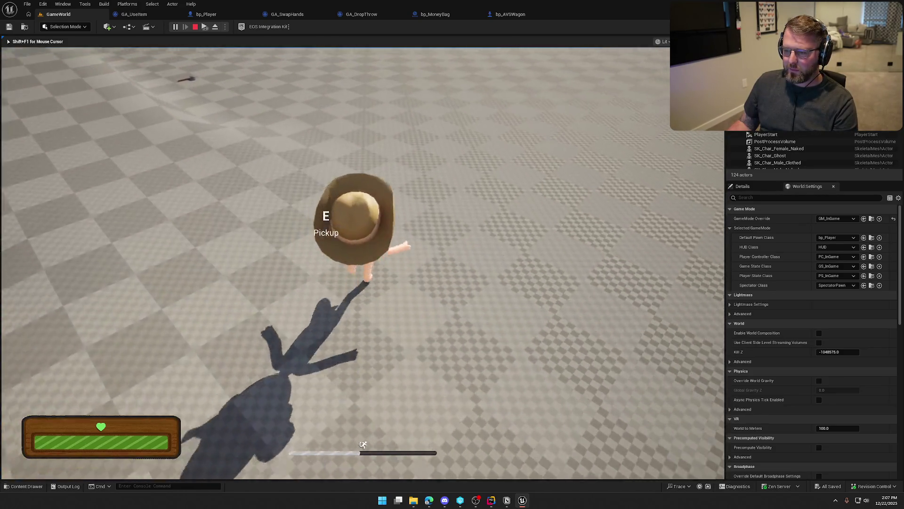
key("e")
key("w")
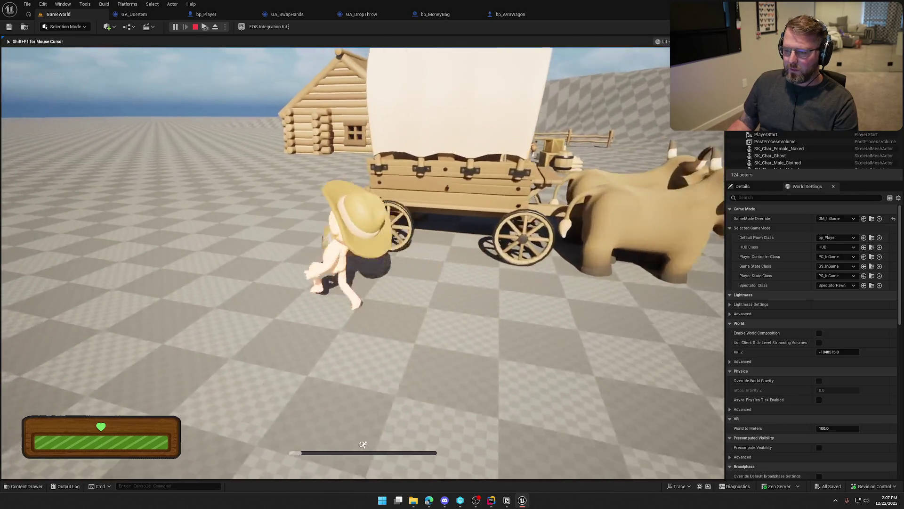
key("g")
key("w")
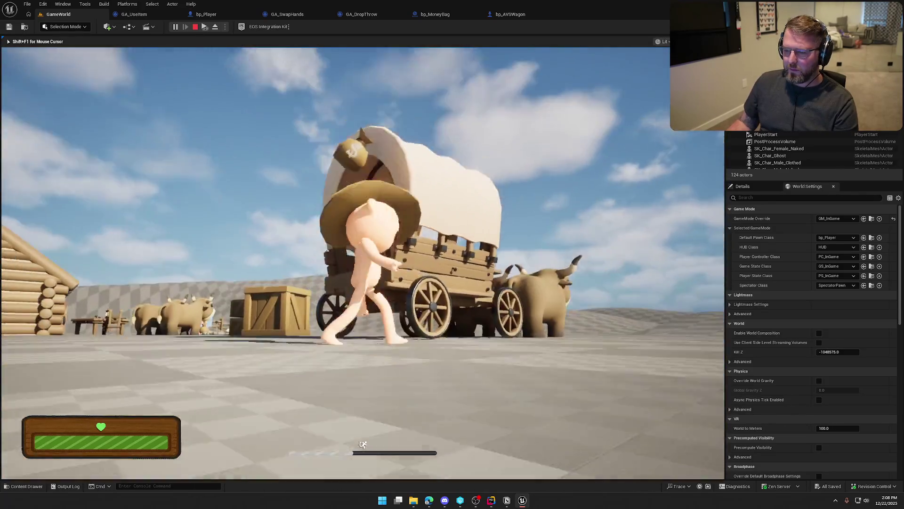
key("w")
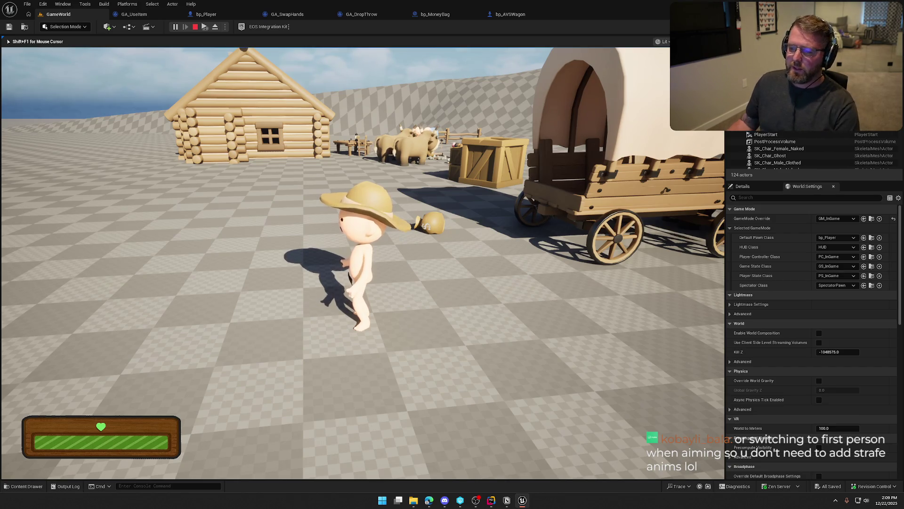
Pick up the money bag and throw it by the wagon.
key("w")
key("e")
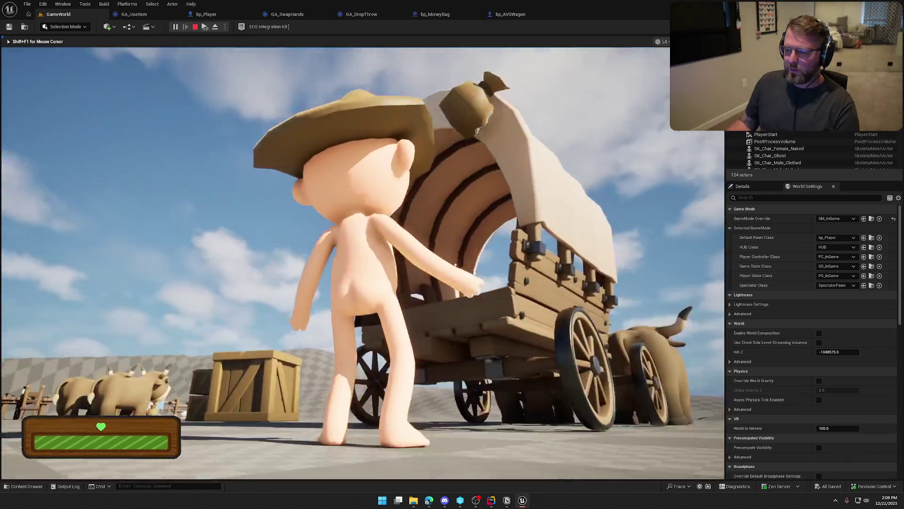
key("shift+w")
key("w")
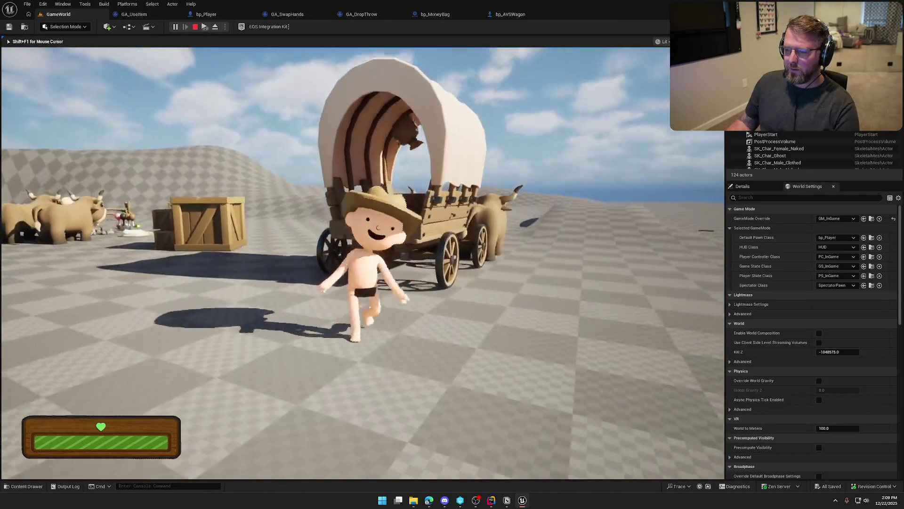
Board the wagon and drive it forward, steering to the left.
key("shift+w")
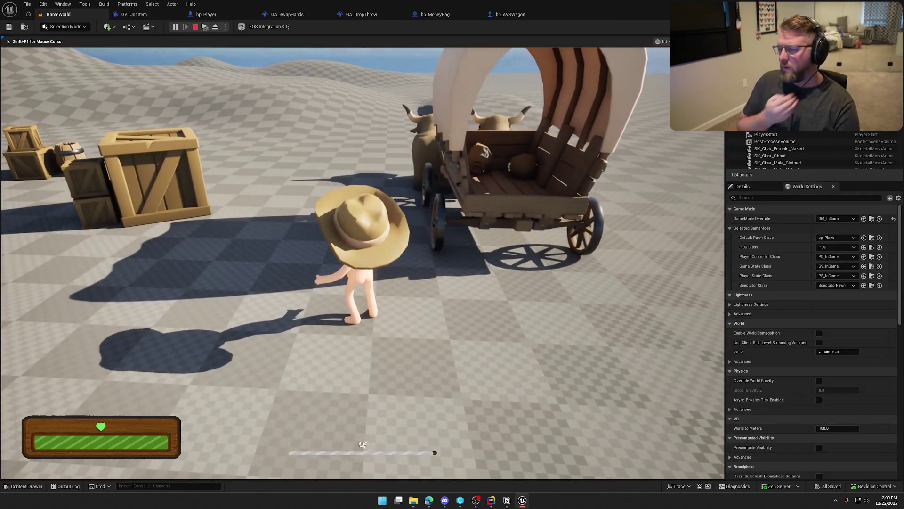
key("w")
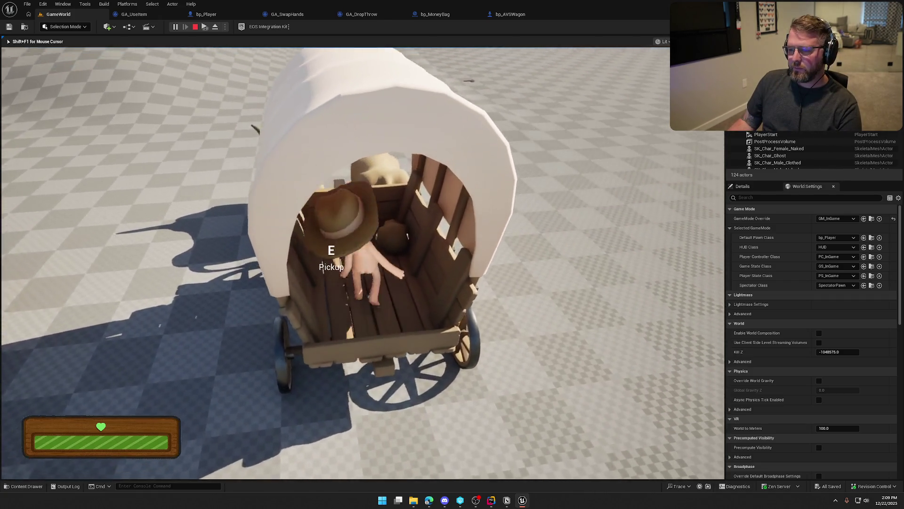
key("e")
key("a")
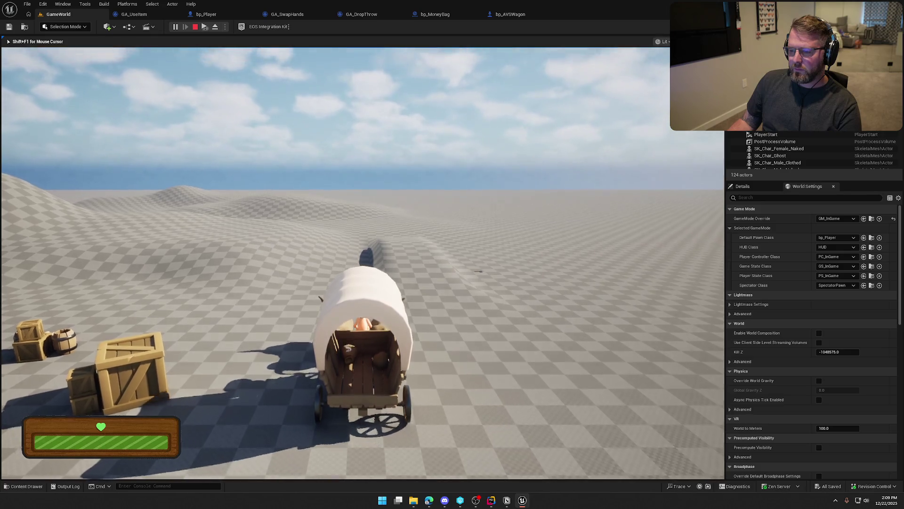
key("a")
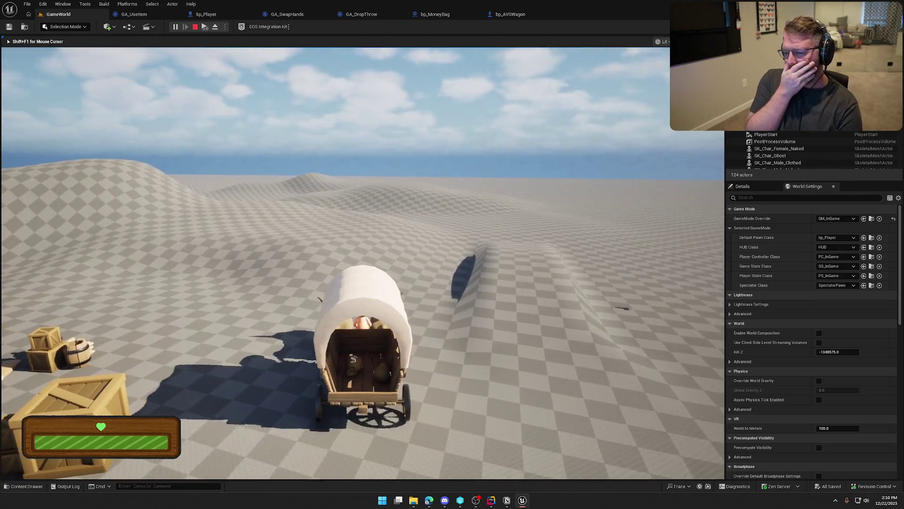
key("a")
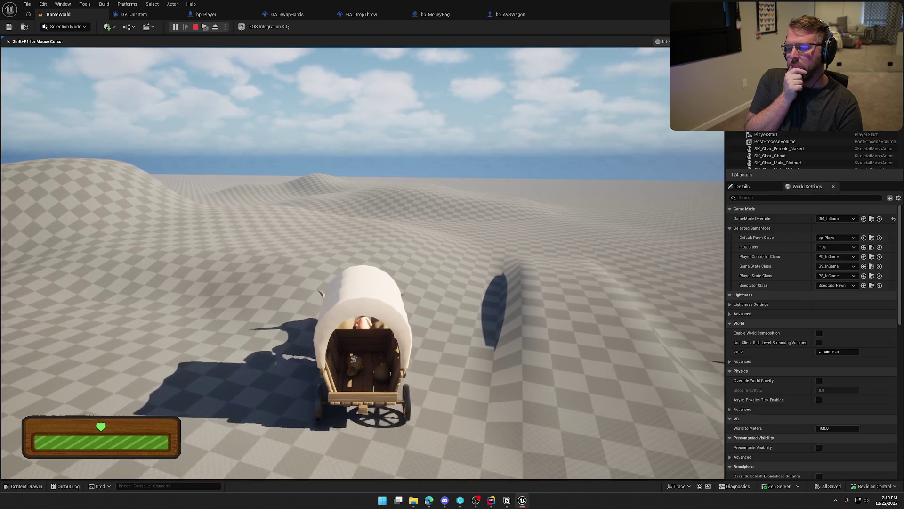
key("a")
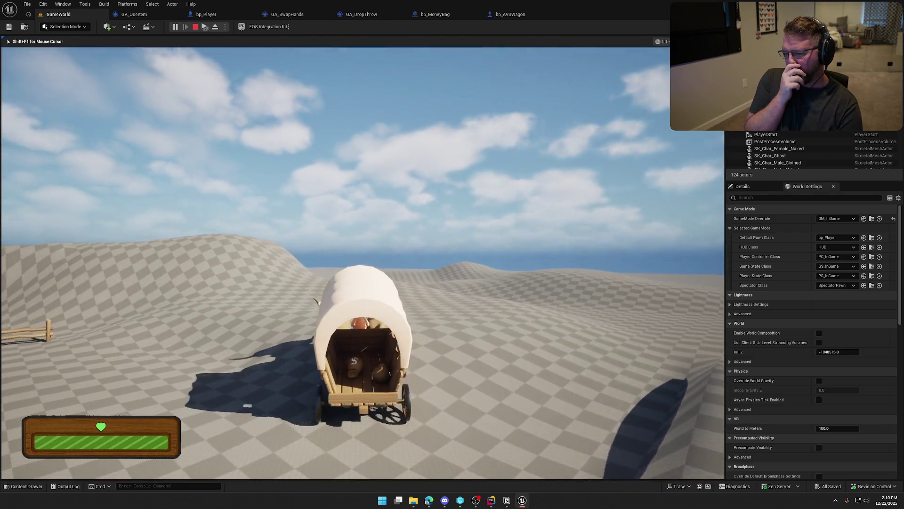
key("w")
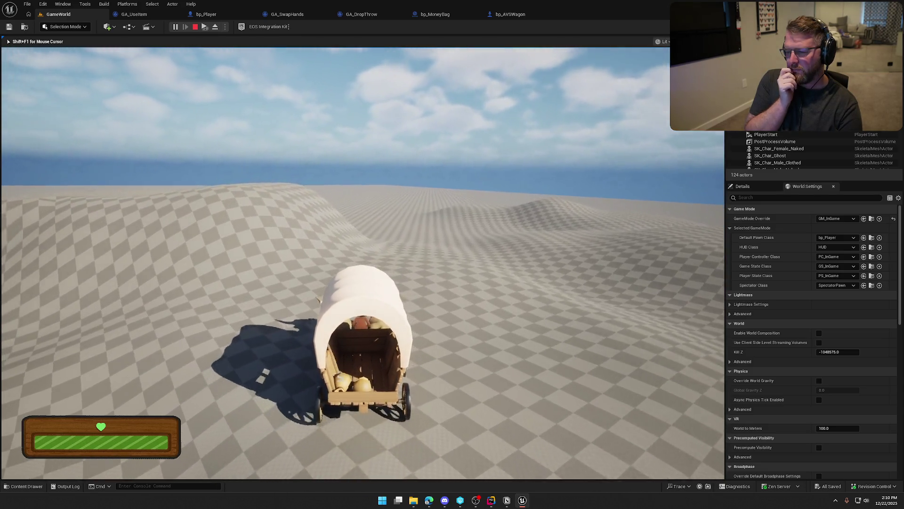
key("w")
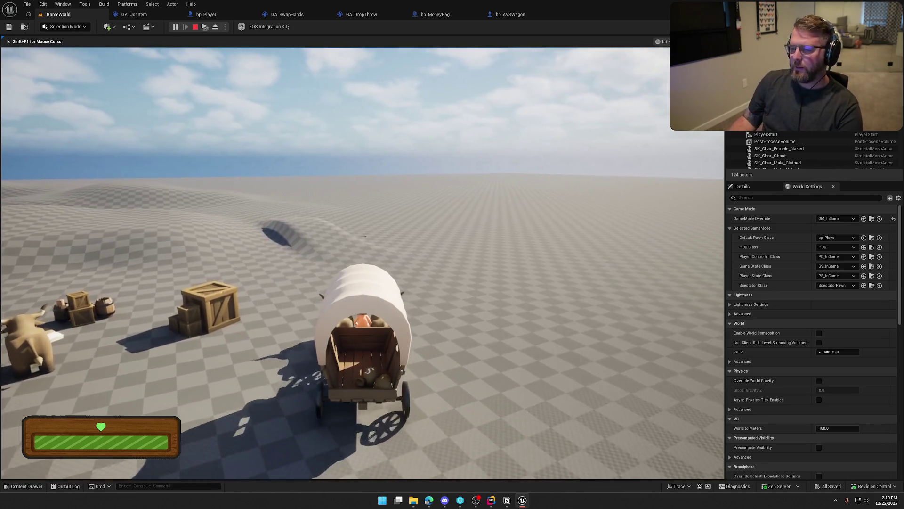
Stop the playtest and start a new play session.
key("Escape")
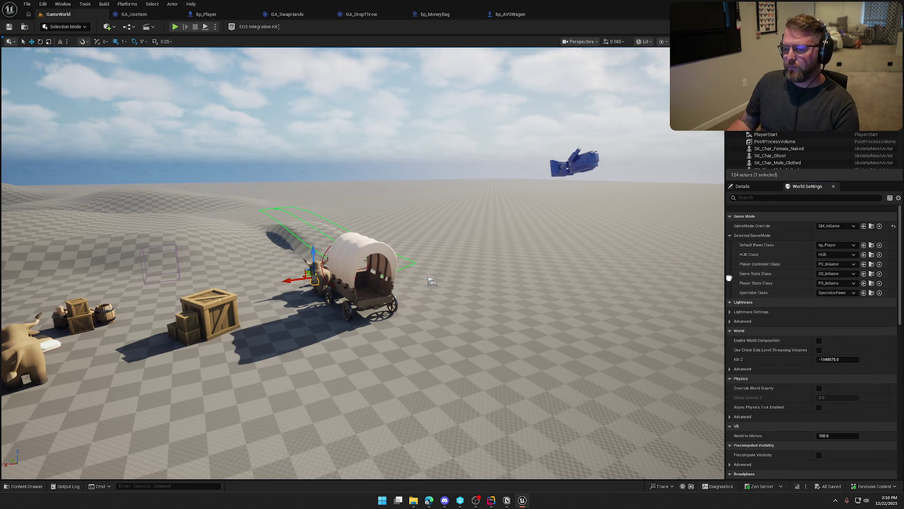
scroll(742, 267, "down", 2)
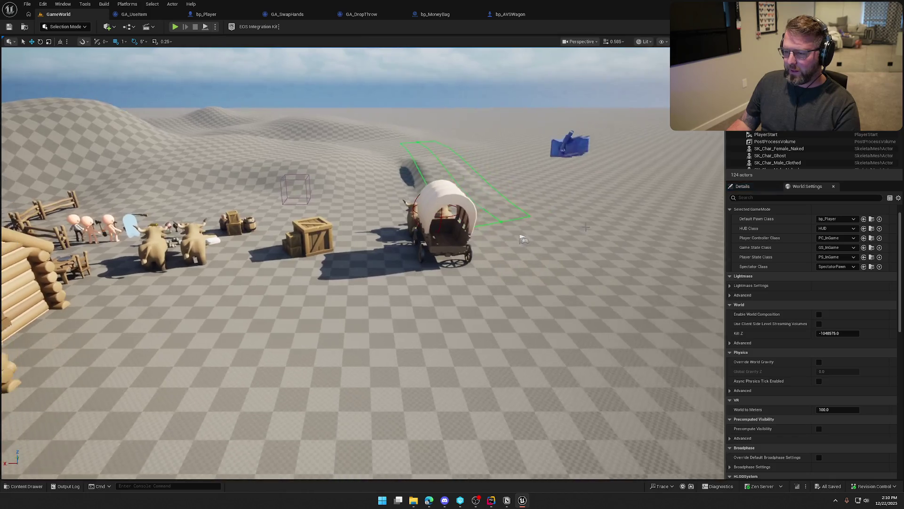
left_click(175, 26)
key("shift+w")
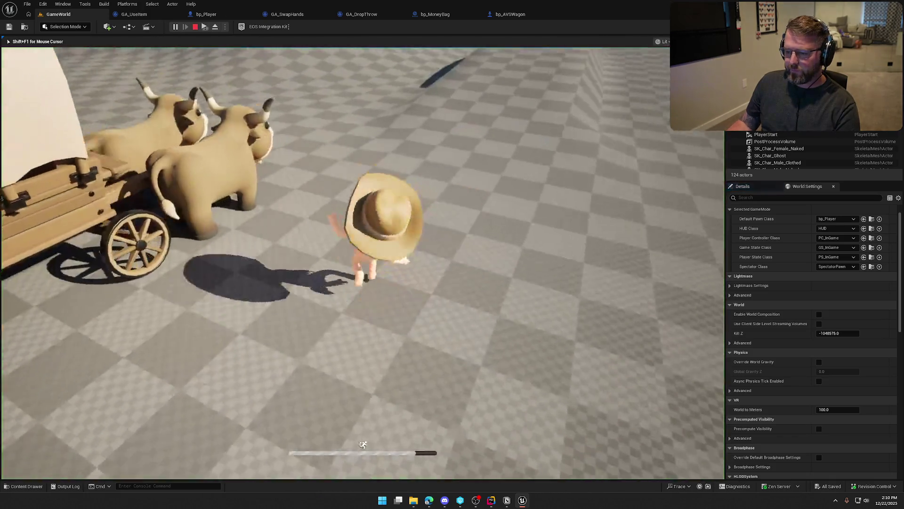
key("w")
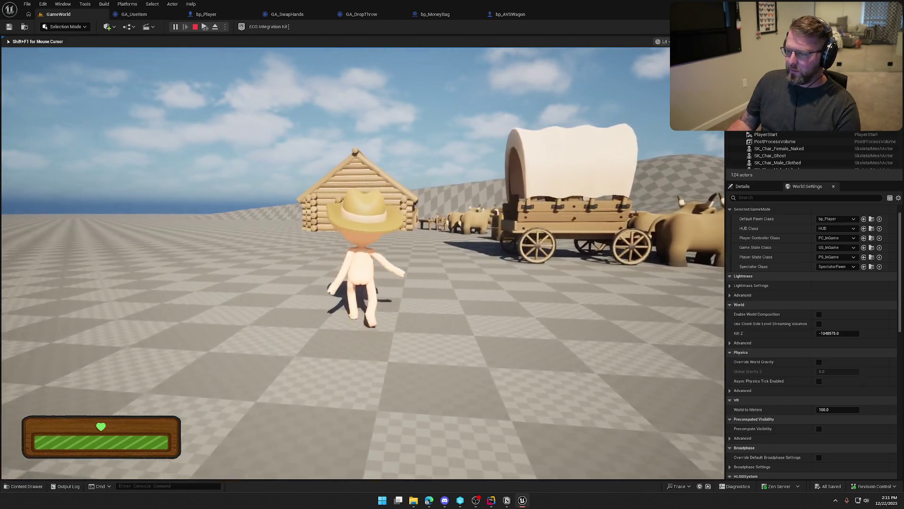
key("Escape")
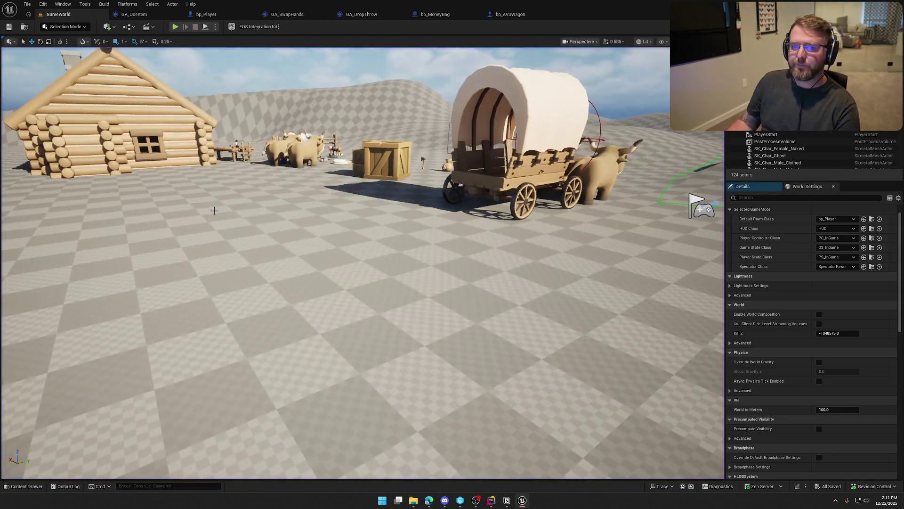
Set GA_DropThrow's Map Range Clamped Out Range B to 700 and save the ability.
left_click(379, 14)
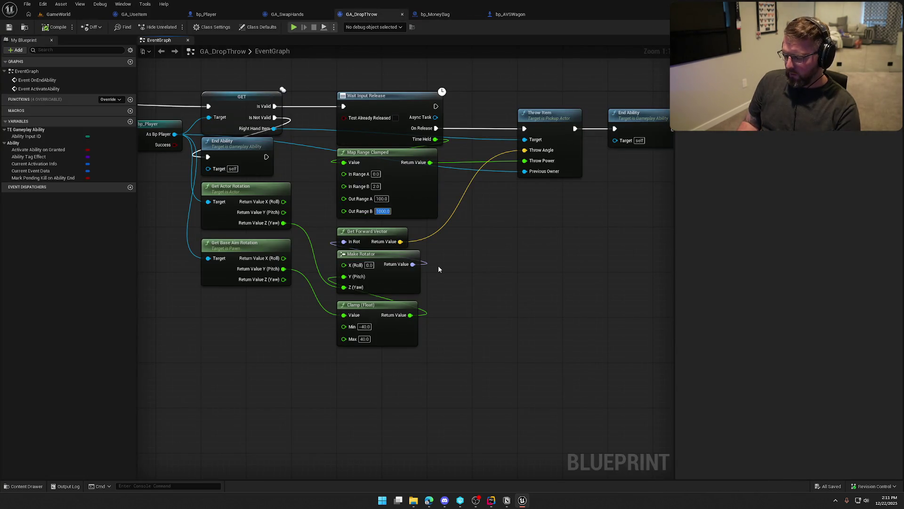
type("700")
key("Return")
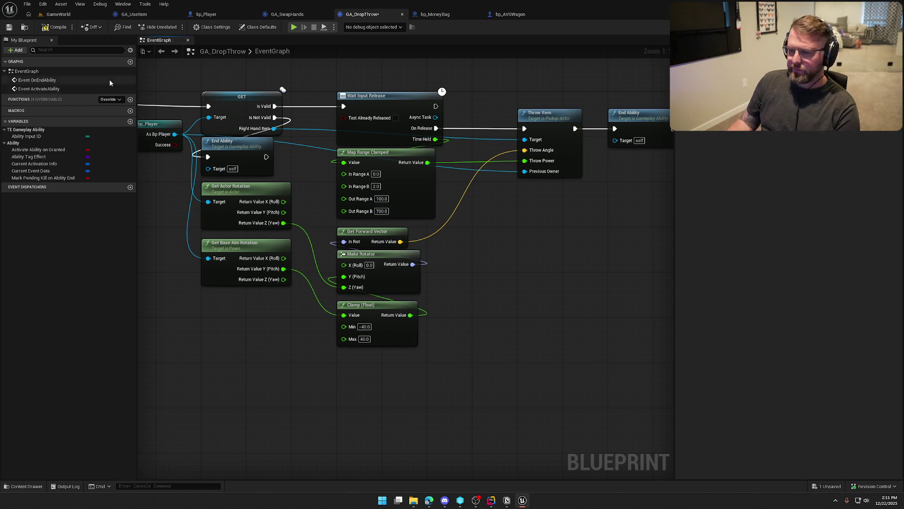
key("ctrl+s")
Playtest the GameWorld level, then stop the session.
left_click(53, 14)
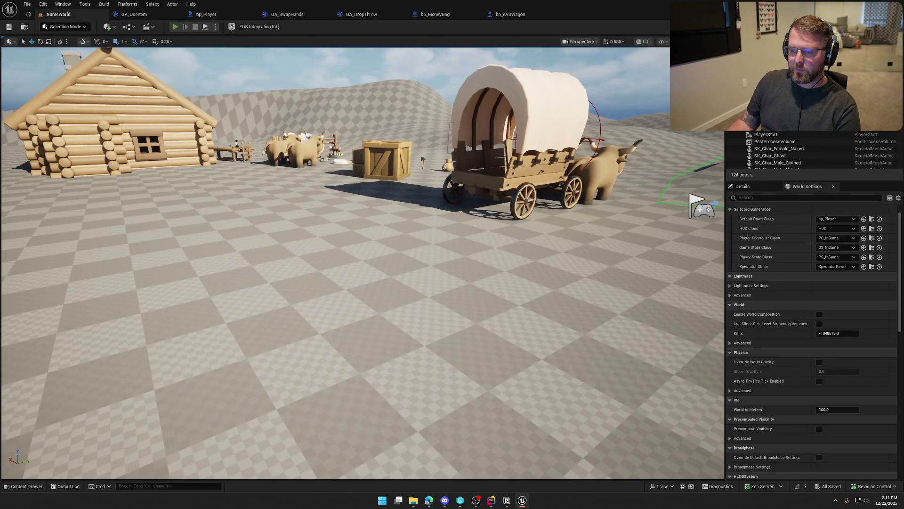
key("alt+p")
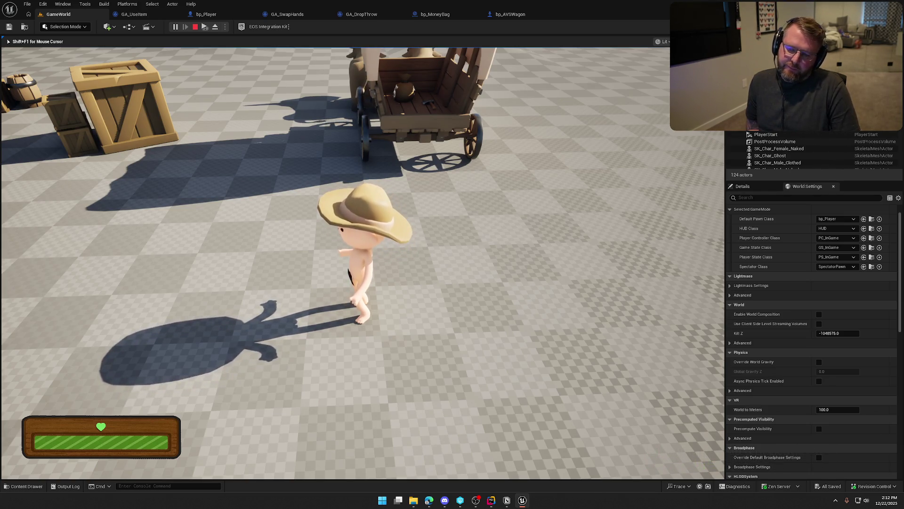
key("Escape")
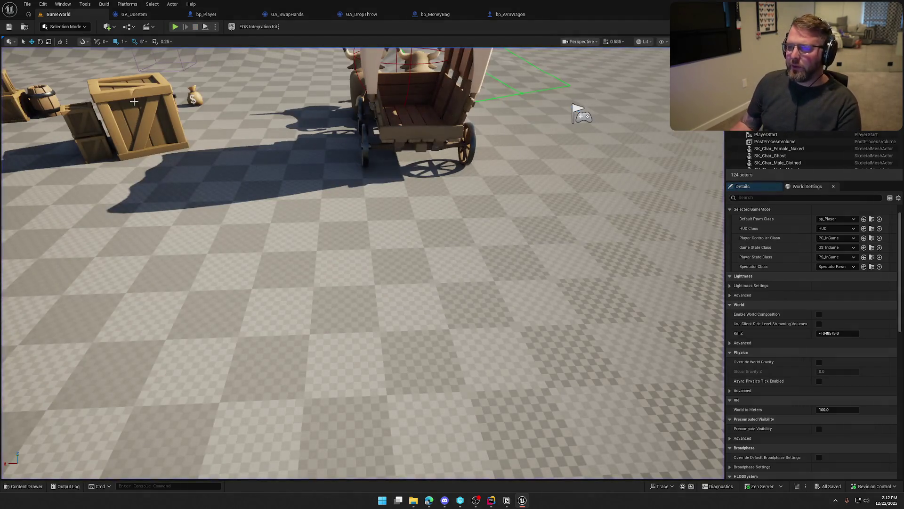
Add a Predict Projectile Path By TraceChannel node to the GA_DropThrow graph.
left_click(361, 14)
left_click_drag(518, 341, 321, 342)
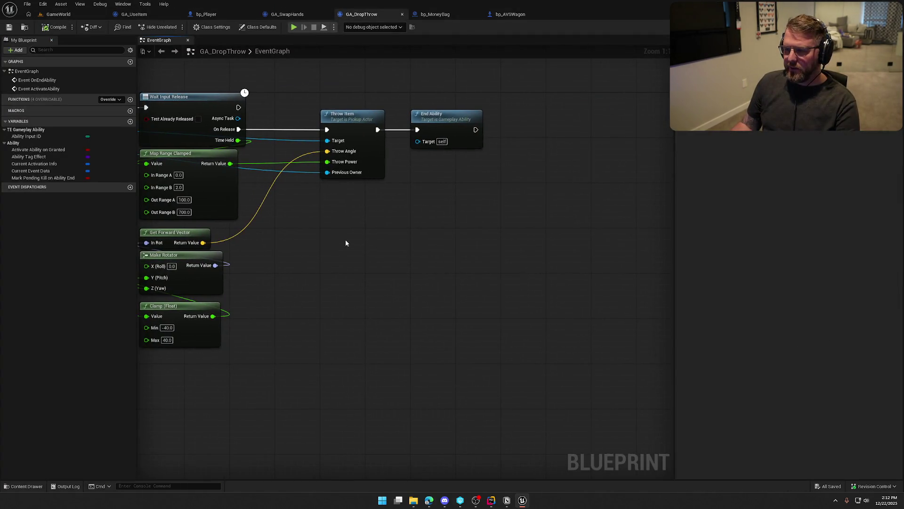
right_click(346, 240)
type("projectile")
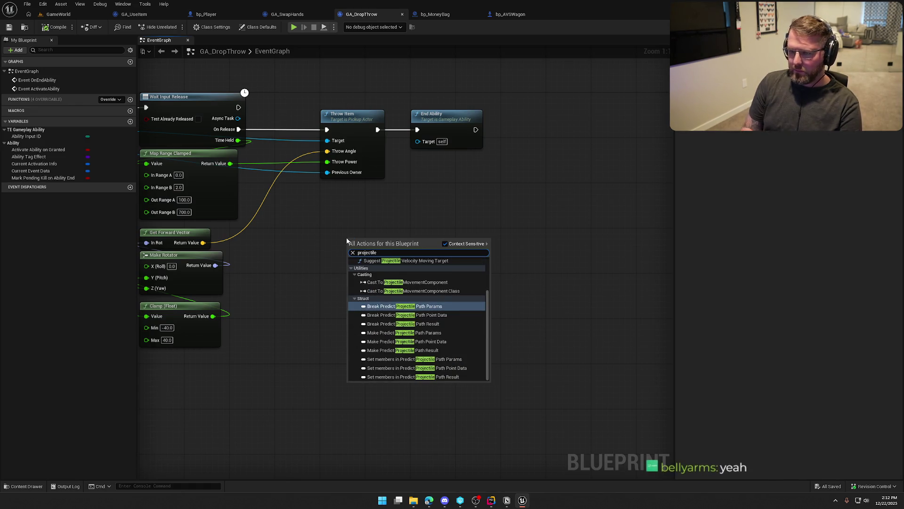
scroll(433, 315, "up", 2)
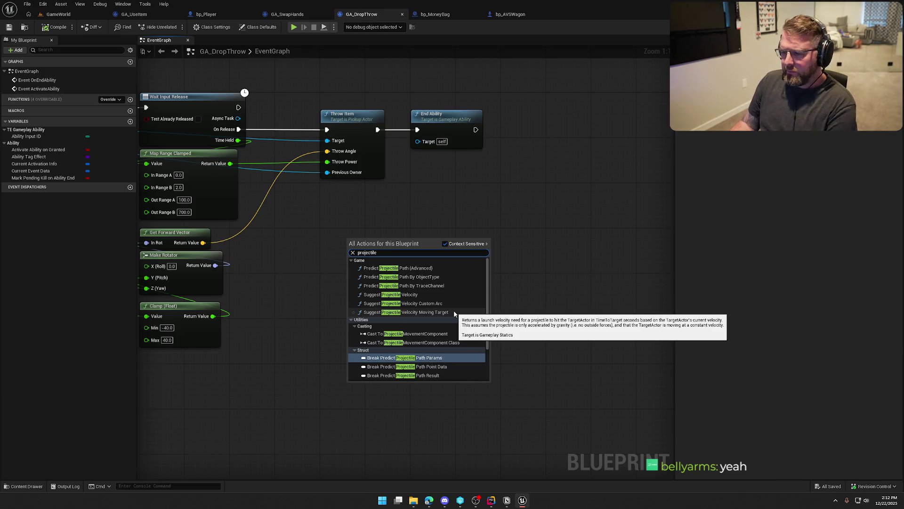
left_click(436, 286)
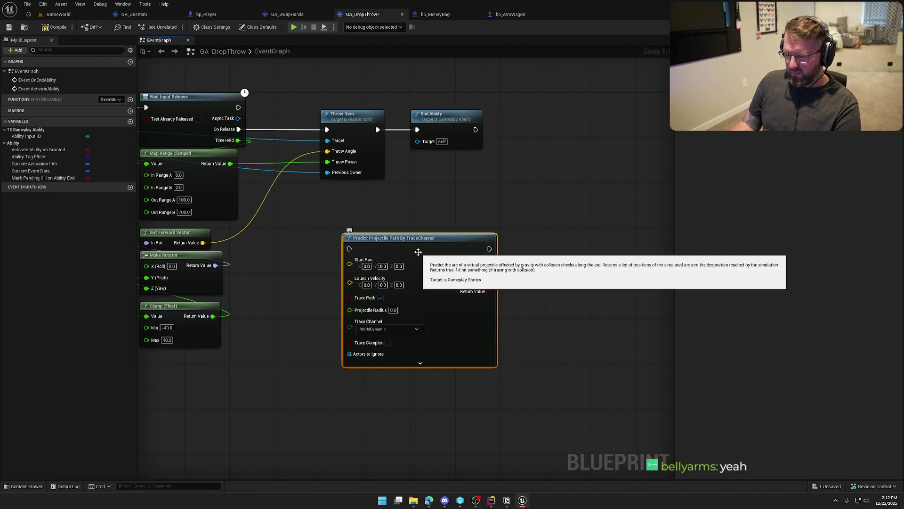
left_click_drag(521, 336, 540, 312)
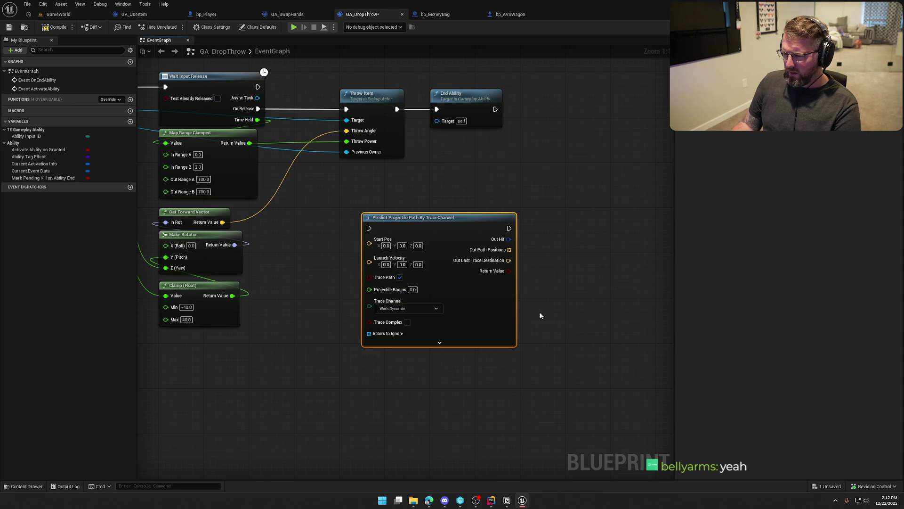
Check the node's Trace Channel options unchanged, then search 'projectile' for another node.
left_click(405, 308)
left_click(405, 308)
mouse_move(379, 418)
left_mouse_down()
mouse_move(359, 404)
mouse_move(344, 369)
left_mouse_up()
right_click(344, 363)
type("proj")
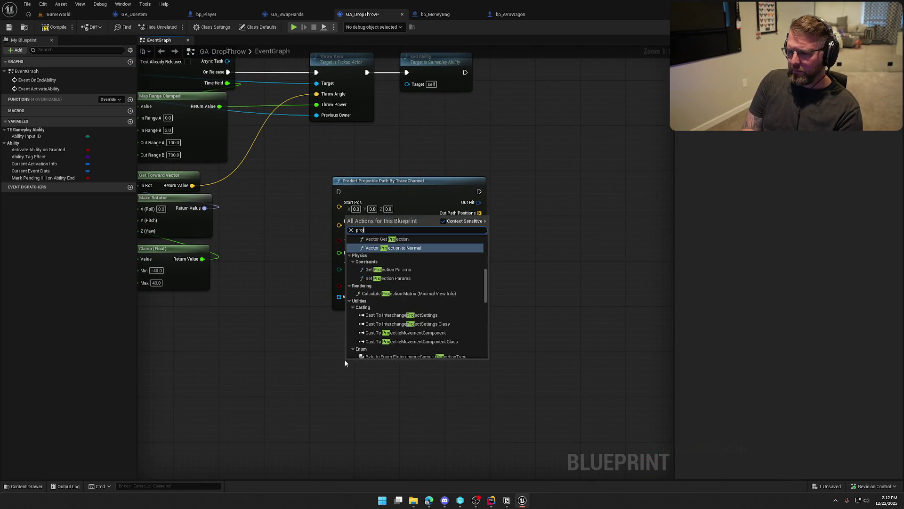
type("ectile")
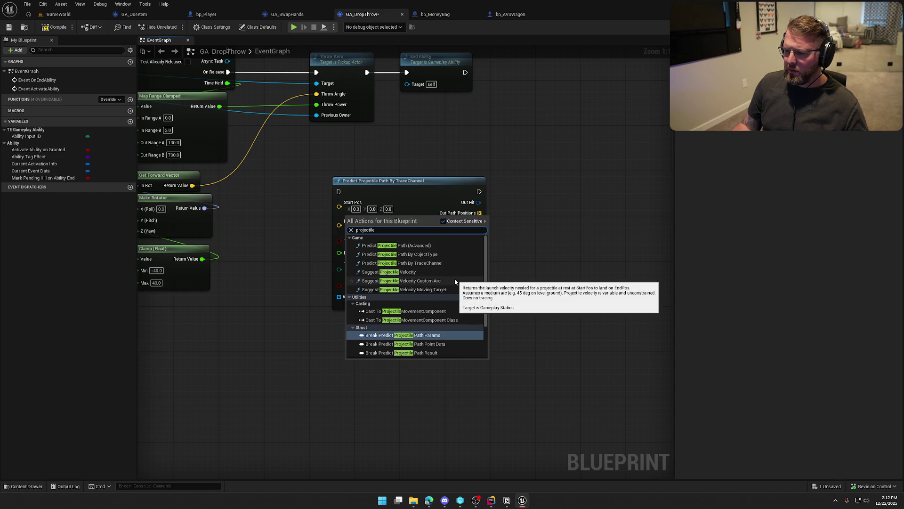
scroll(458, 286, "down", 3)
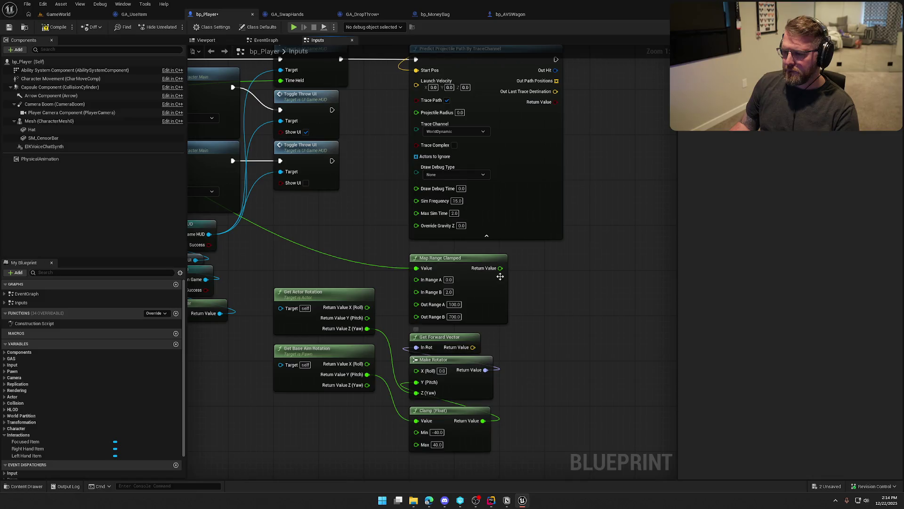
Scale the forward vector by the Map Range Clamped value and feed it into Launch Velocity.
left_click_drag(500, 269, 535, 293)
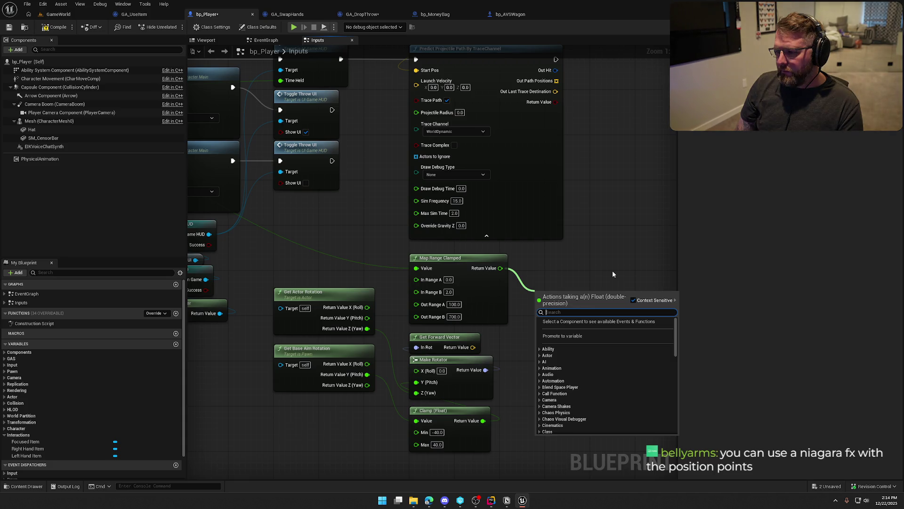
left_click(612, 270)
mouse_move(472, 347)
left_mouse_down()
mouse_move(414, 121)
mouse_move(414, 87)
mouse_move(550, 320)
left_mouse_up()
type("make array")
key("Return")
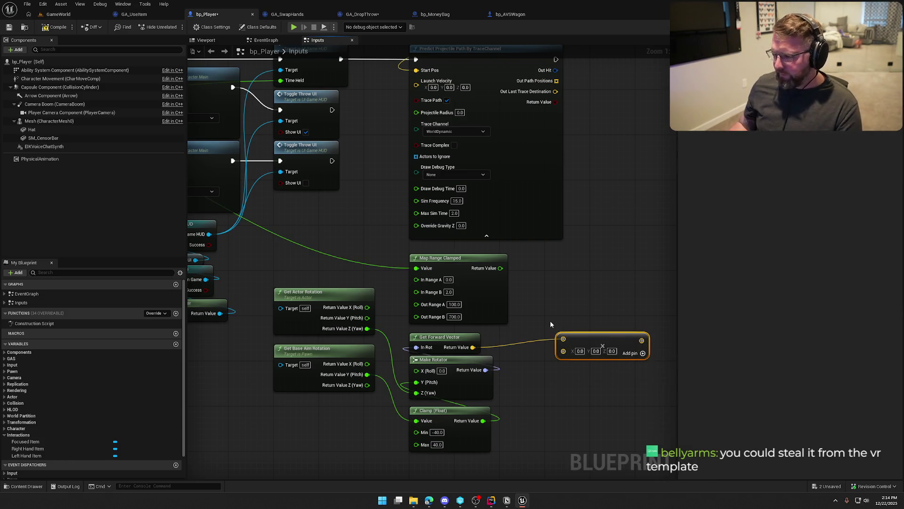
left_click_drag(613, 335, 575, 334)
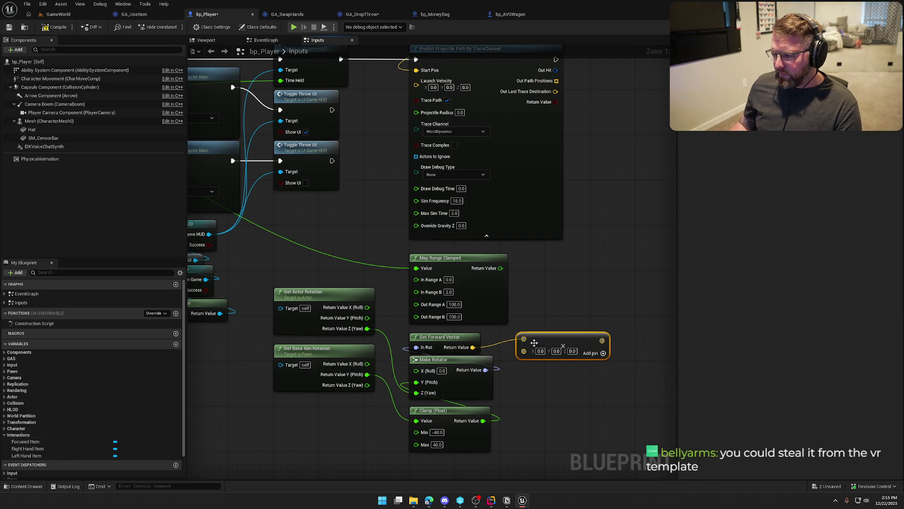
mouse_move(500, 268)
left_mouse_down()
mouse_move(524, 349)
mouse_move(416, 85)
left_mouse_up()
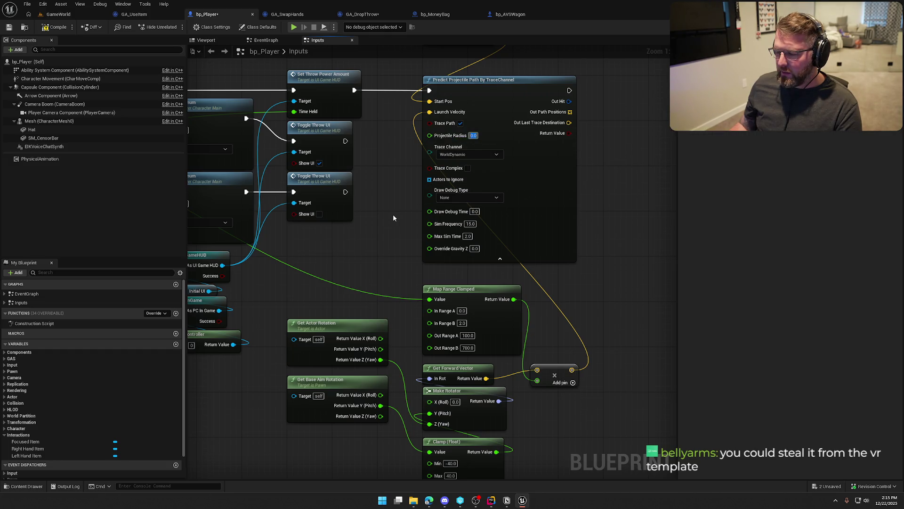
Set prediction radius 10, Visibility trace channel and one-frame debug drawing, then return to GameWorld.
type("10")
key("Return")
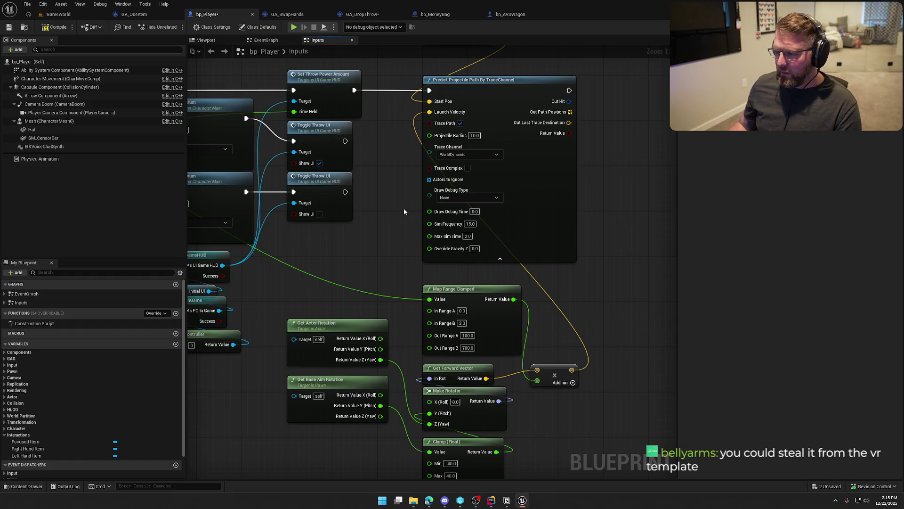
left_click(476, 154)
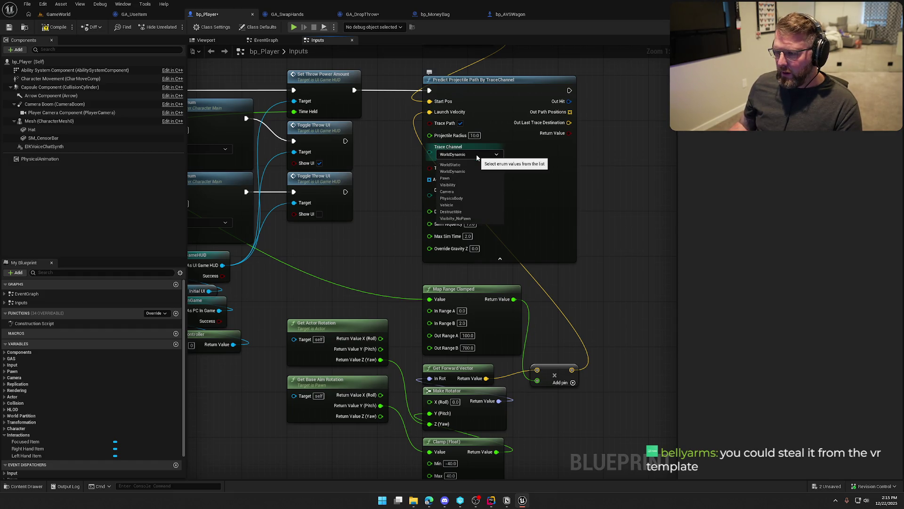
left_click(450, 184)
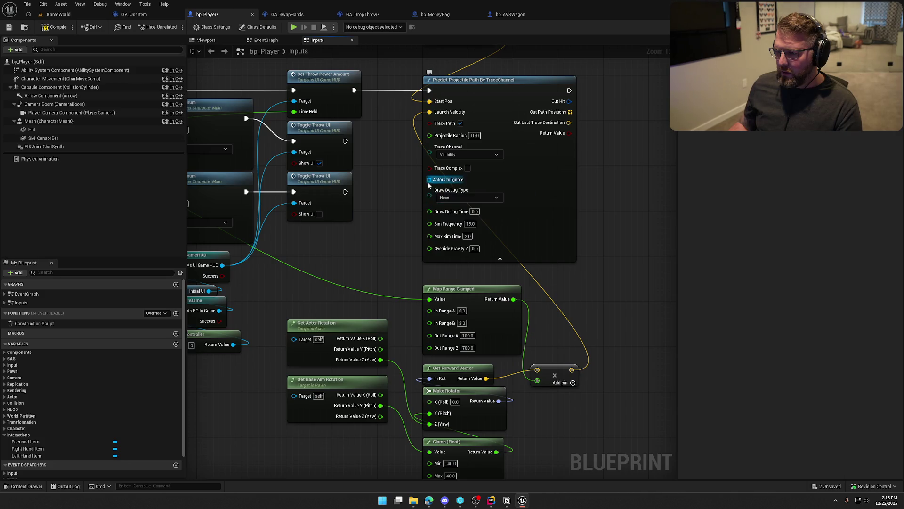
left_click(454, 197)
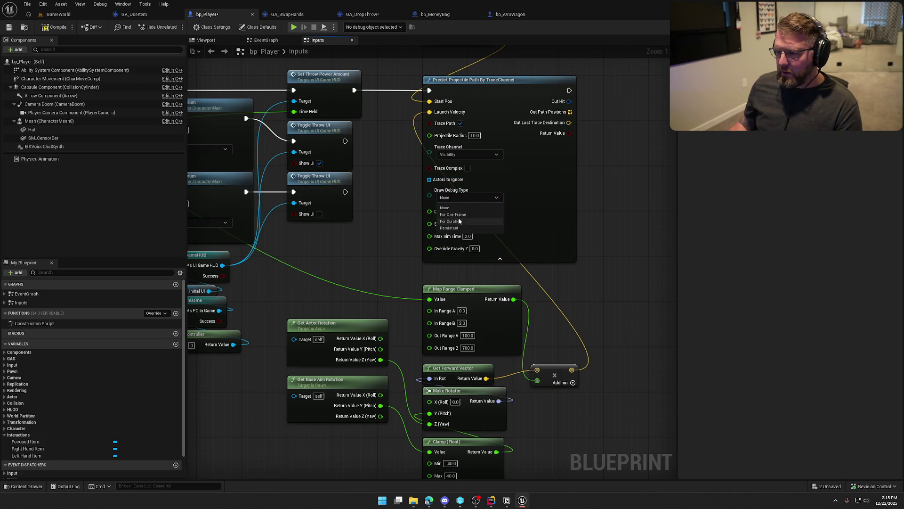
key("Escape")
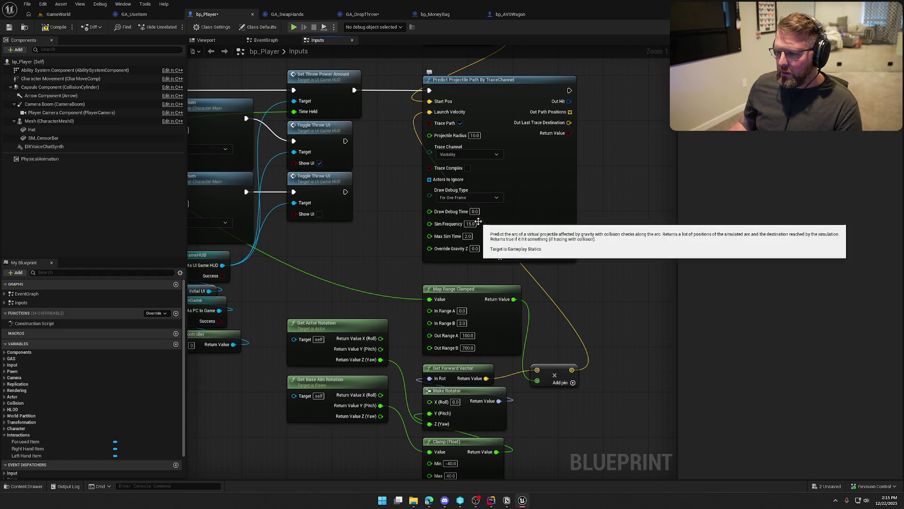
left_click_drag(384, 249, 416, 272)
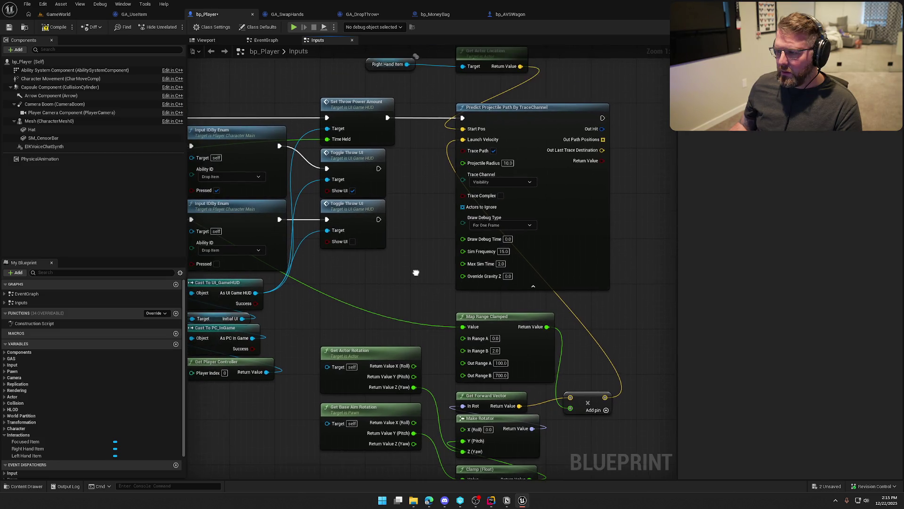
left_click(58, 14)
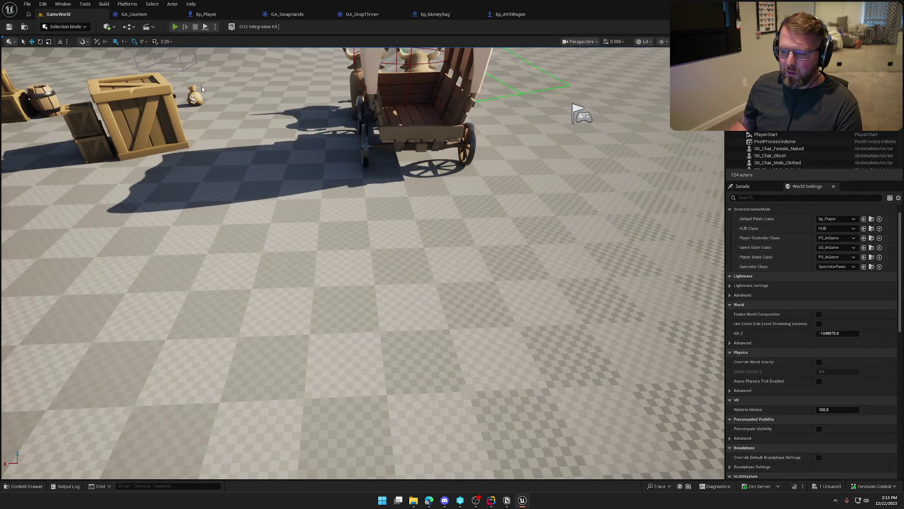
Playtest the level to check the green predicted throw arc, then go back to bp_Player.
left_click(175, 27)
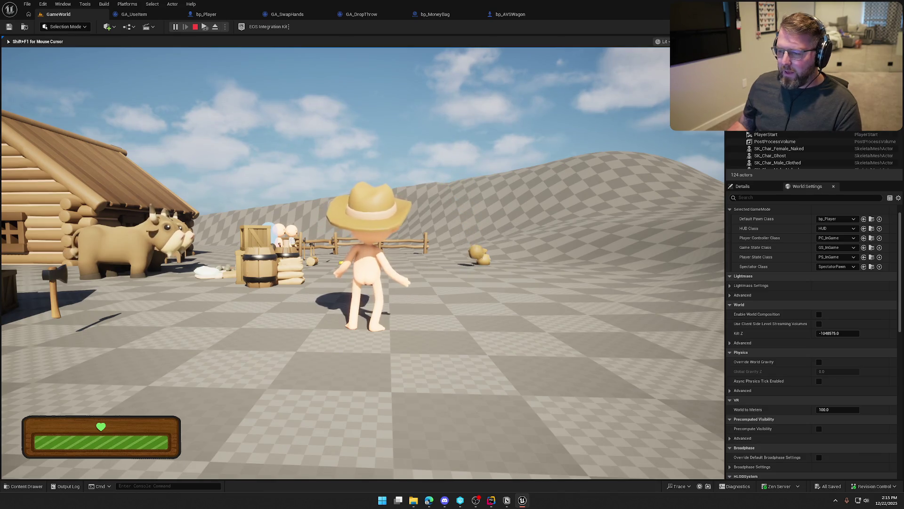
key("Escape")
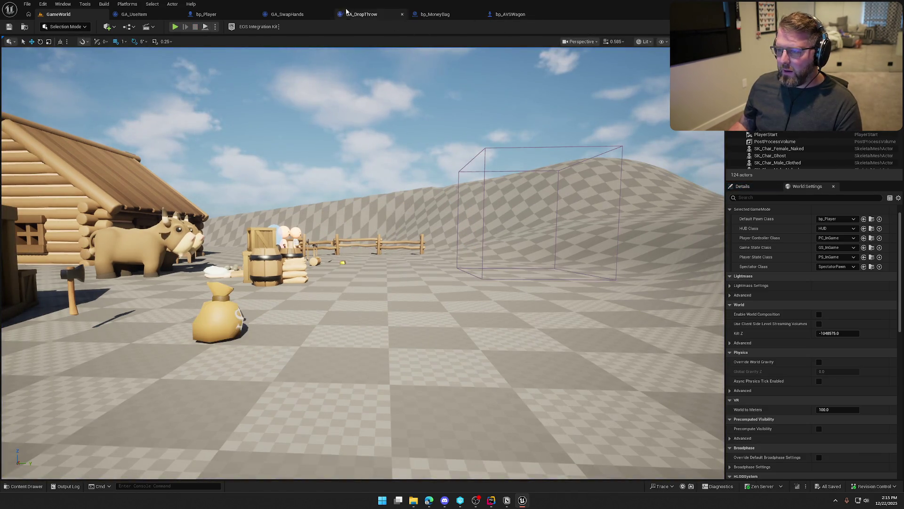
left_click(210, 13)
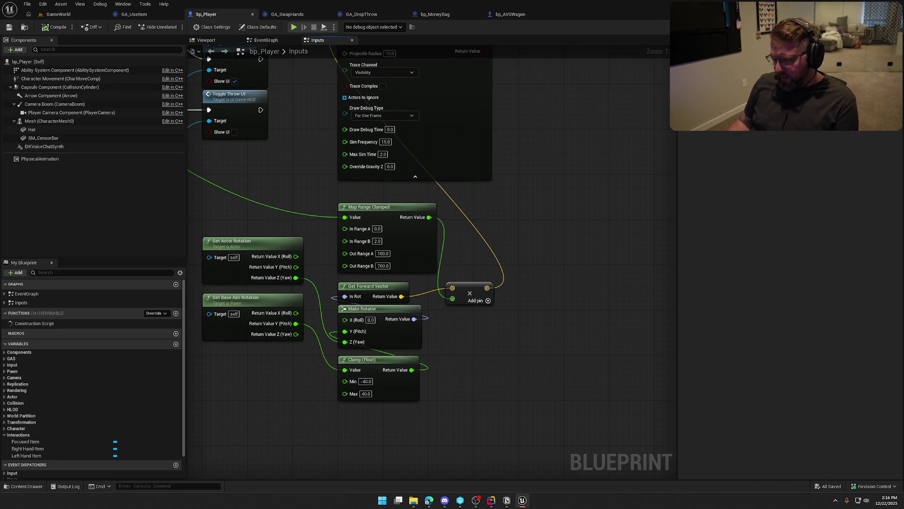
Glance at the code editor, then add a vector Multiply node wired from the forward vector.
key("alt+Tab")
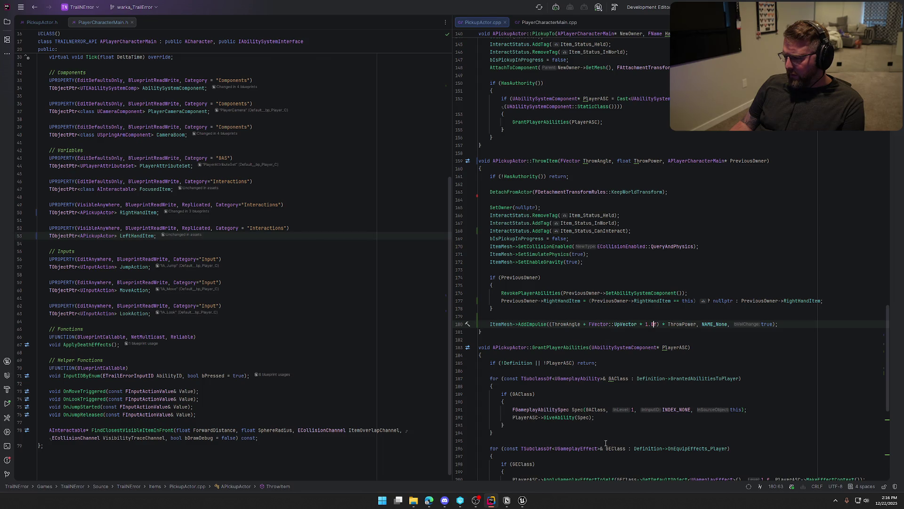
left_click(524, 500)
scroll(505, 341, "up", 2)
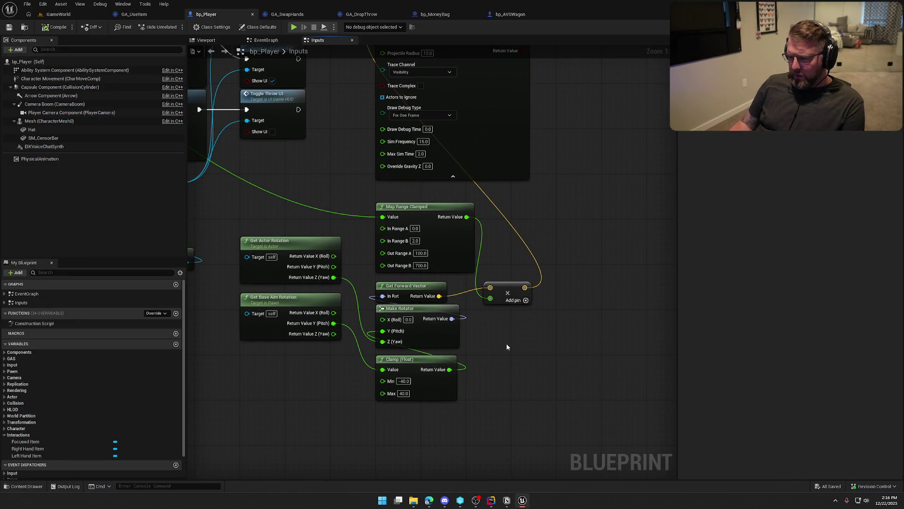
left_click_drag(505, 288, 546, 237)
left_click_drag(439, 295, 498, 301)
type("multiply")
key("Return")
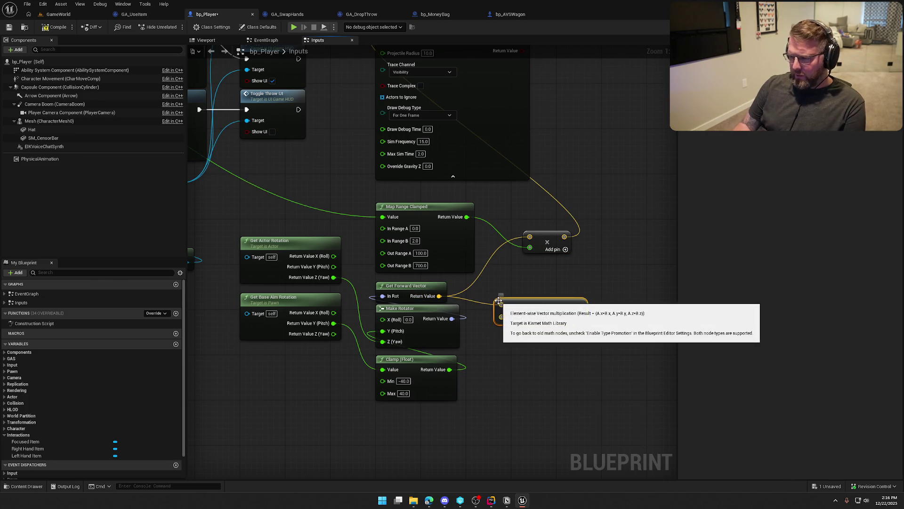
Replace Get Up Vector with Get Actor Up Vector feeding the vector math, then compile, save and switch to GameWorld.
right_click(499, 346)
type("get up vec")
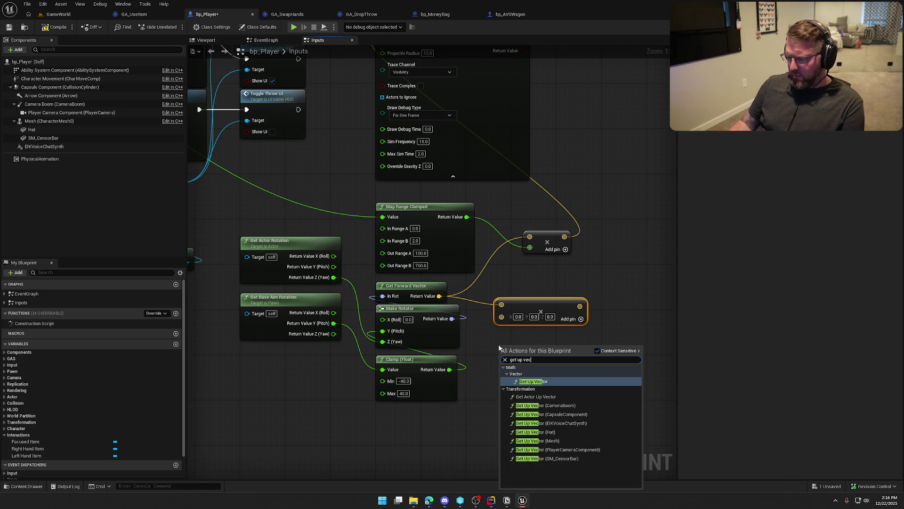
left_click(539, 383)
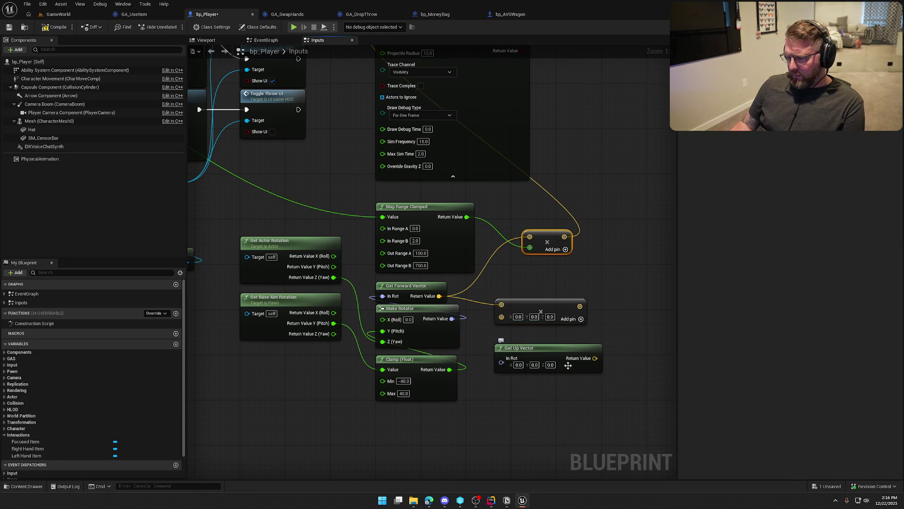
key("Delete")
right_click(498, 351)
type("get actor up")
key("Return")
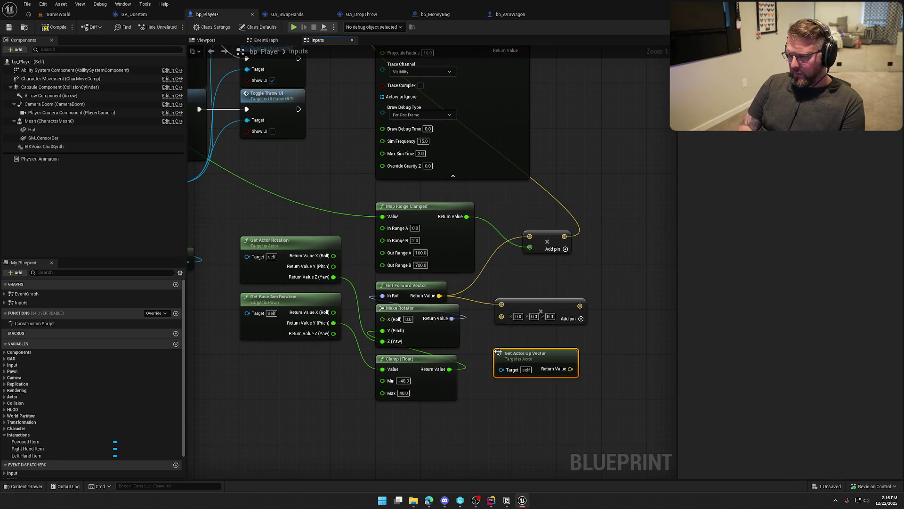
left_click_drag(570, 369, 502, 315)
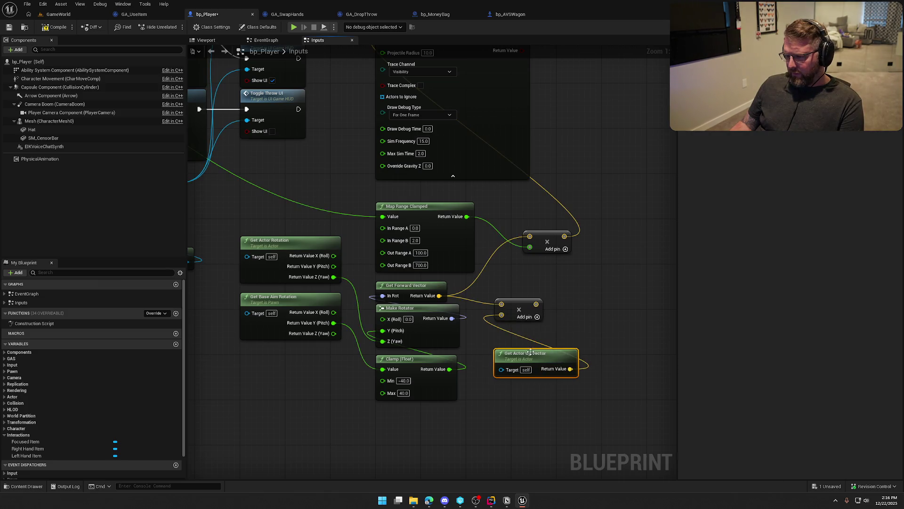
left_click_drag(533, 357, 522, 340)
mouse_move(554, 297)
left_mouse_down()
mouse_move(534, 335)
mouse_move(510, 275)
mouse_move(550, 260)
left_mouse_up()
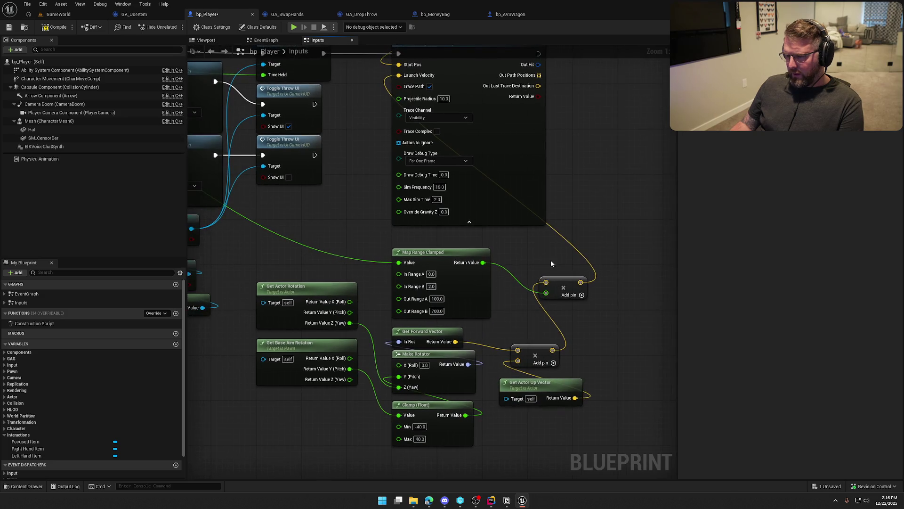
left_click(56, 27)
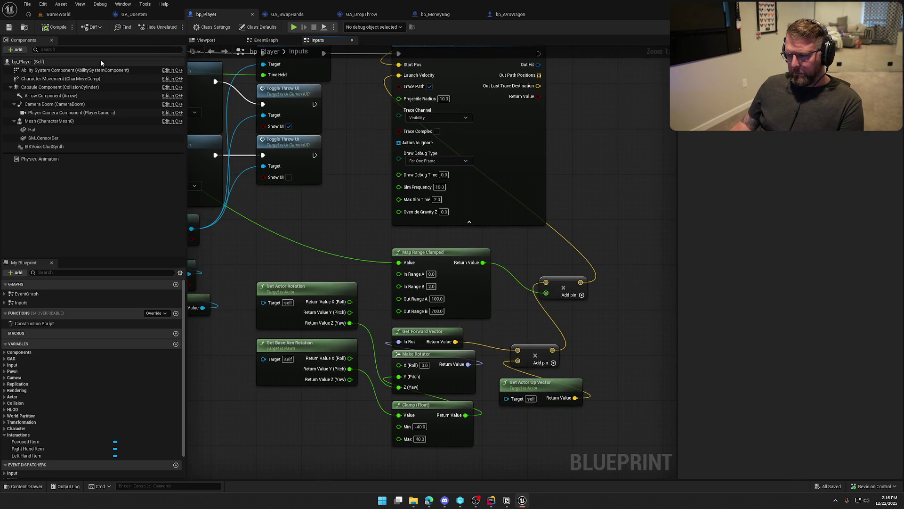
left_click(63, 14)
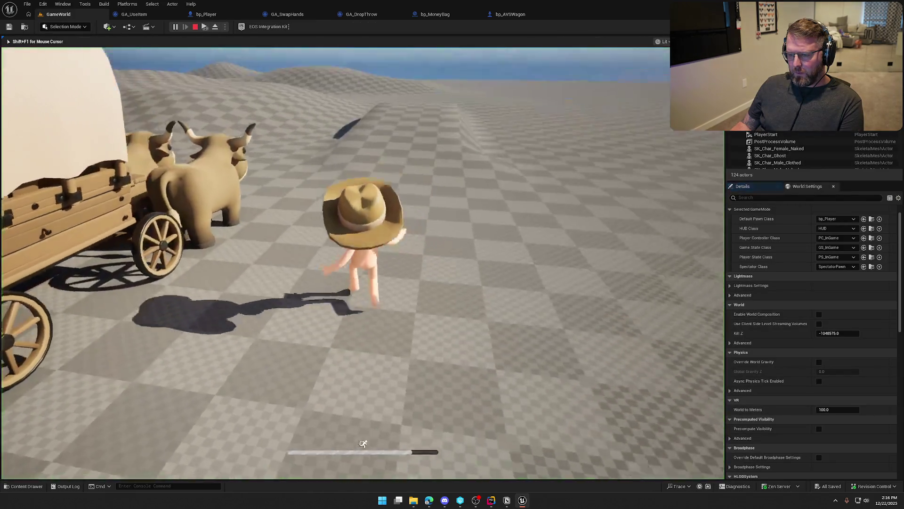
Walk the character around the oxen, pick up a money bag, then stop the playtest.
key("w")
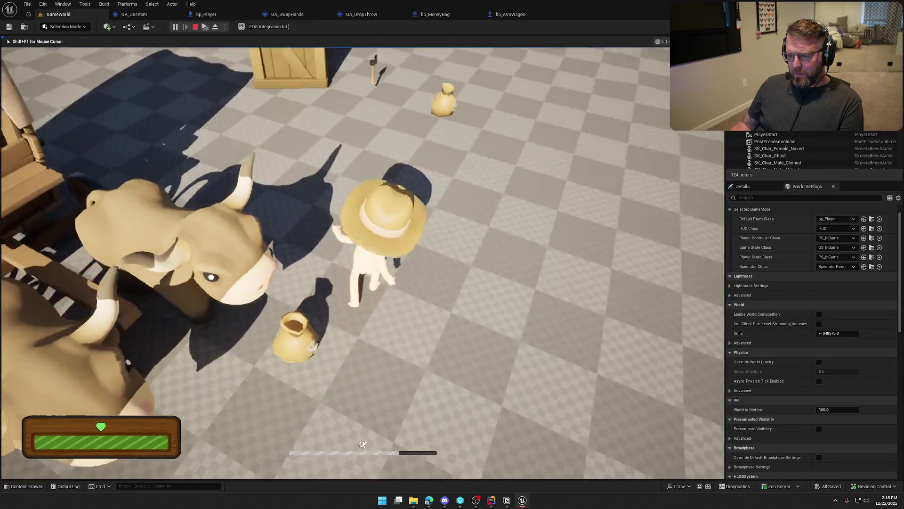
key("w")
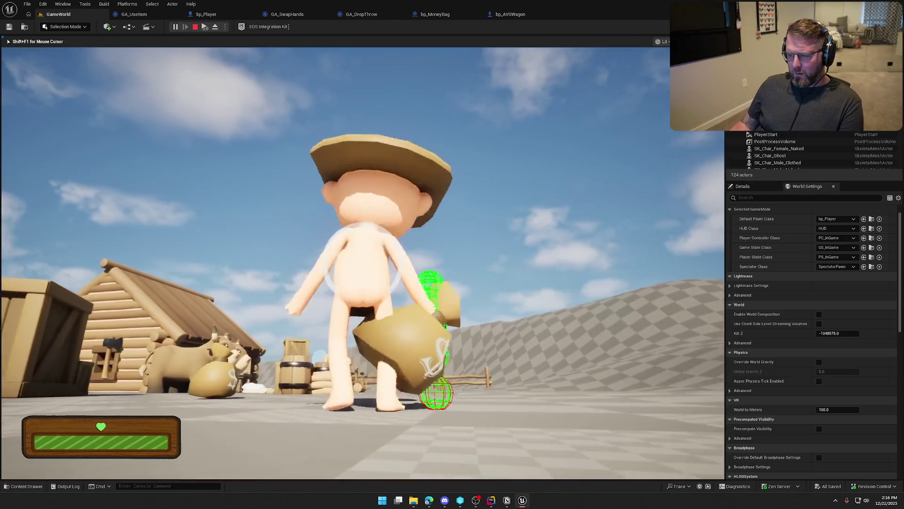
key("Escape")
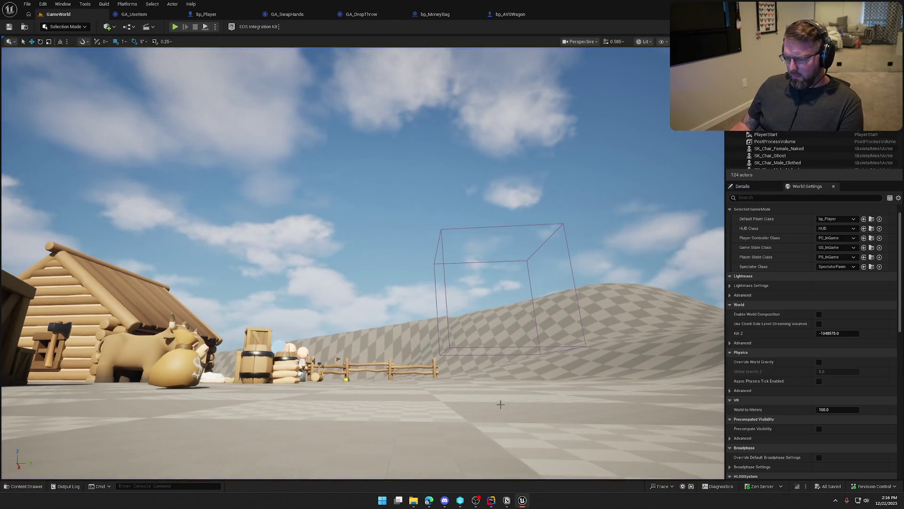
Check the code editor, then delete the old vector multiply node in bp_Player.
left_click(492, 502)
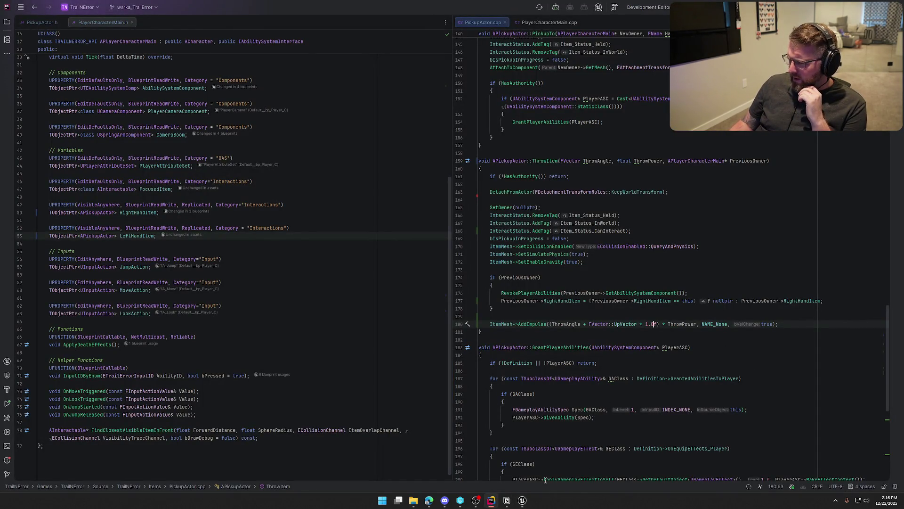
left_click(522, 500)
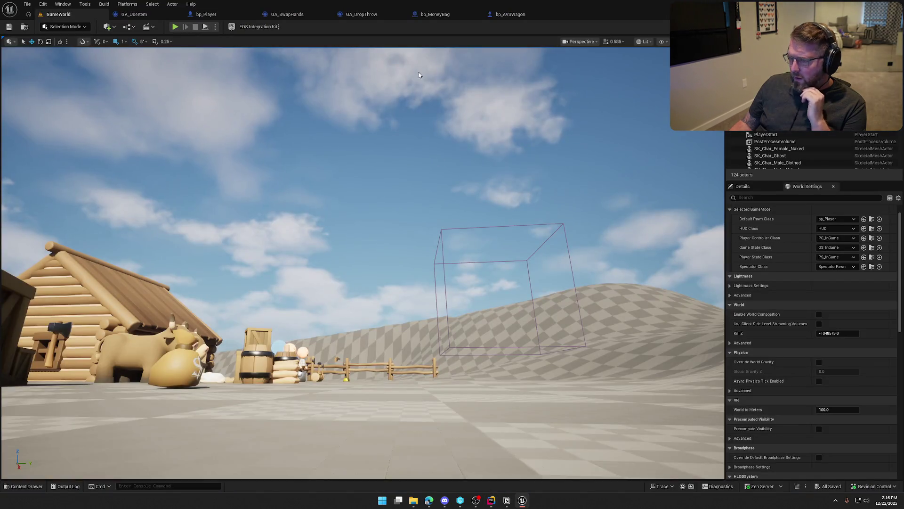
left_click(206, 14)
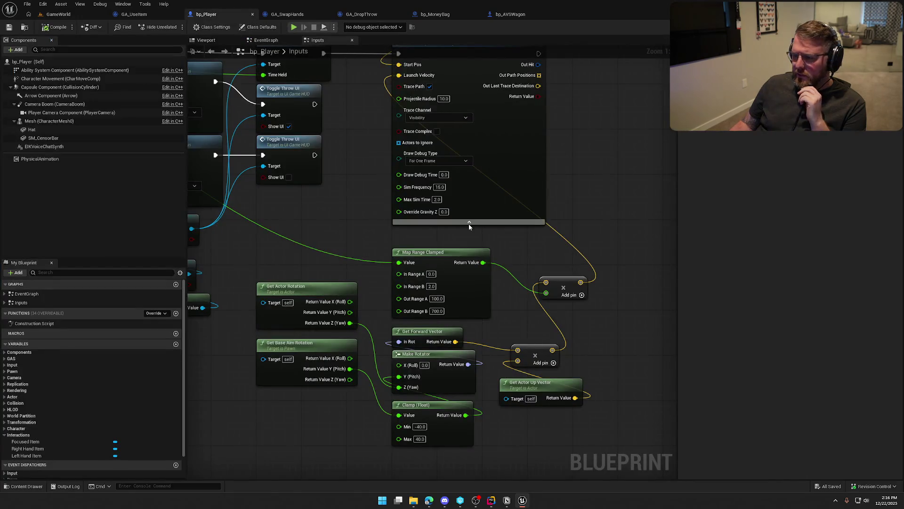
left_click_drag(506, 303, 466, 238)
left_click(494, 284)
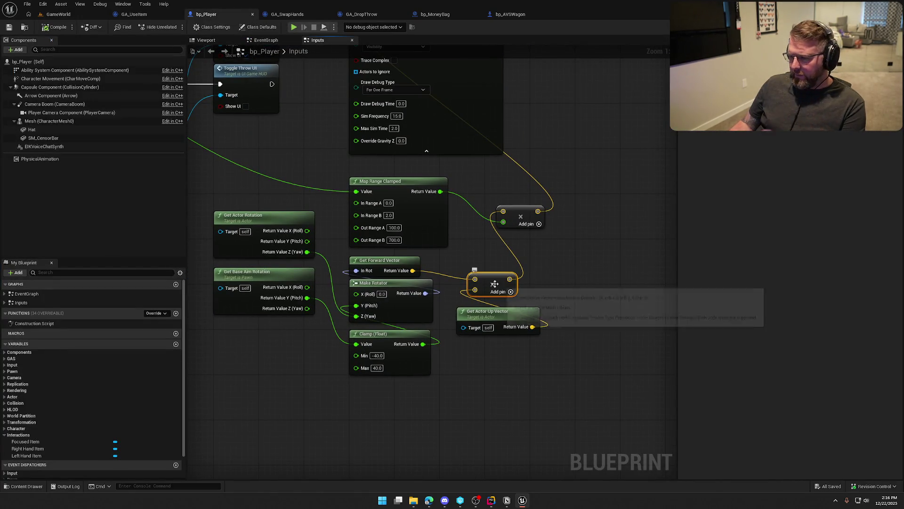
key("Delete")
Add a new vector Multiply from the forward vector with Get Actor Up Vector wired in, and start playing.
left_click_drag(413, 271, 480, 269)
type("multiply")
key("Return")
mouse_move(532, 326)
left_mouse_down()
mouse_move(488, 288)
mouse_move(504, 246)
mouse_move(515, 262)
mouse_move(503, 213)
left_mouse_up()
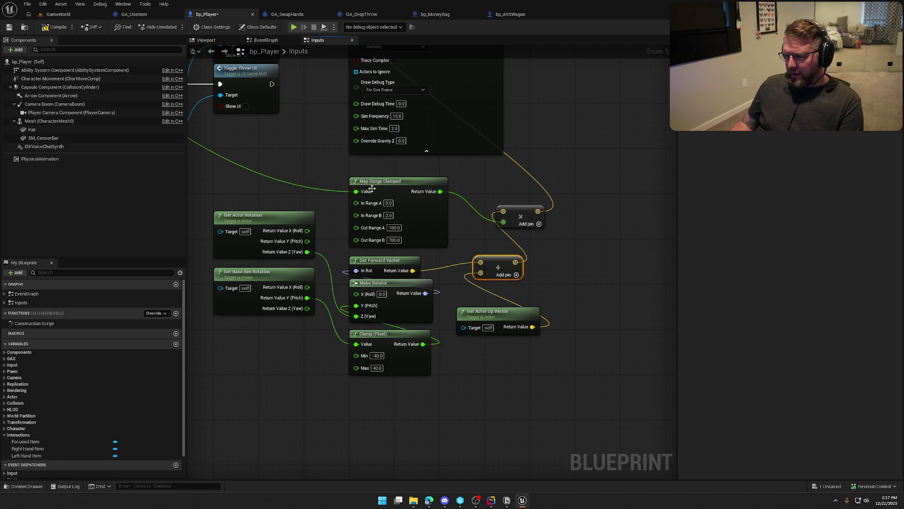
left_click_drag(308, 150, 367, 199)
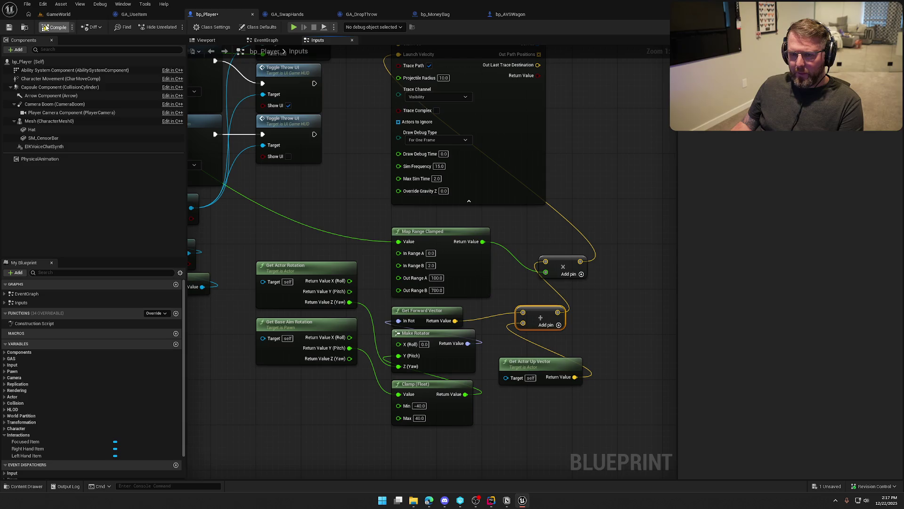
left_click(56, 14)
left_click(175, 26)
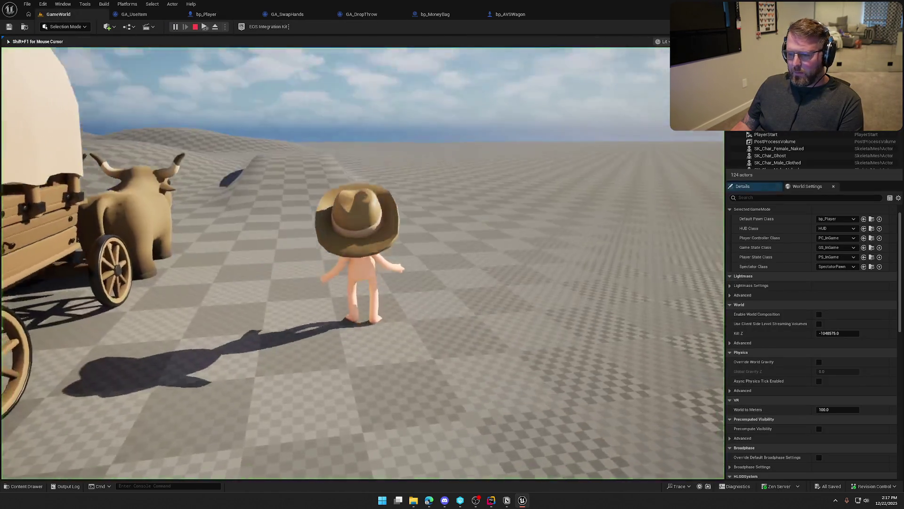
Walk to a sack, throw the money bag along the aim arc, then run over and grab it again.
key("w")
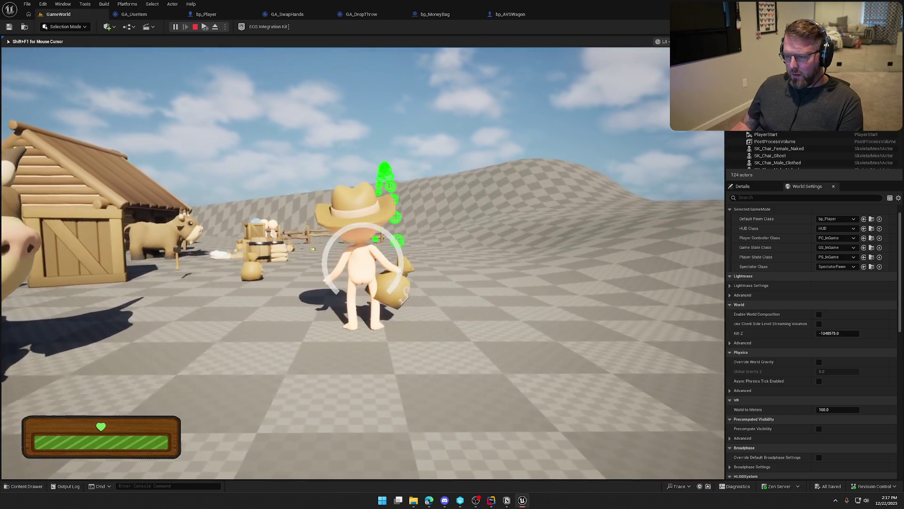
left_click(363, 263)
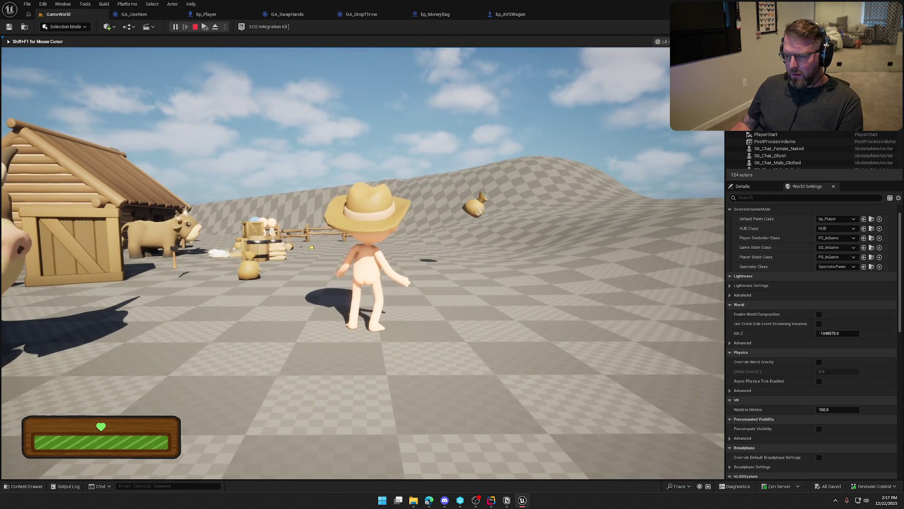
key("shift+w")
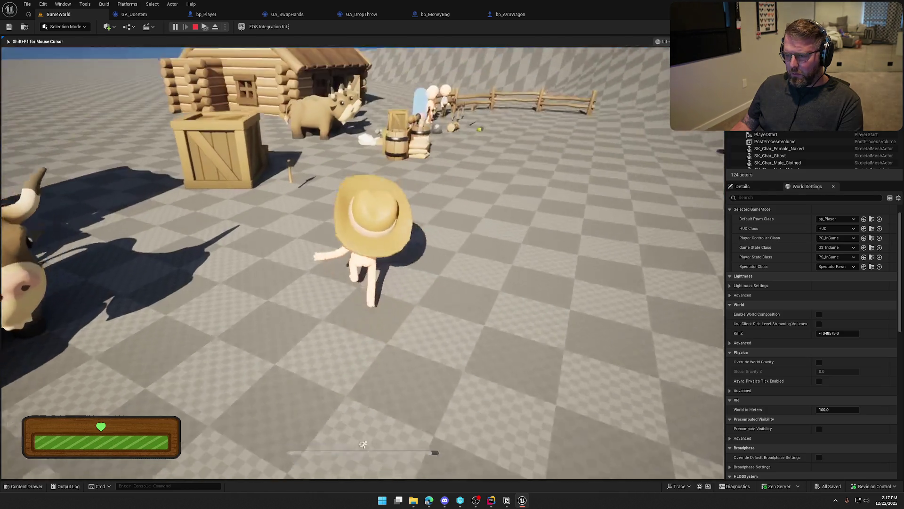
key("e")
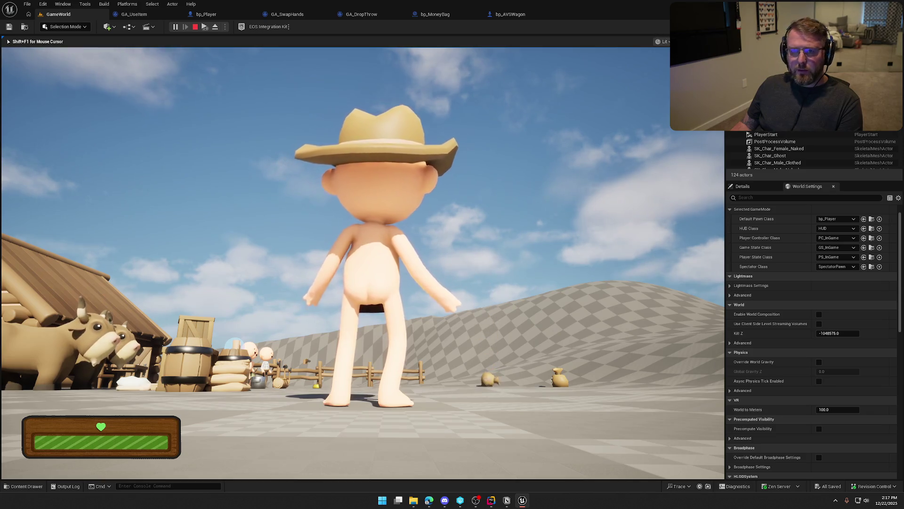
key("w")
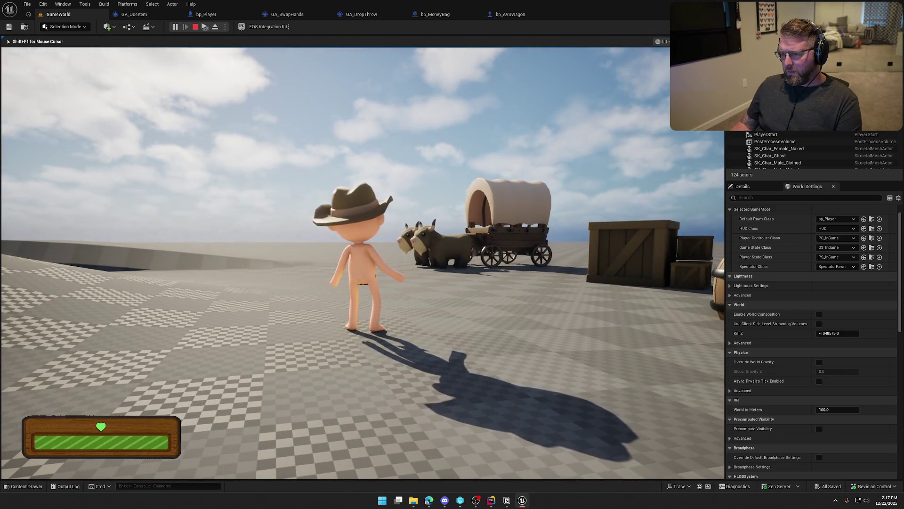
key("w")
key("e")
key("w")
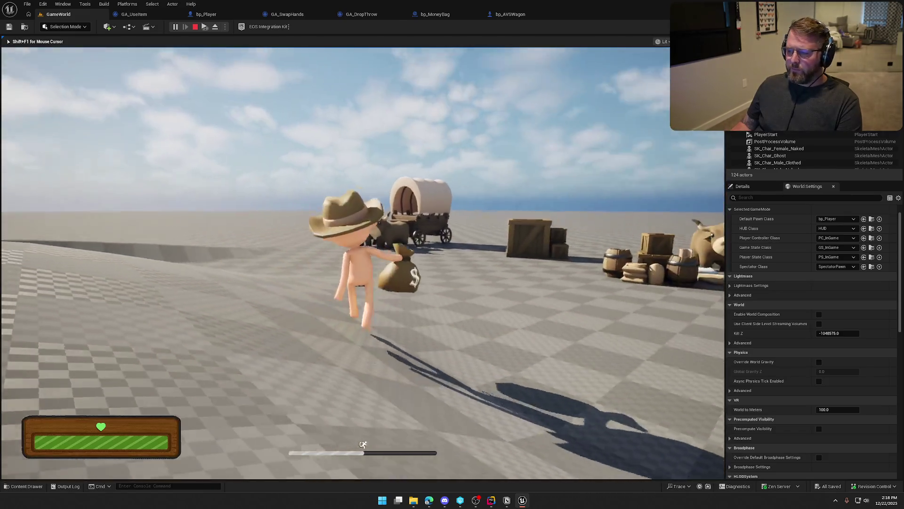
Charge and throw money bags toward the wagon, then stop the play session.
key("e")
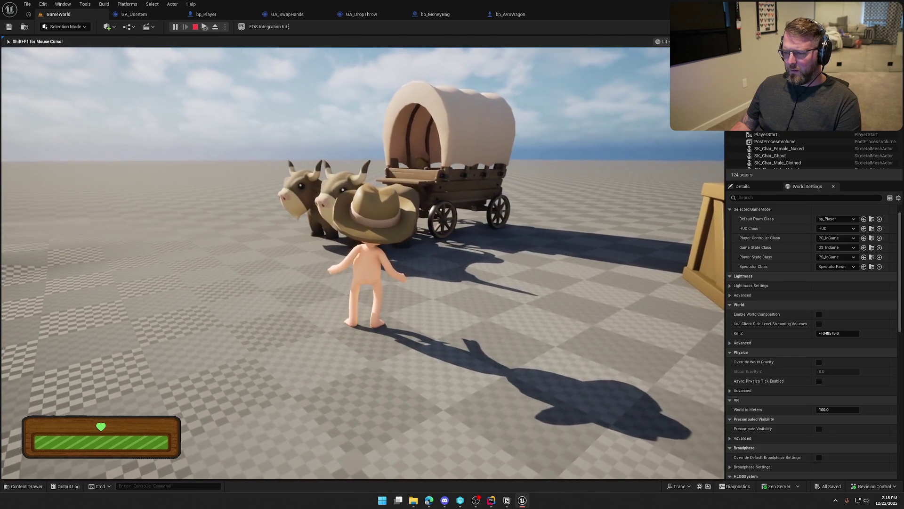
key("shift+w")
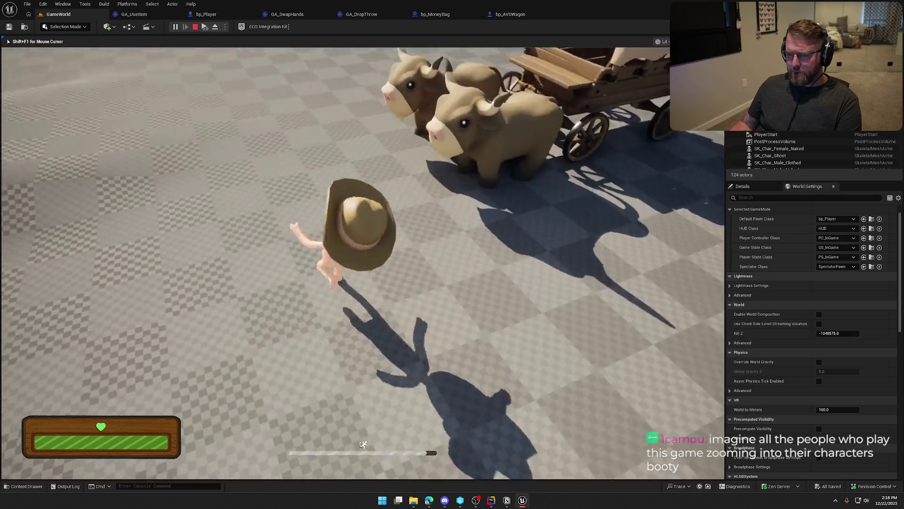
key("w")
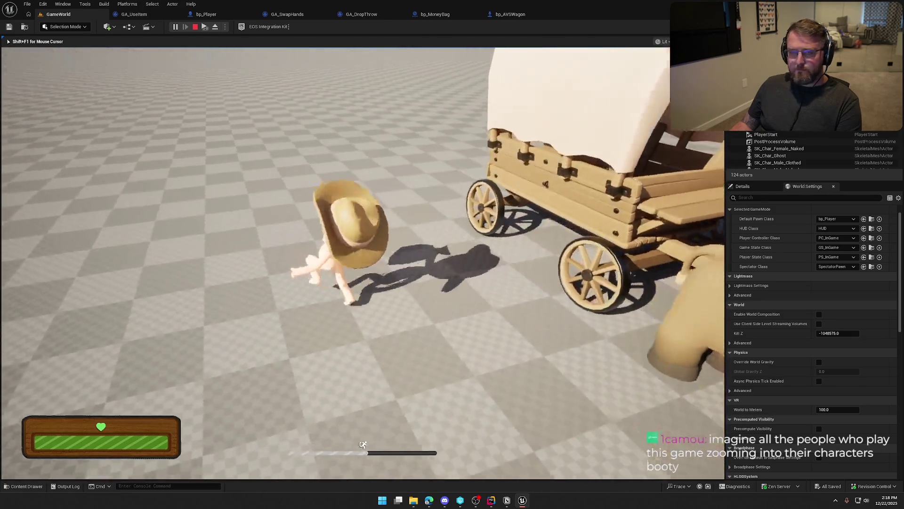
key("e")
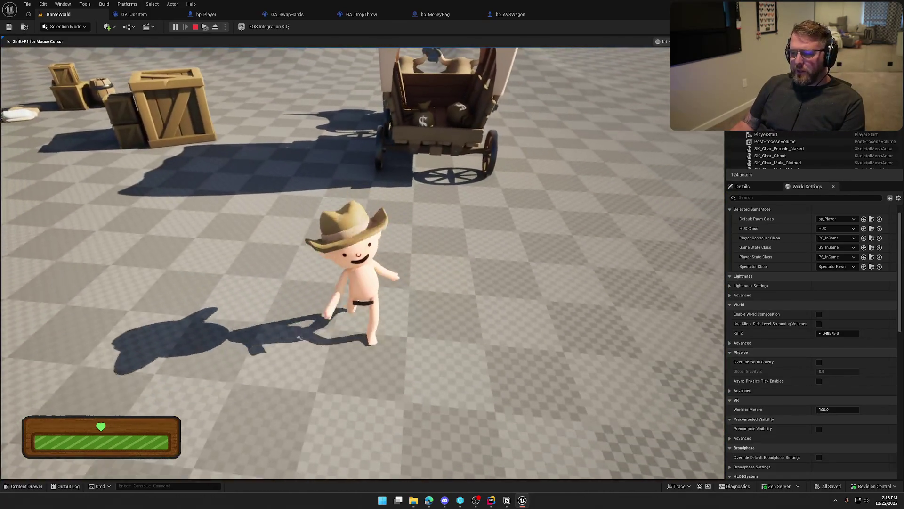
key("Escape")
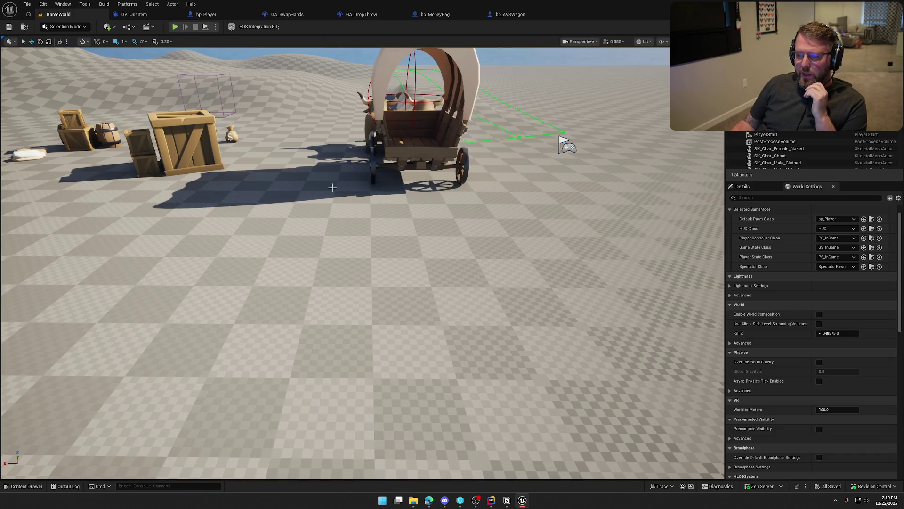
Look over the projectile prediction nodes in the Inputs graph, then select Camera Boom to show its settings.
left_click(206, 14)
left_click_drag(350, 203, 384, 279)
scroll(385, 278, "down", 2)
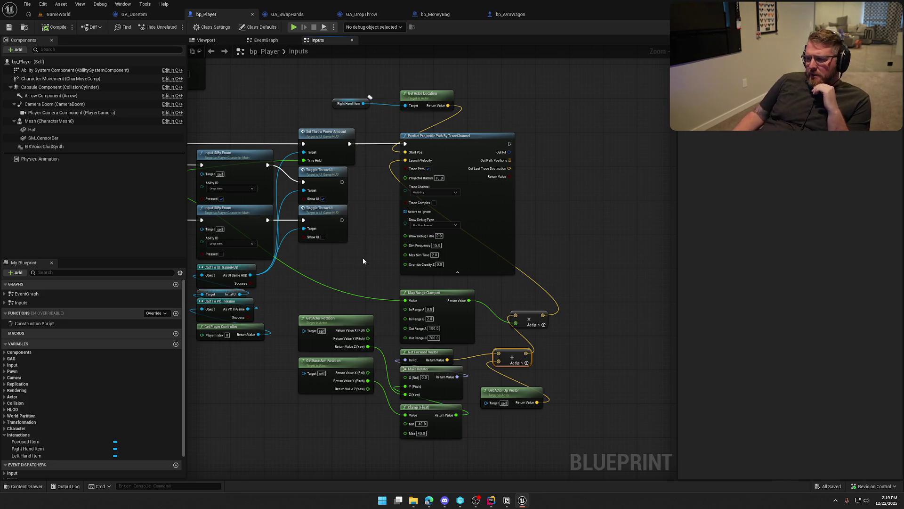
left_click_drag(509, 161, 575, 182)
left_click(573, 140)
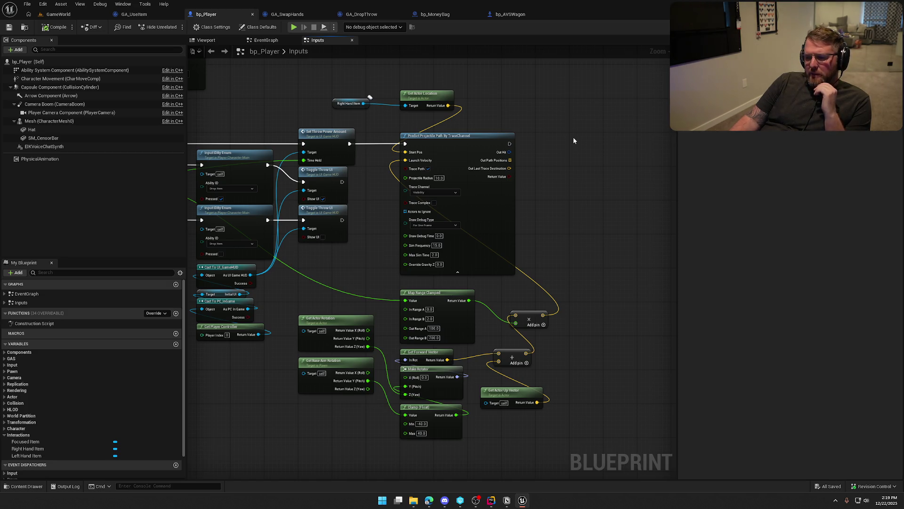
left_click_drag(574, 138, 736, 180)
left_click_drag(618, 211, 548, 173)
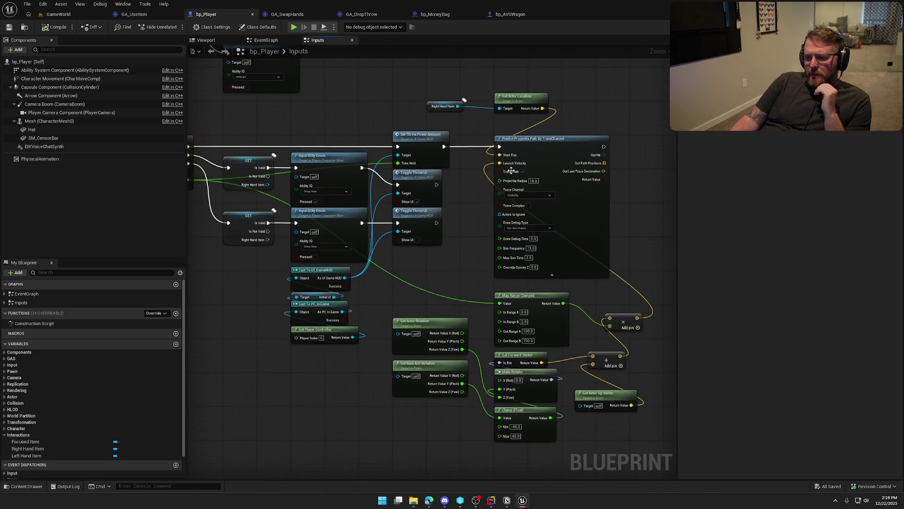
left_click(35, 104)
double_click(36, 104)
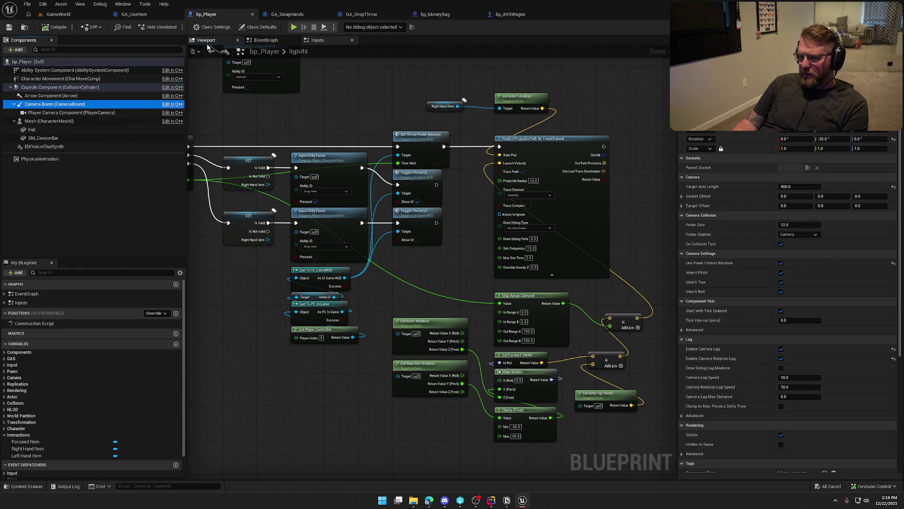
Try a Camera Boom Target Offset Y around 416, reset it to 0, then view the EventGraph.
mouse_move(547, 229)
left_mouse_down()
mouse_move(546, 221)
mouse_move(537, 235)
mouse_move(527, 230)
mouse_move(546, 229)
left_mouse_up()
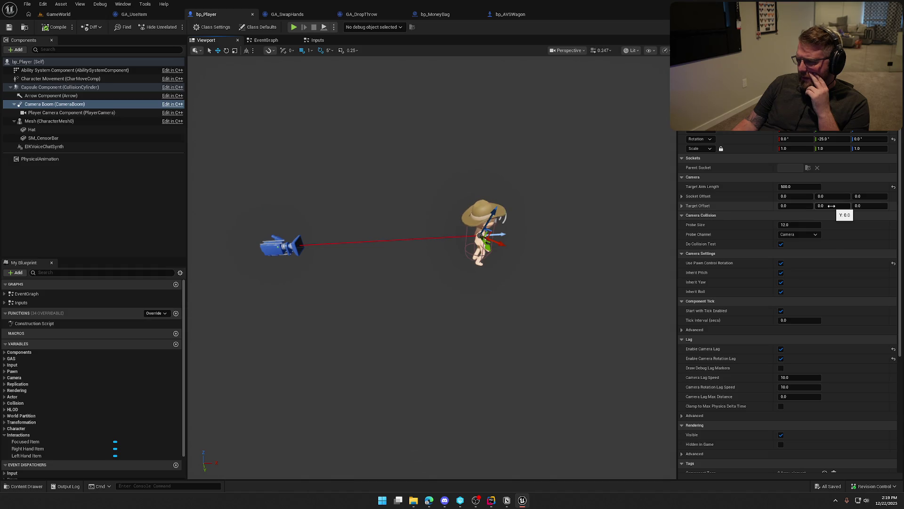
mouse_move(832, 206)
left_mouse_down()
mouse_move(852, 206)
mouse_move(826, 206)
left_mouse_up()
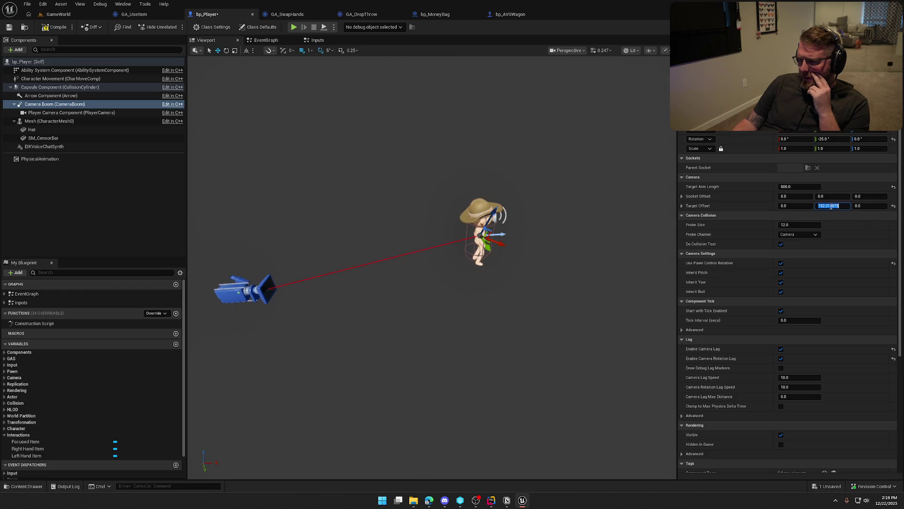
key("Return")
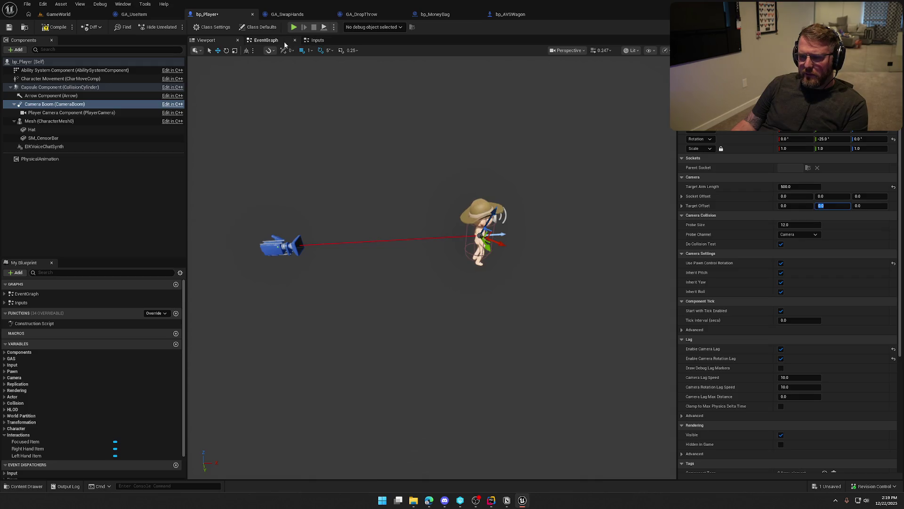
left_click(266, 40)
left_click_drag(367, 224, 550, 280)
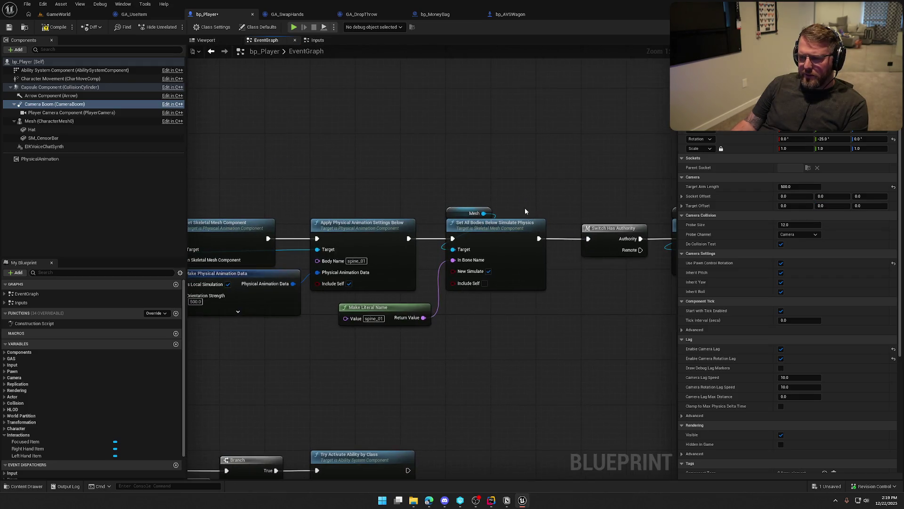
In the Inputs graph, move the Predict Projectile Path and Map Range nodes further right.
left_click(318, 40)
scroll(427, 273, "up", 2)
mouse_move(428, 273)
left_mouse_down()
mouse_move(349, 299)
mouse_move(307, 280)
mouse_move(471, 325)
mouse_move(565, 474)
left_mouse_up()
left_click_drag(337, 74, 346, 150)
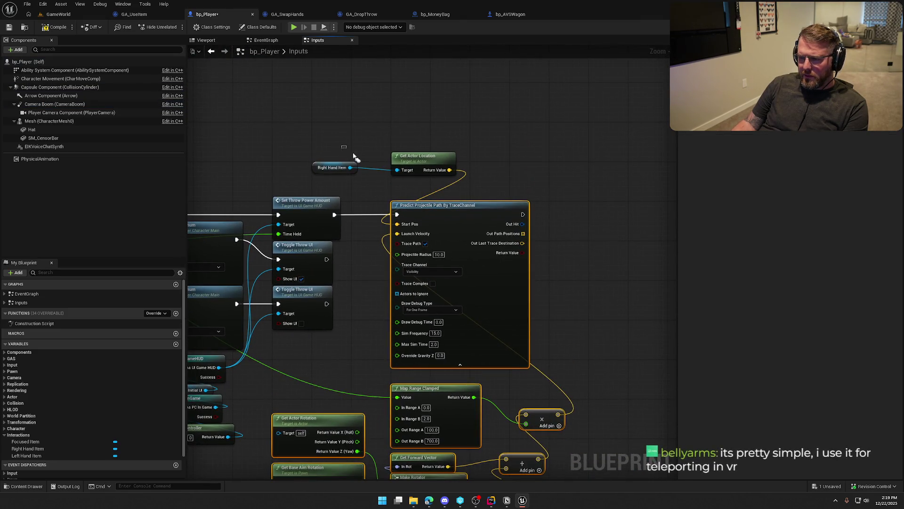
mouse_move(439, 211)
left_mouse_down()
mouse_move(614, 213)
mouse_move(598, 212)
left_mouse_up()
left_click(410, 285)
left_click_drag(412, 289, 481, 289)
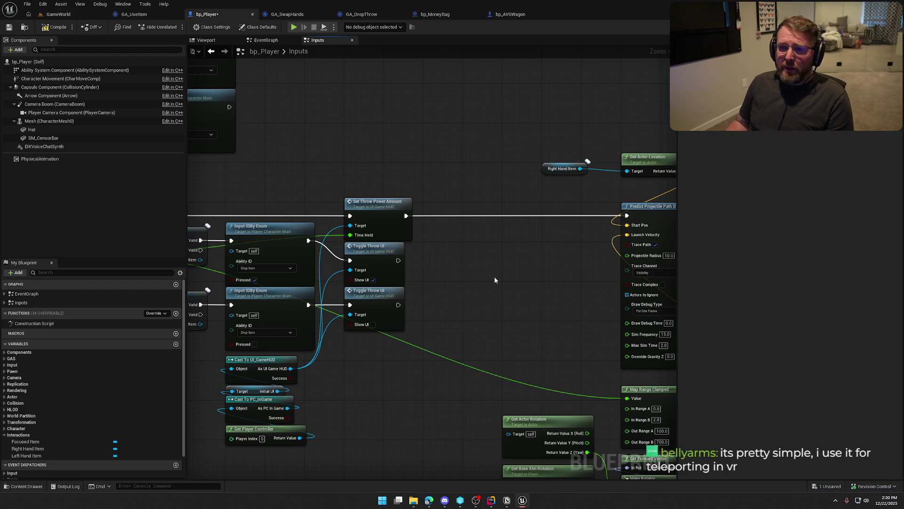
scroll(482, 273, "up", 2)
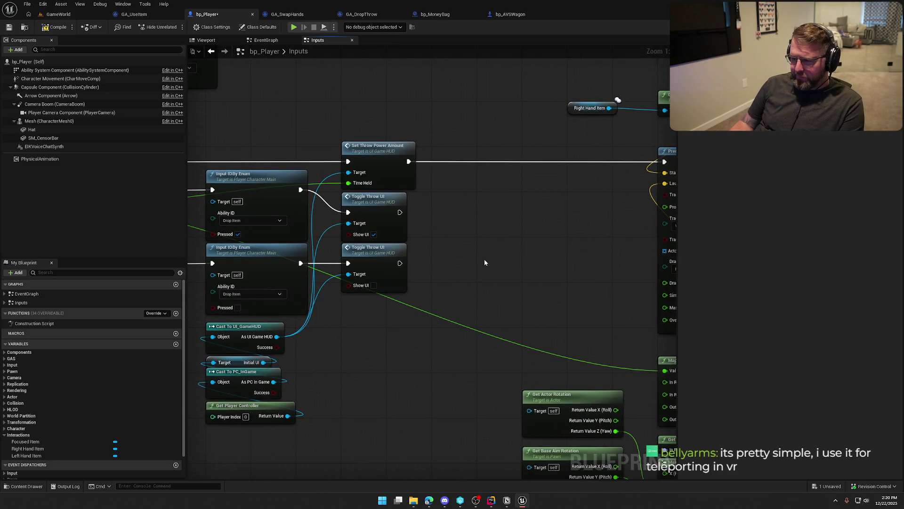
left_click_drag(485, 262, 468, 240)
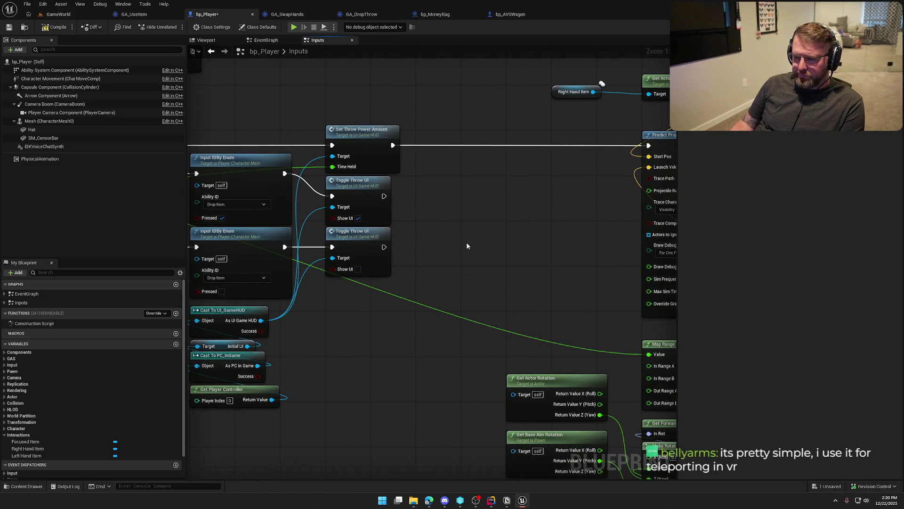
After the upper Toggle Throw UI, set the Camera Boom's Target Offset Y to 50.
left_click_drag(383, 197, 456, 202)
key("Escape")
mouse_move(54, 104)
left_mouse_down()
mouse_move(188, 141)
mouse_move(480, 190)
left_mouse_up()
type("set")
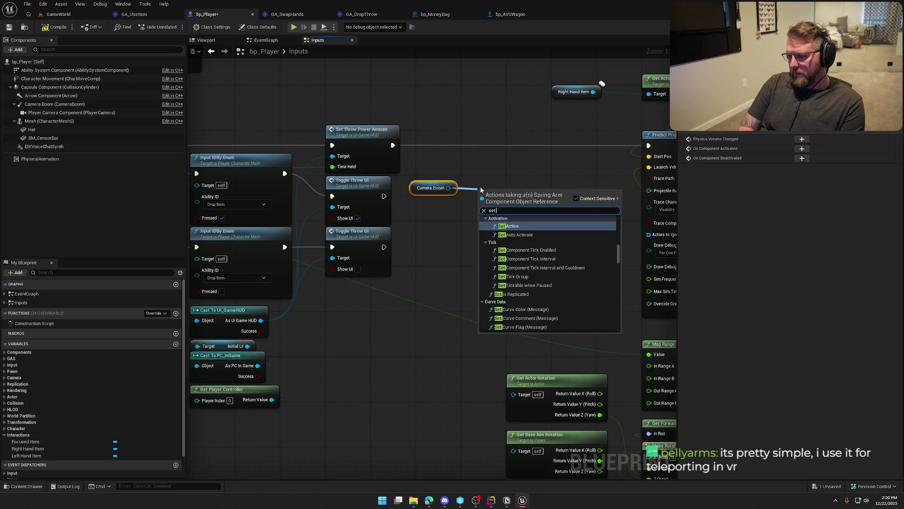
type(" target")
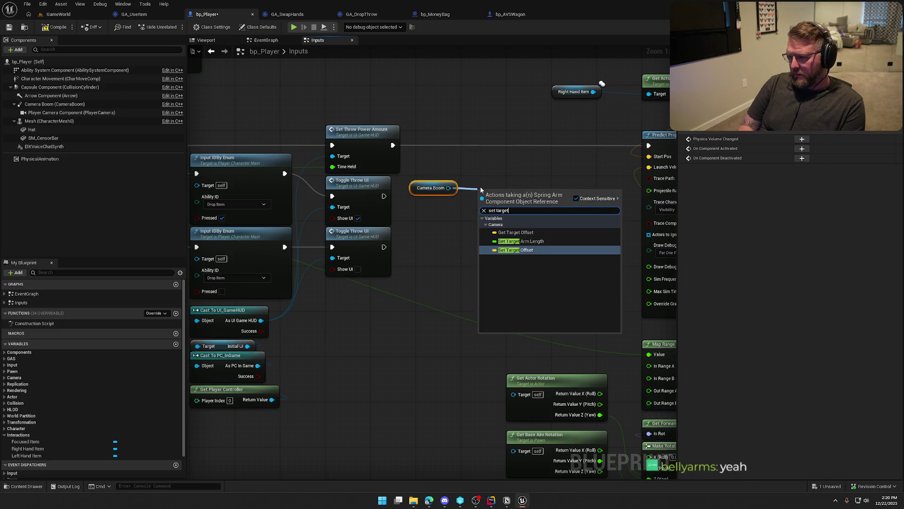
key("Return")
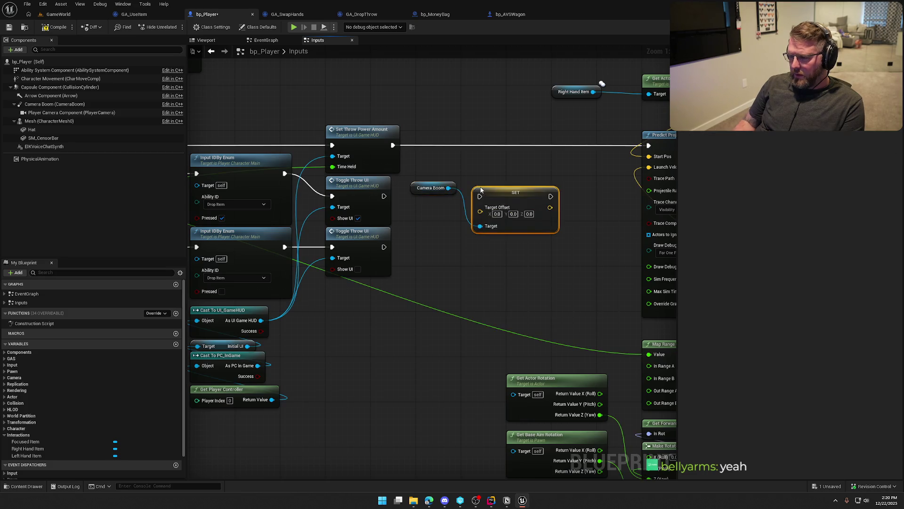
mouse_move(384, 196)
left_mouse_down()
mouse_move(443, 205)
mouse_move(479, 196)
mouse_move(489, 182)
mouse_move(451, 200)
left_mouse_up()
left_click(507, 200, "shift")
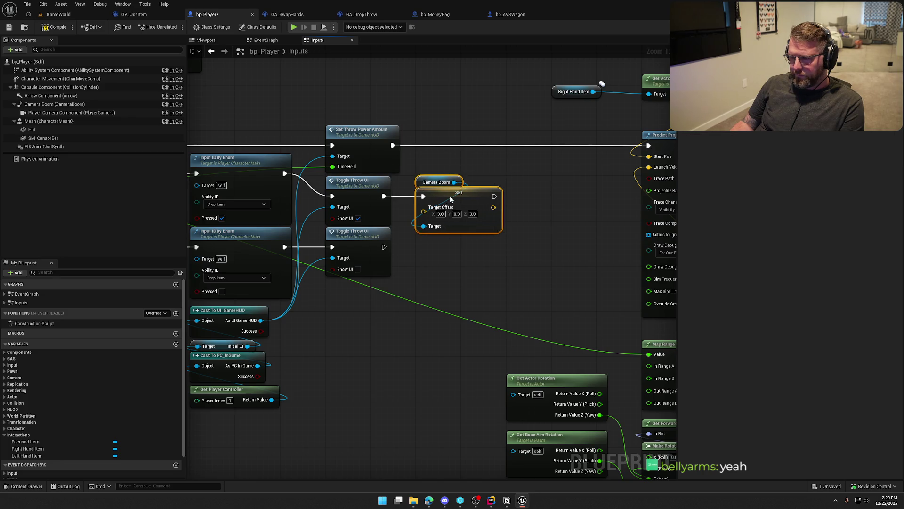
left_click(480, 274)
left_click(464, 211)
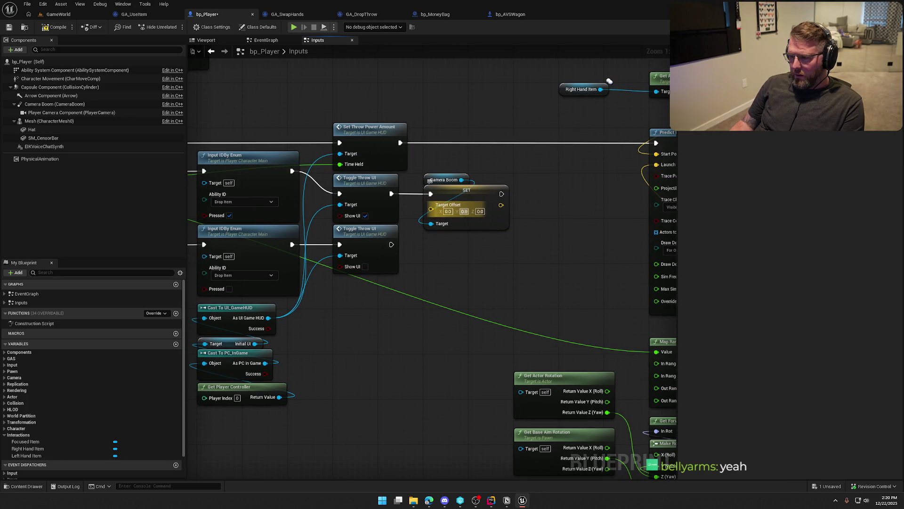
key("BackSpace")
type("50")
key("Return")
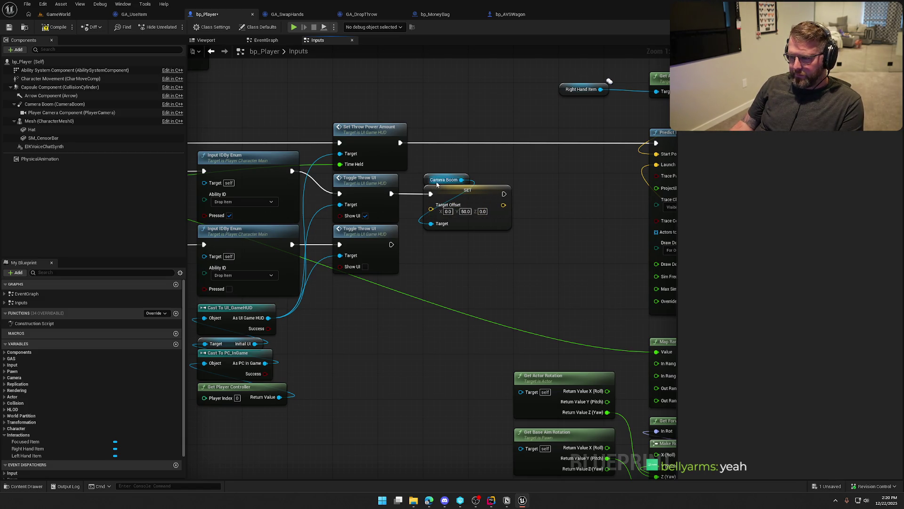
Copy the SET node for the lower Toggle Throw UI with Target Offset Y 0, then compile and save.
mouse_move(429, 179)
left_mouse_down()
mouse_move(372, 298)
mouse_move(345, 281)
left_mouse_up()
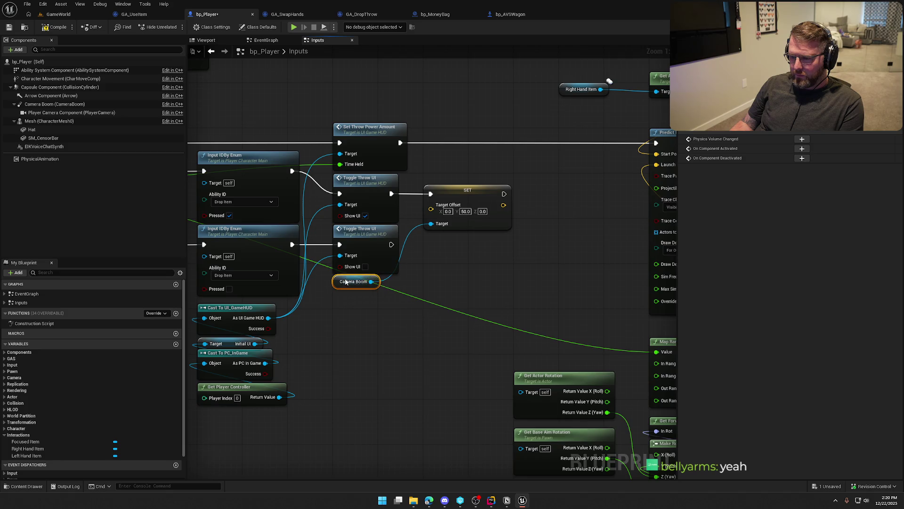
left_click(464, 194)
key("ctrl+c")
key("ctrl+v")
left_click_drag(391, 244, 456, 246)
left_click_drag(371, 281, 431, 274)
type("0")
key("Return")
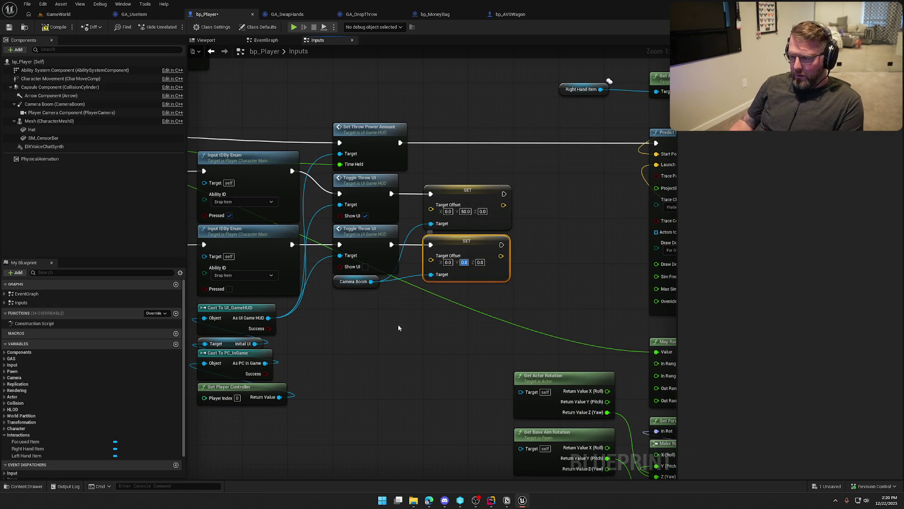
left_click(49, 26)
key("ctrl+s")
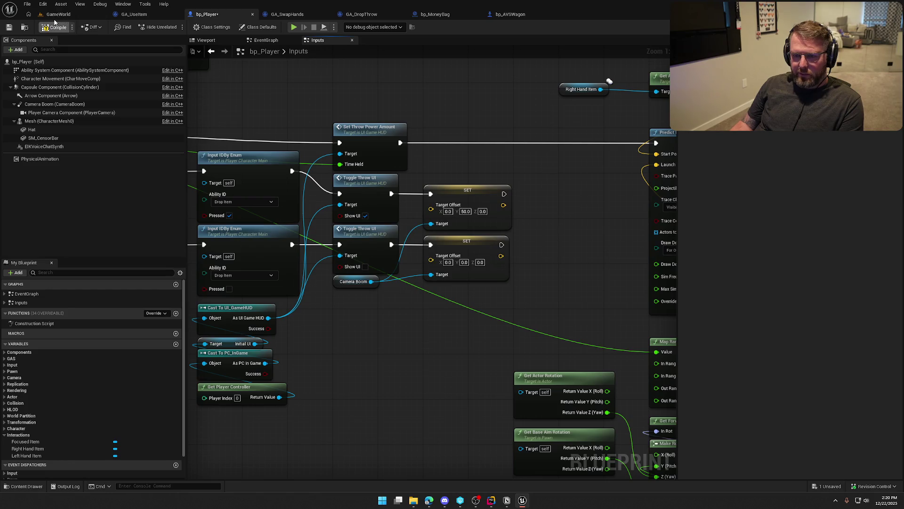
Playtest the GameWorld level, walking toward the money bag, then stop the session.
left_click(58, 14)
left_click(175, 27)
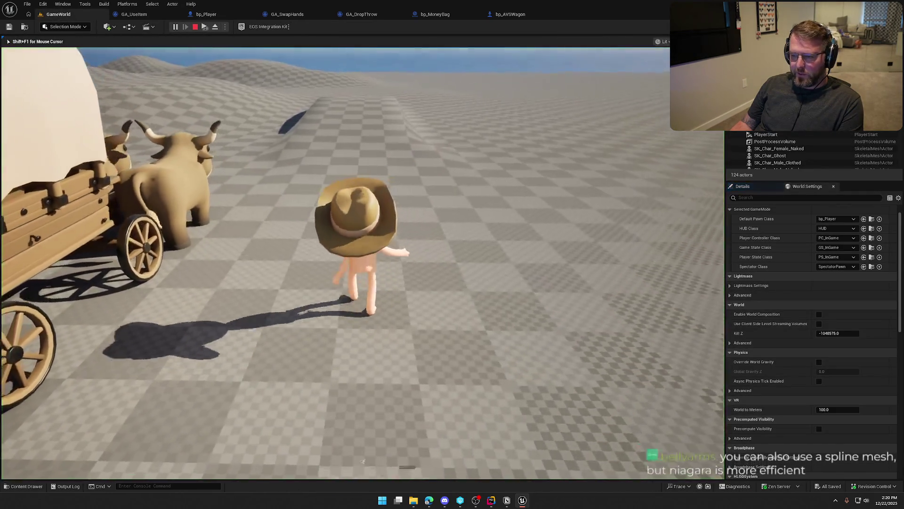
key("w")
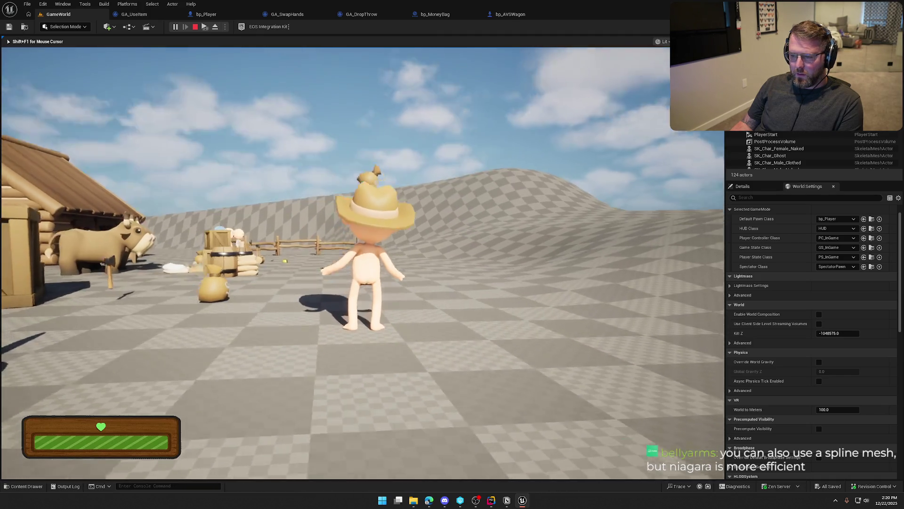
key("Escape")
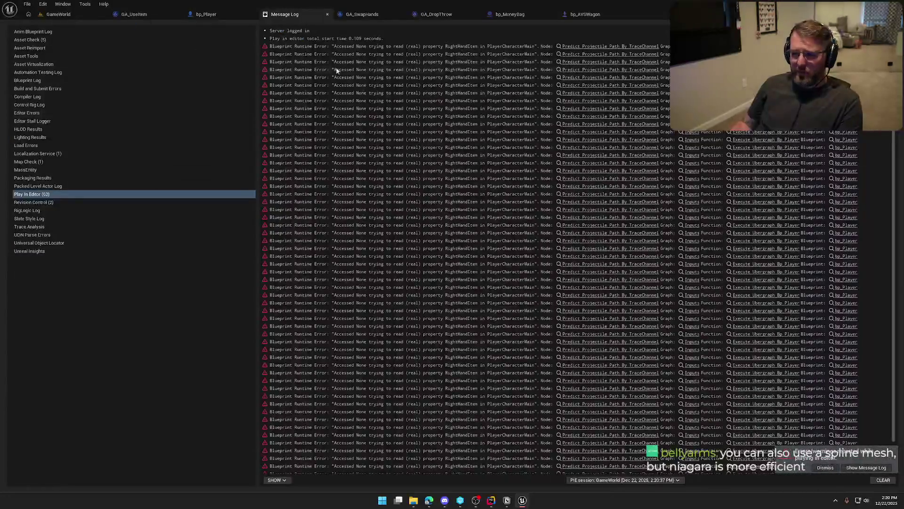
From the error, add a validated Right Hand Item get on IA_DropItem's Triggered path.
left_click(589, 46)
mouse_move(283, 187)
left_mouse_down()
mouse_move(873, 165)
mouse_move(431, 165)
mouse_move(686, 179)
mouse_move(556, 173)
left_mouse_up()
left_click_drag(528, 102, 578, 140)
mouse_move(497, 143)
left_mouse_down()
mouse_move(408, 131)
mouse_move(385, 149)
left_mouse_up()
key("ctrl+v")
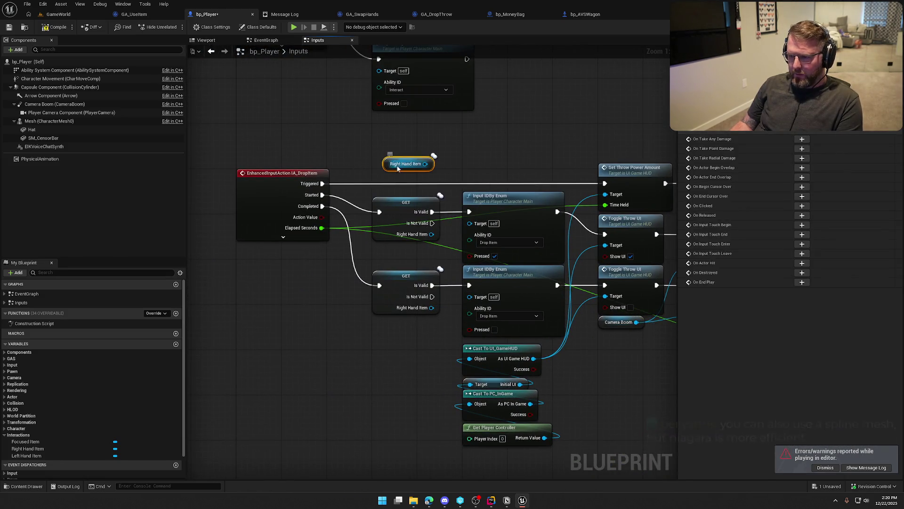
right_click(399, 164)
left_click(430, 231)
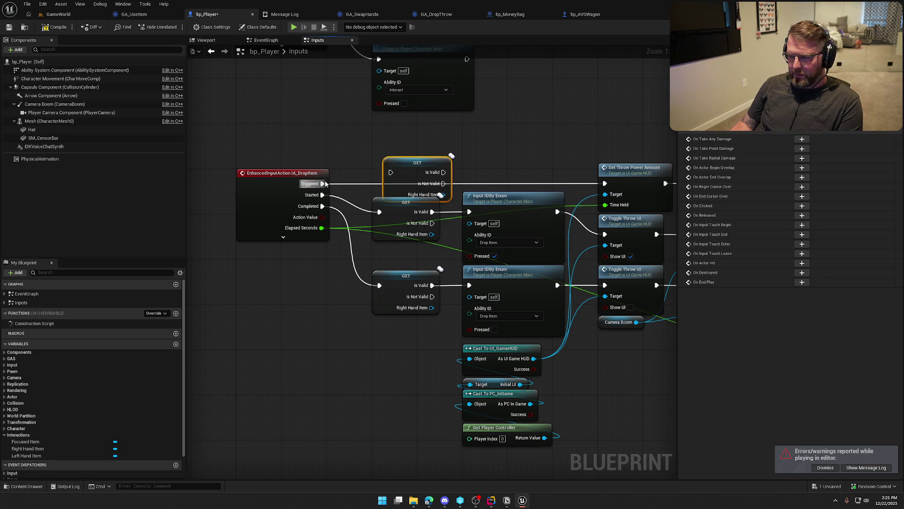
mouse_move(322, 183)
left_mouse_down()
mouse_move(393, 164)
mouse_move(604, 183)
left_mouse_up()
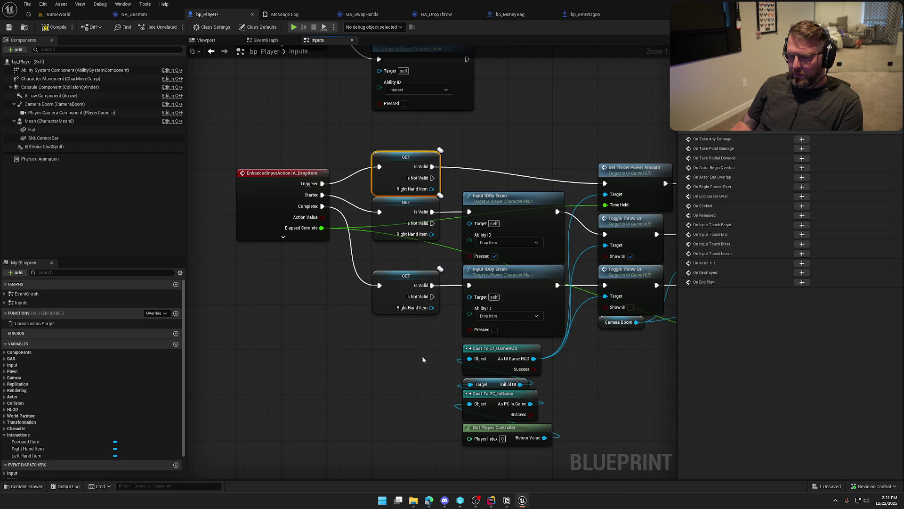
Shift the GET, enum, cast, toggle, SET and Camera Boom nodes down to tidy the graph.
mouse_move(393, 366)
left_mouse_down()
mouse_move(400, 155)
mouse_move(404, 183)
left_mouse_up()
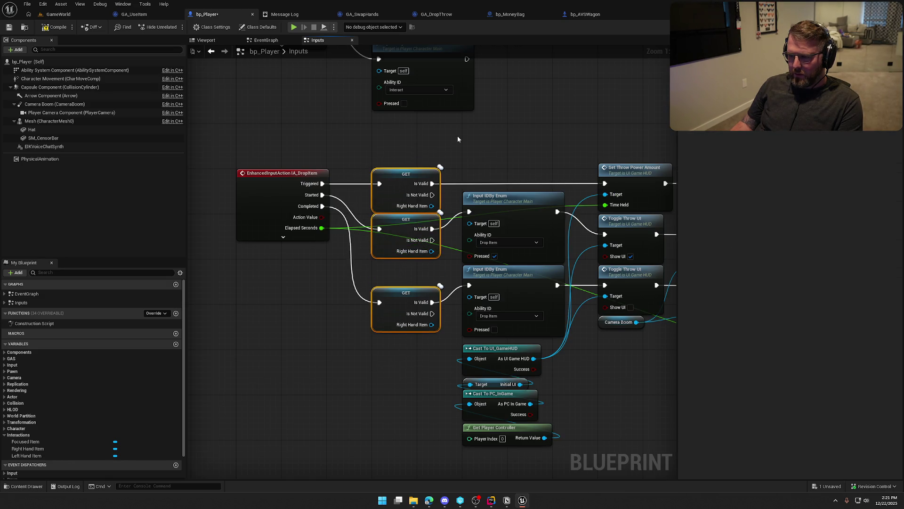
left_click(458, 139)
left_click_drag(458, 139, 396, 152)
mouse_move(478, 448)
left_mouse_down()
mouse_move(376, 174)
mouse_move(411, 203)
left_mouse_up()
left_click(533, 393)
left_click_drag(533, 393, 434, 362)
mouse_move(538, 320)
left_mouse_down()
mouse_move(390, 236)
mouse_move(404, 260)
left_mouse_up()
Save bp_Player and bring the GET and IA_DropItem nodes back into view.
left_click(559, 238)
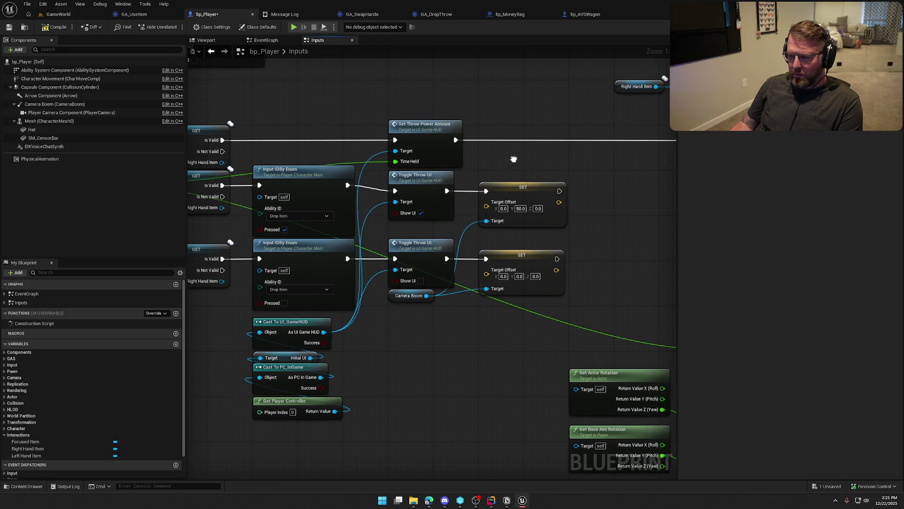
mouse_move(562, 326)
left_mouse_down()
mouse_move(242, 306)
mouse_move(309, 284)
mouse_move(424, 331)
left_mouse_up()
key("ctrl+s")
left_click_drag(260, 87, 308, 102)
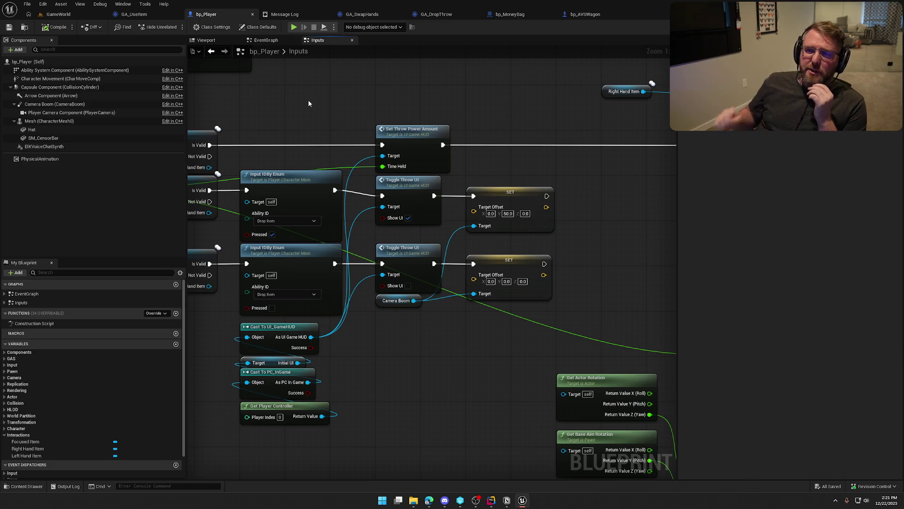
mouse_move(318, 89)
left_mouse_down()
mouse_move(360, 94)
mouse_move(413, 118)
left_mouse_up()
scroll(360, 94, "down", 1)
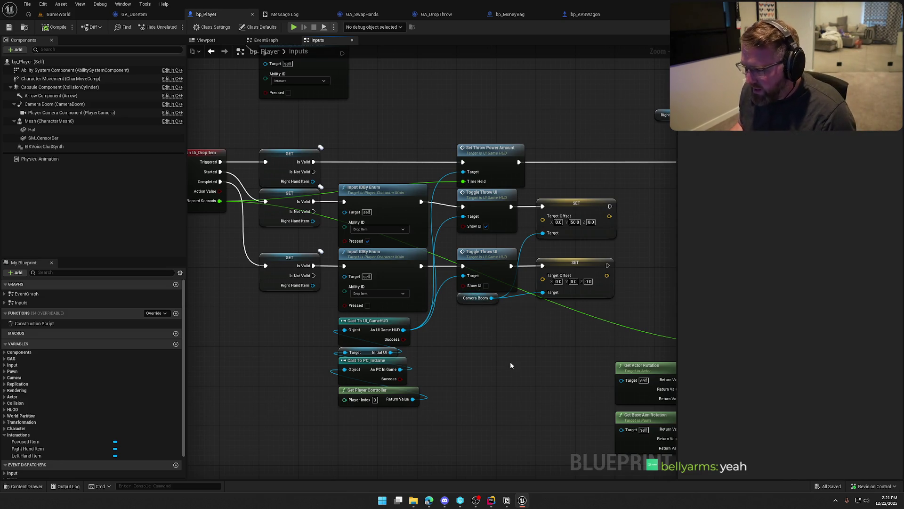
Align the upper GET and enum node row and reposition the lower node group.
mouse_move(574, 407)
left_mouse_down()
mouse_move(257, 249)
mouse_move(287, 279)
left_mouse_up()
mouse_move(568, 257)
left_mouse_down()
mouse_move(282, 197)
mouse_move(281, 215)
mouse_move(606, 242)
left_mouse_up()
key("q")
left_click(573, 212)
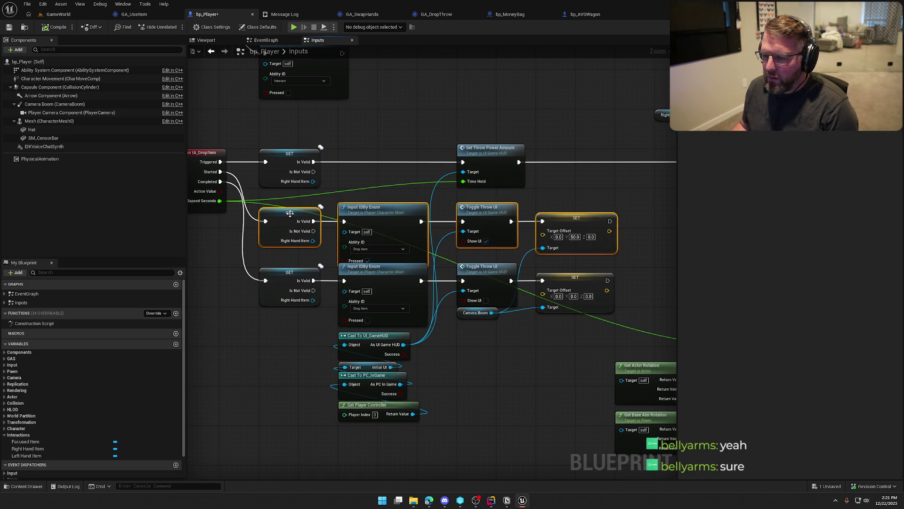
left_click_drag(297, 217, 296, 208)
left_click(586, 112)
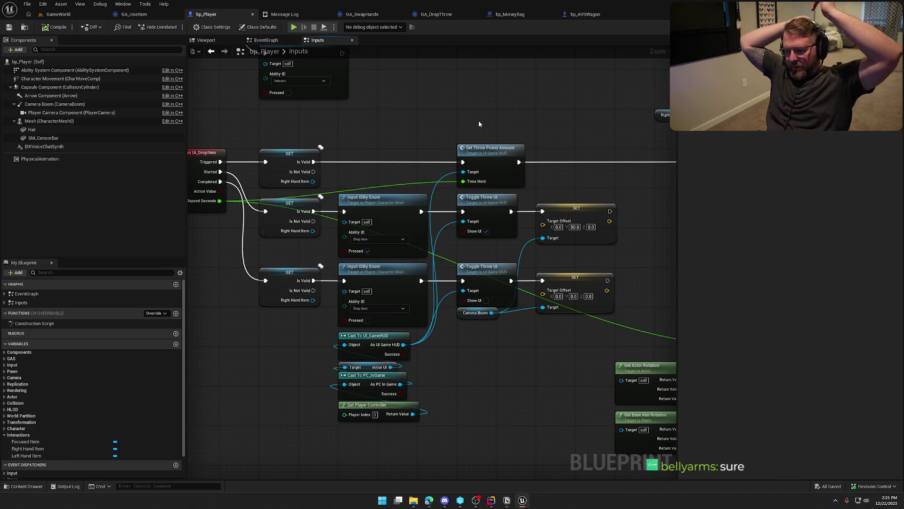
Change the upper SET node's Target Offset Y from 50 to 100.
left_click_drag(480, 358, 487, 361)
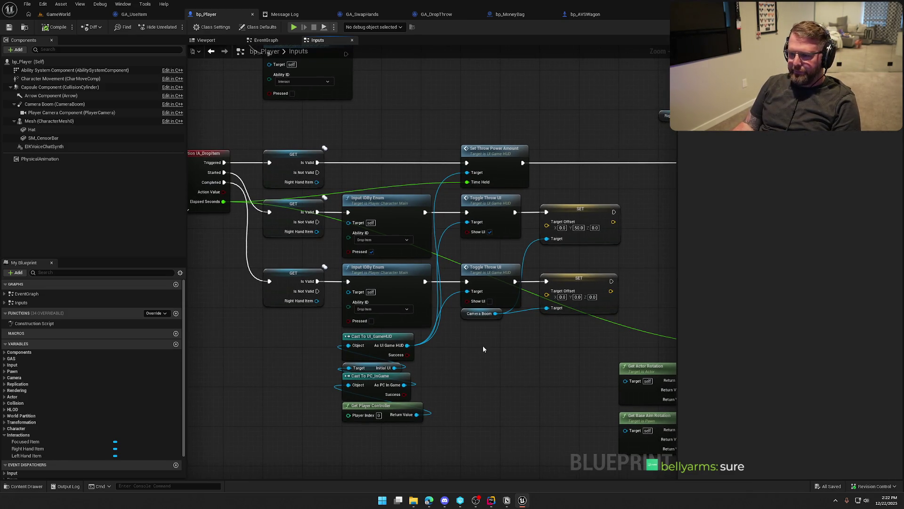
left_click_drag(499, 377, 408, 373)
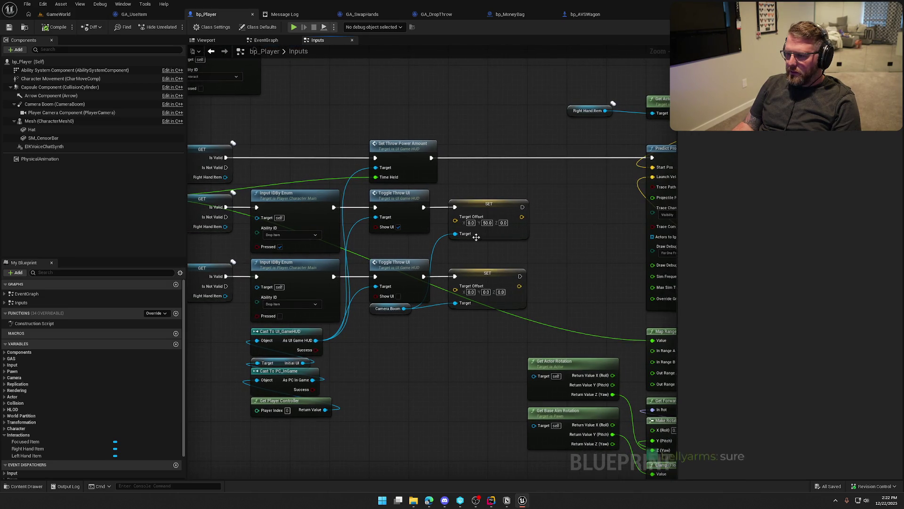
type("100")
key("Return")
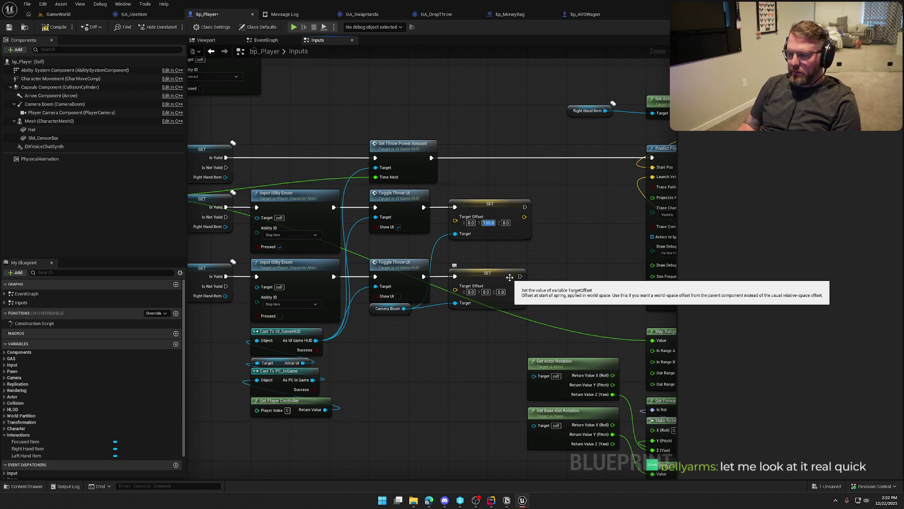
Playtest GameWorld, aiming along the predicted arc and throwing the carried bag.
left_click(58, 14)
left_click(176, 27)
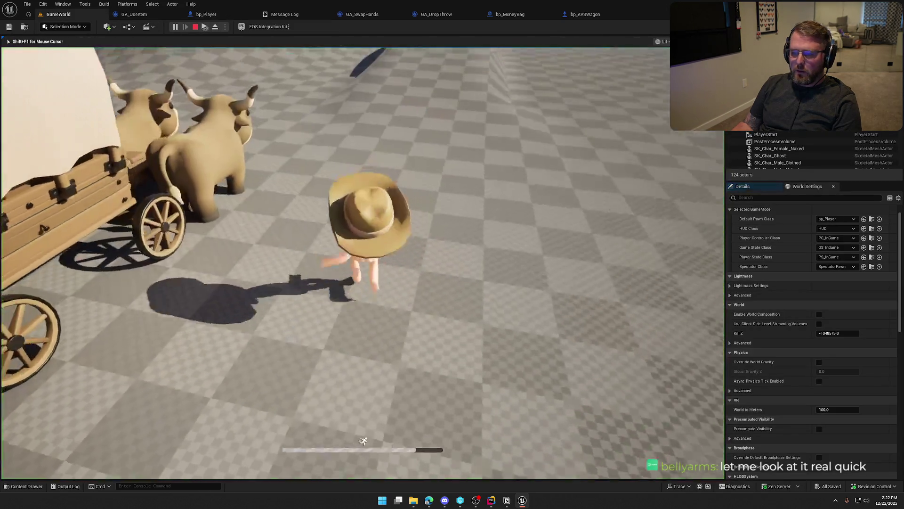
key("w")
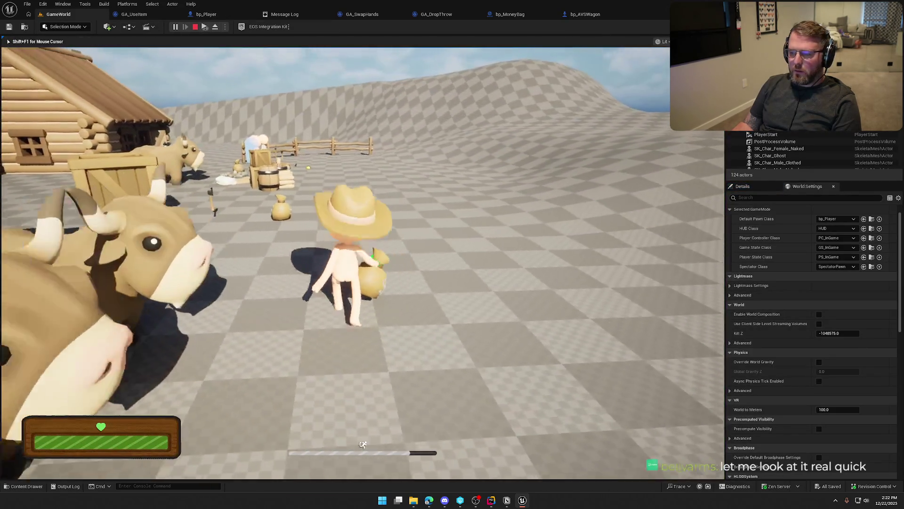
key("w")
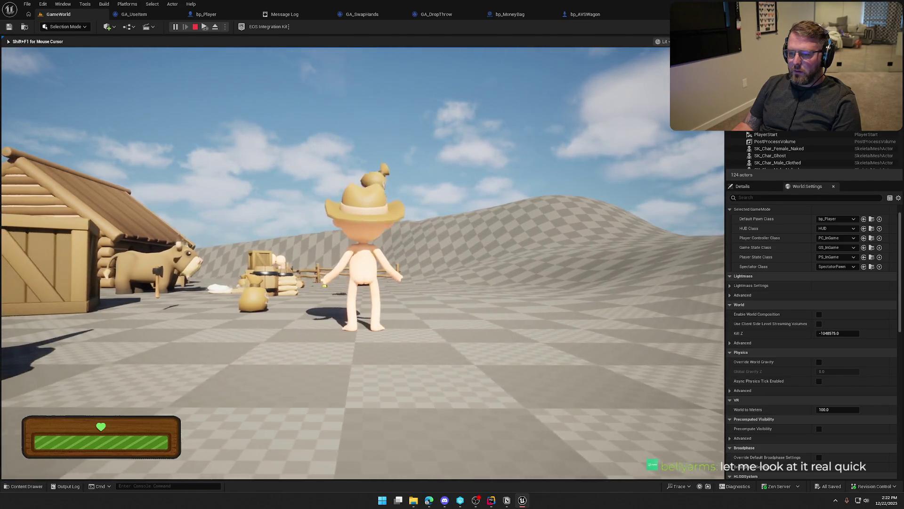
key("w")
Pick up and aim the bag again, throw it near the log camp, then return to bp_Player.
key("w")
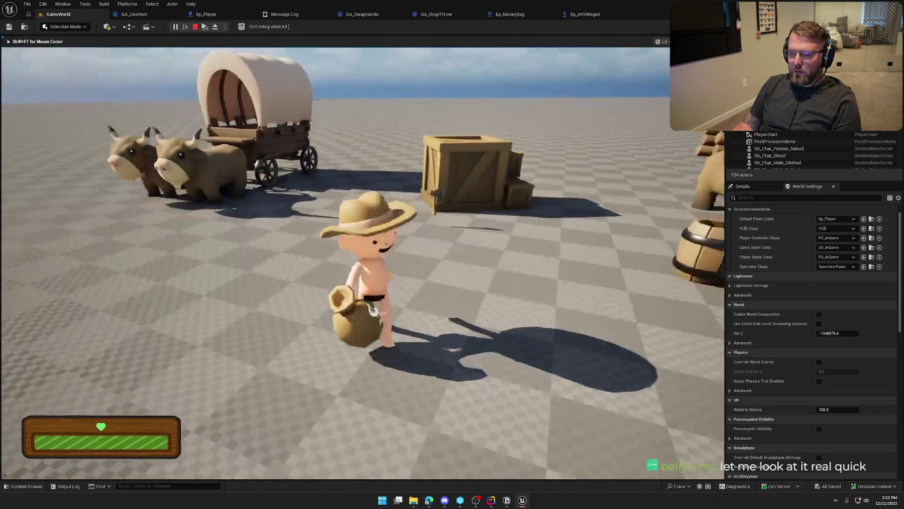
key("w")
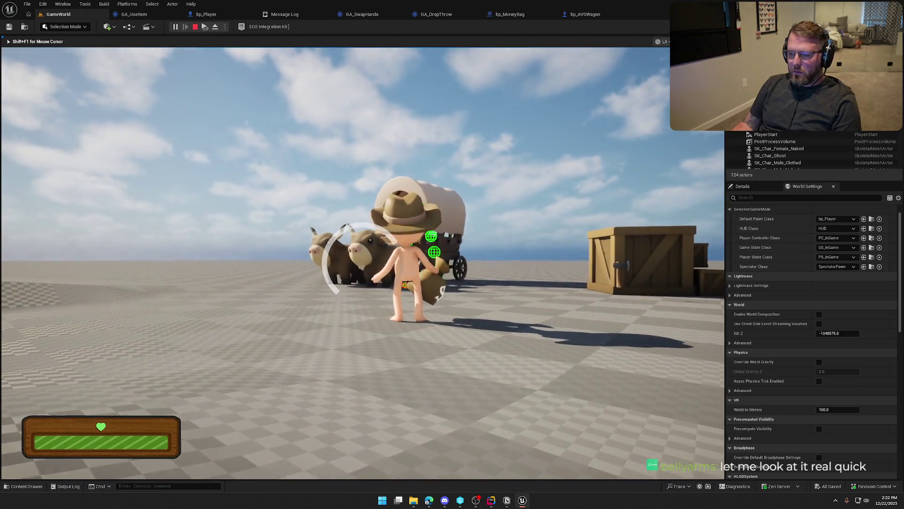
key("w")
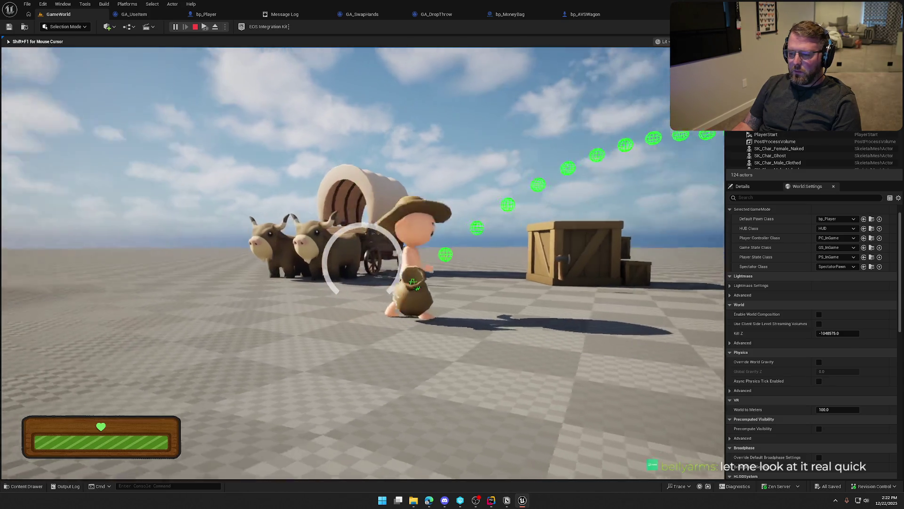
key("w")
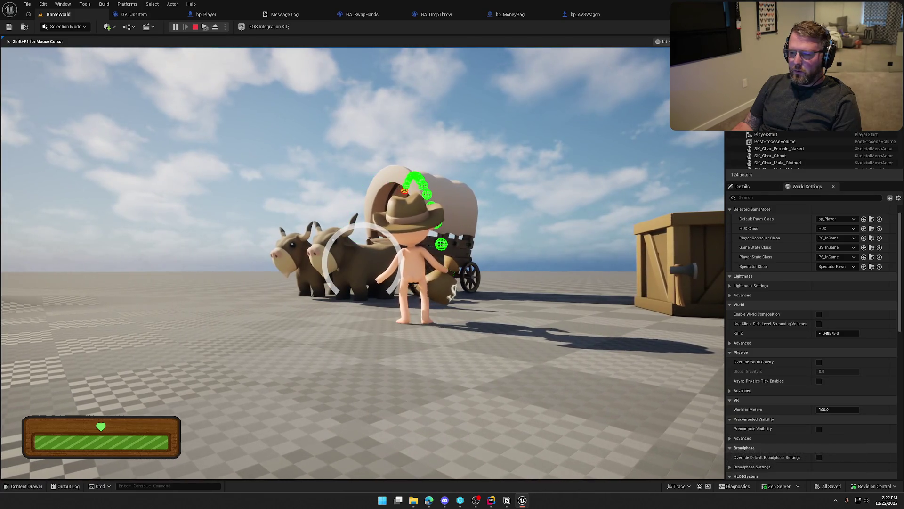
key("g")
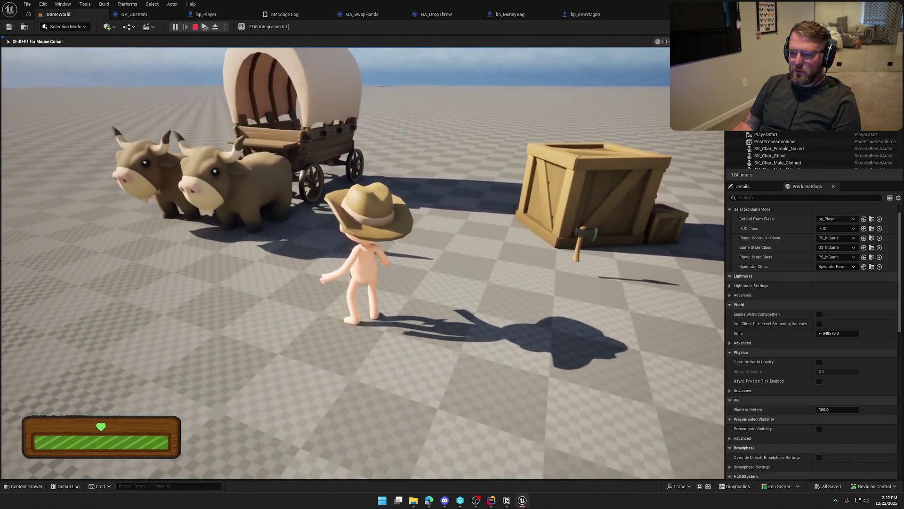
key("Escape")
left_click(207, 14)
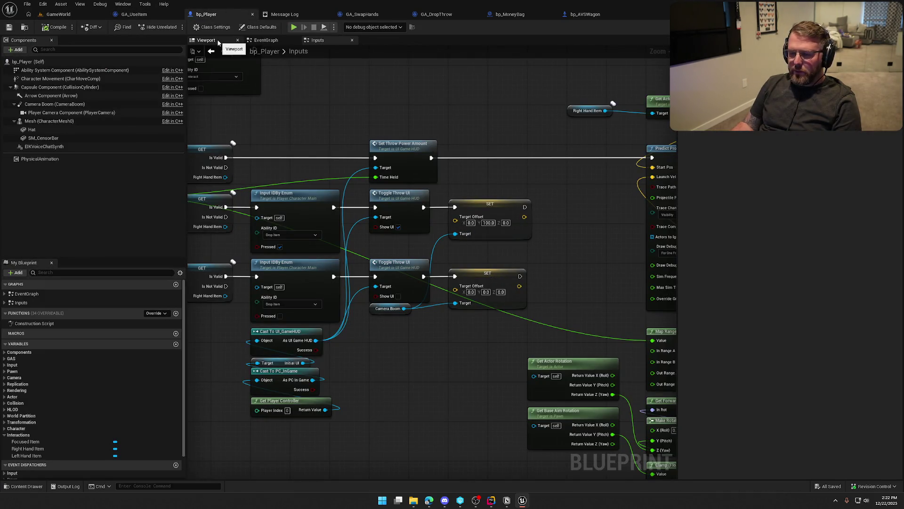
left_click(263, 40)
left_click(206, 40)
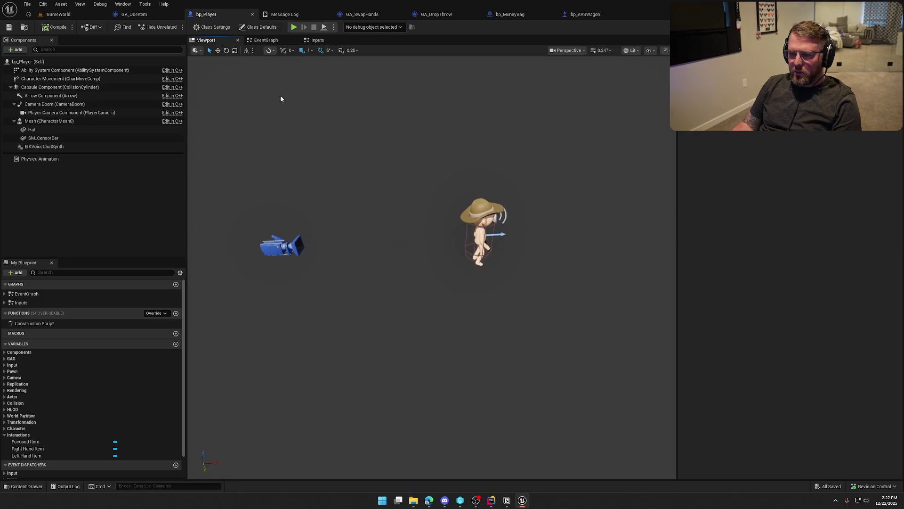
left_click(49, 88)
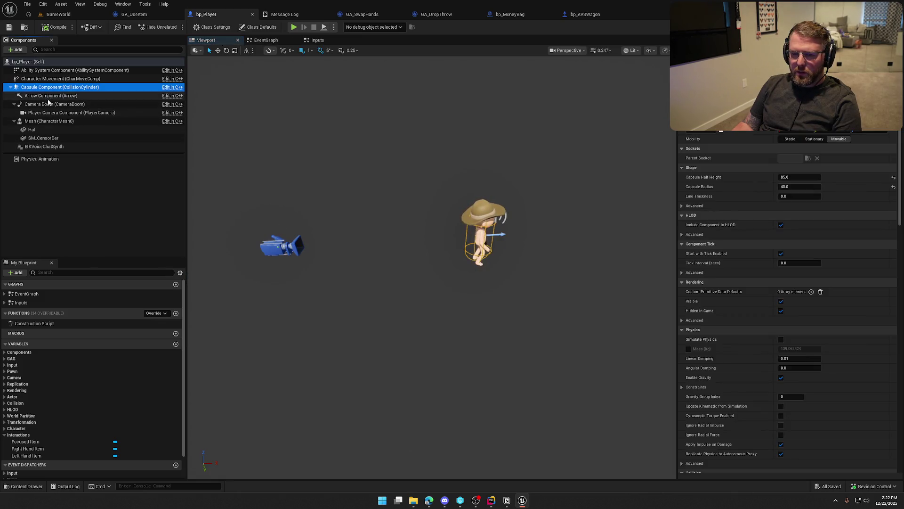
left_click(51, 104)
mouse_move(424, 264)
left_mouse_down()
mouse_move(424, 302)
mouse_move(414, 311)
left_mouse_up()
left_click(830, 195)
type("0")
key("Return")
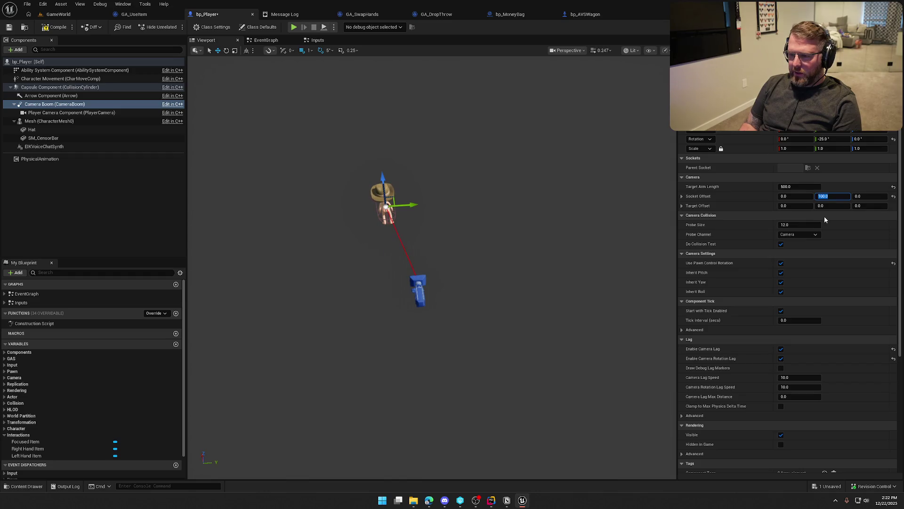
type("0")
key("Return")
left_click(827, 206)
type("1")
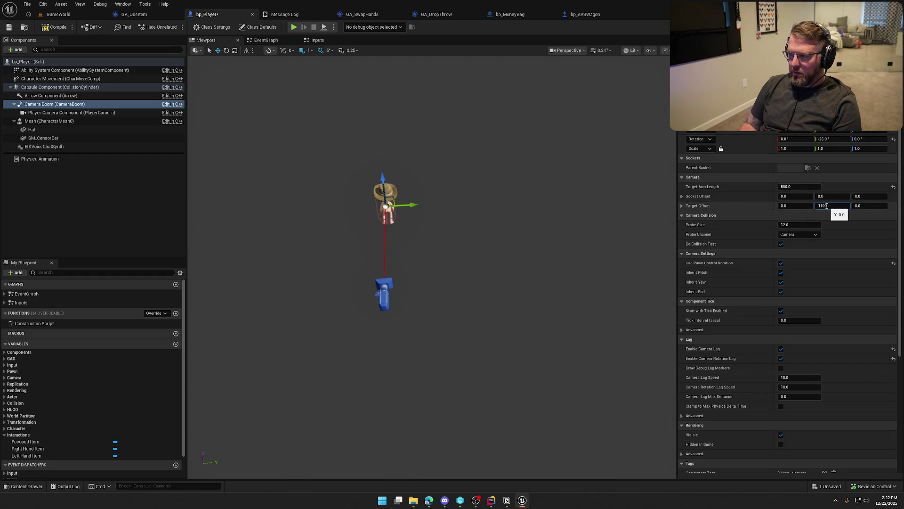
type("00")
key("Return")
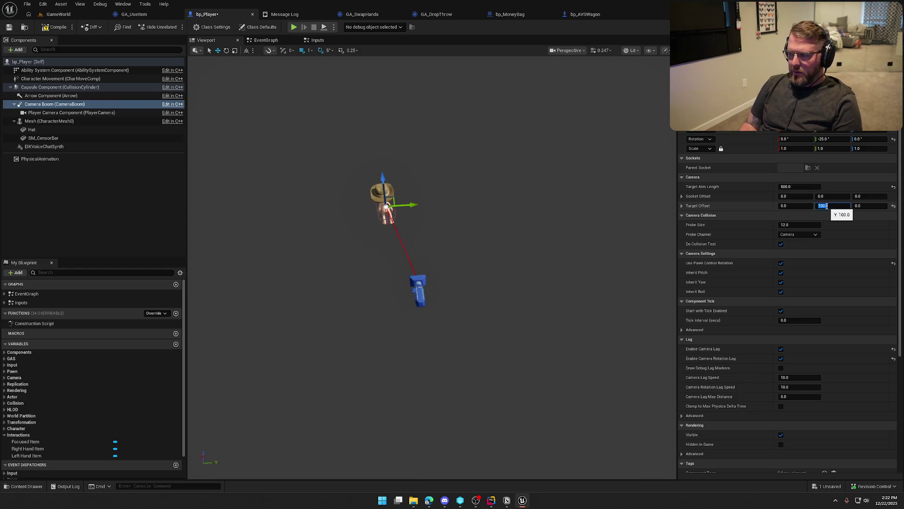
type("0")
key("Return")
left_click(72, 31)
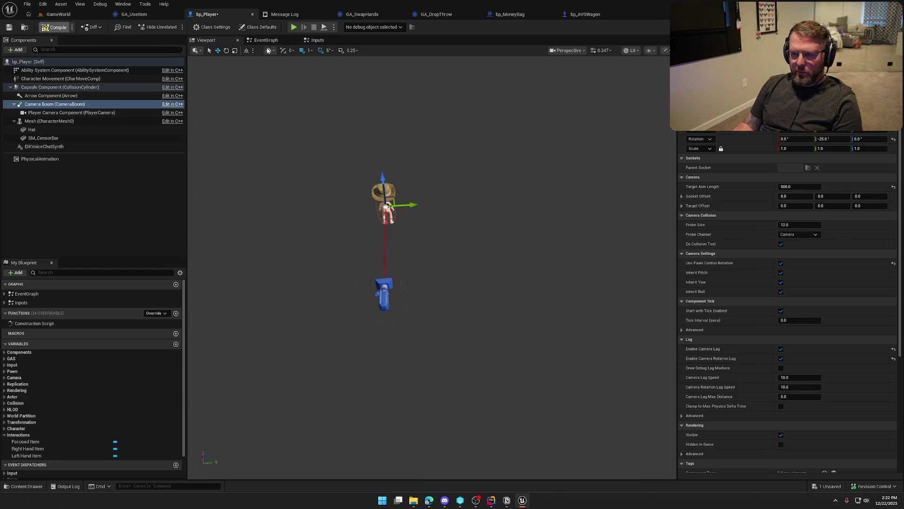
left_click(266, 40)
left_click(306, 42)
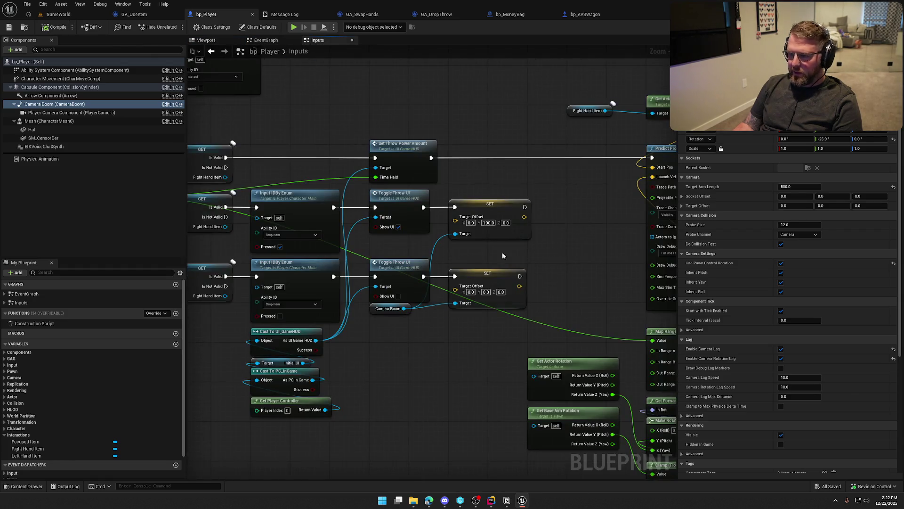
Add a Camera Boom Set Socket Offset node that runs after the upper Toggle Throw UI.
left_click_drag(408, 307, 446, 339)
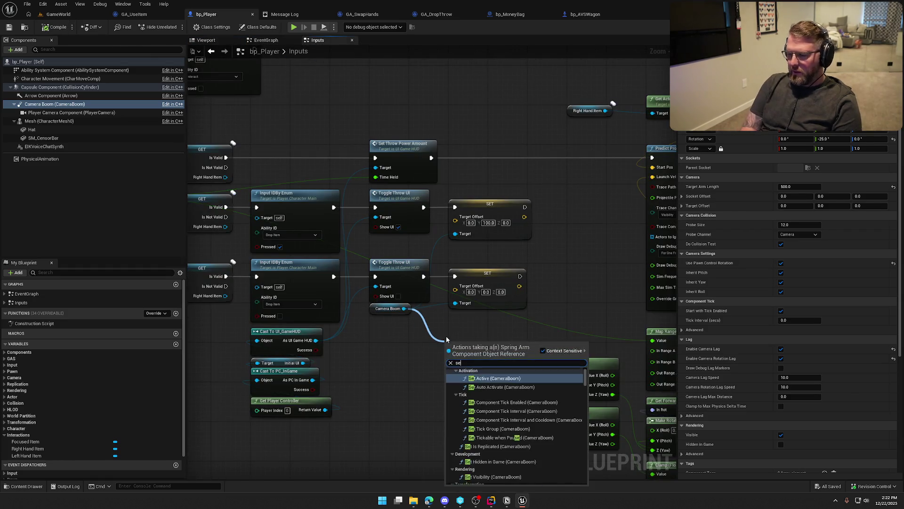
type("set socket")
key("Return")
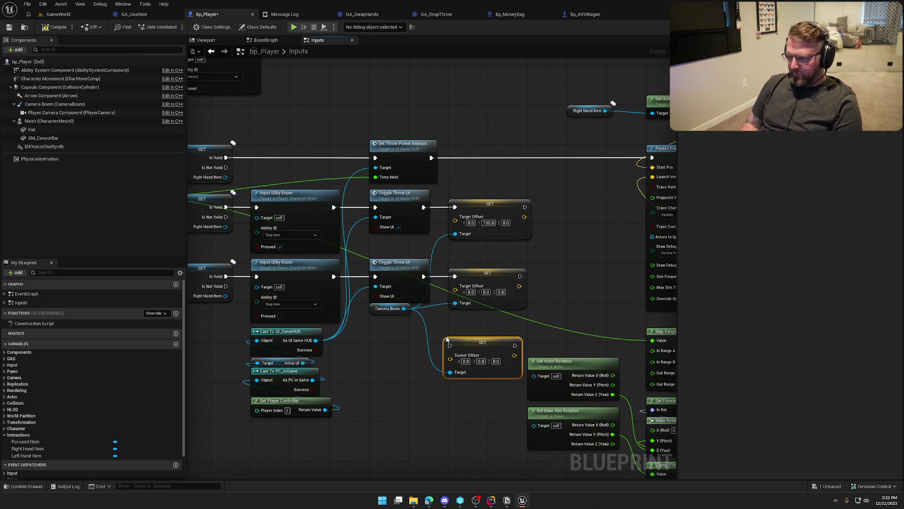
mouse_move(499, 332)
left_mouse_down()
mouse_move(549, 277)
mouse_move(599, 193)
left_mouse_up()
mouse_move(479, 187)
left_mouse_down()
mouse_move(495, 270)
mouse_move(428, 461)
mouse_move(406, 395)
mouse_move(409, 406)
left_mouse_up()
left_click(545, 309)
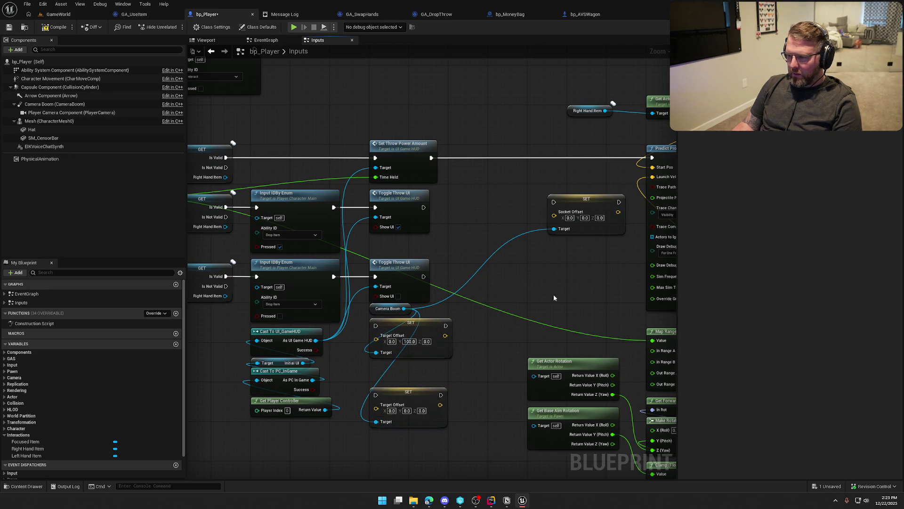
left_click_drag(555, 202, 423, 208)
left_click_drag(596, 202, 498, 206)
Duplicate the setter for the lower Toggle Throw UI, set the aiming Socket Offset Y to 100, and compile and save.
key("ctrl+d")
mouse_move(507, 255)
left_mouse_down()
mouse_move(484, 272)
mouse_move(424, 276)
left_mouse_up()
left_click_drag(403, 309, 455, 303)
left_click(485, 223)
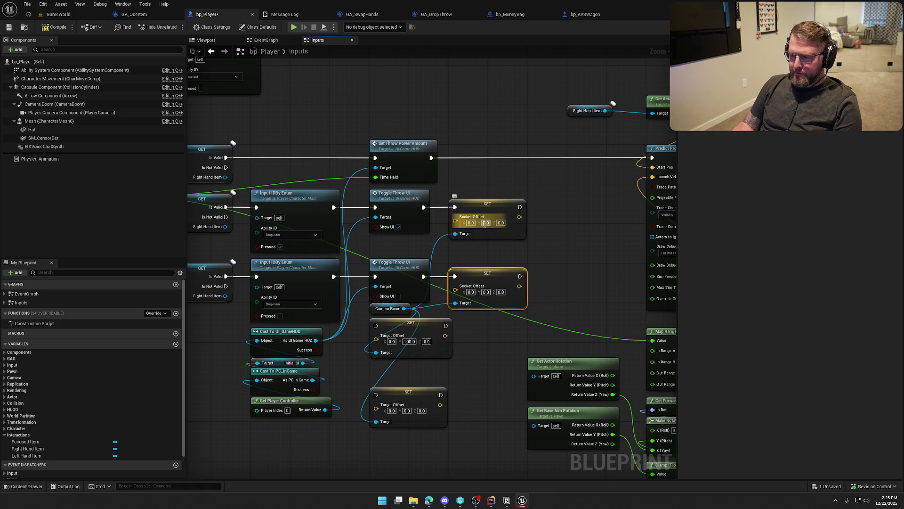
type("10")
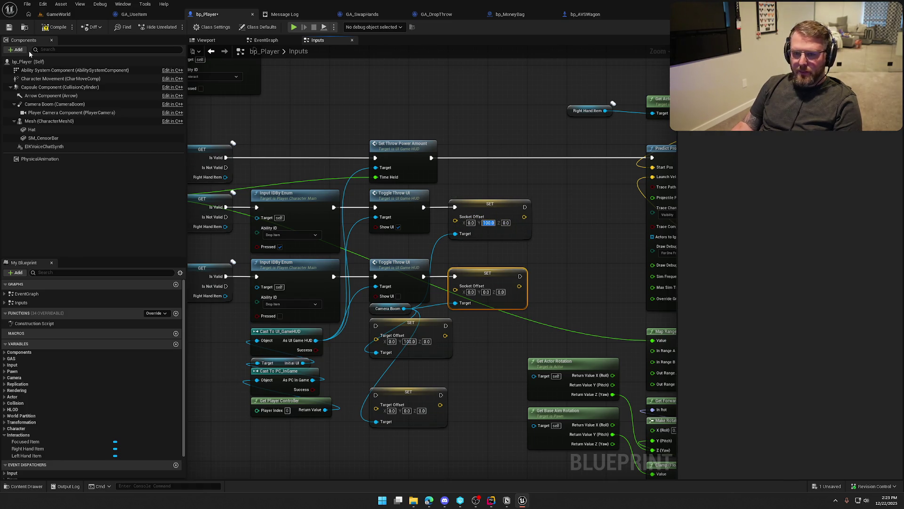
left_click(56, 27)
left_click(58, 14)
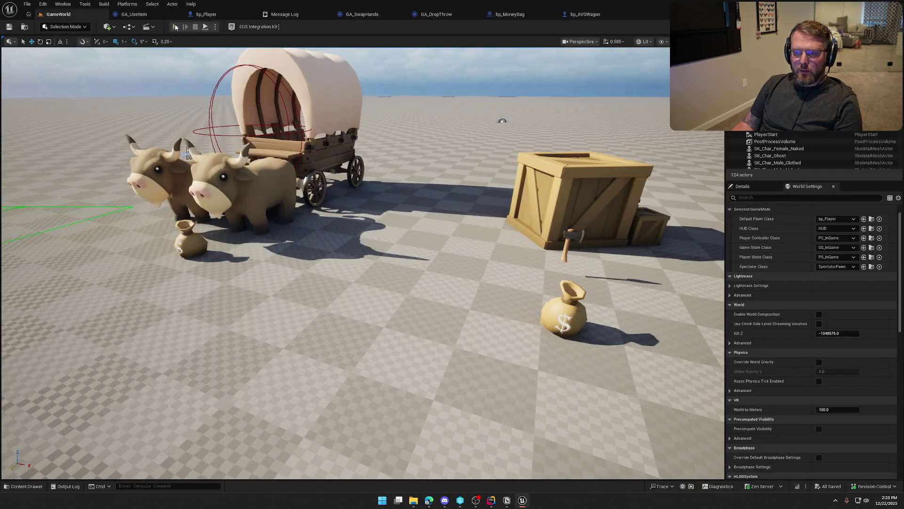
Playtest: grab the money bag, aim with the side-shifted camera, and throw it onto the wagon.
left_click(175, 27)
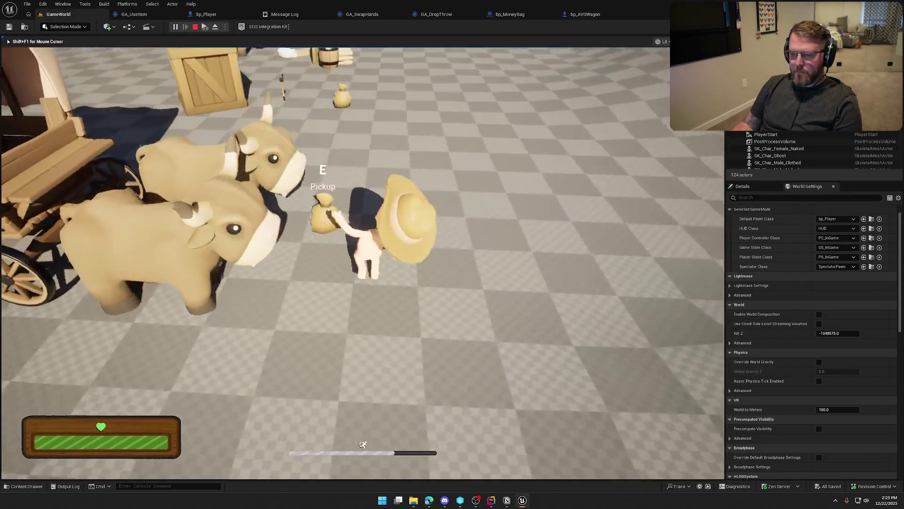
key("e")
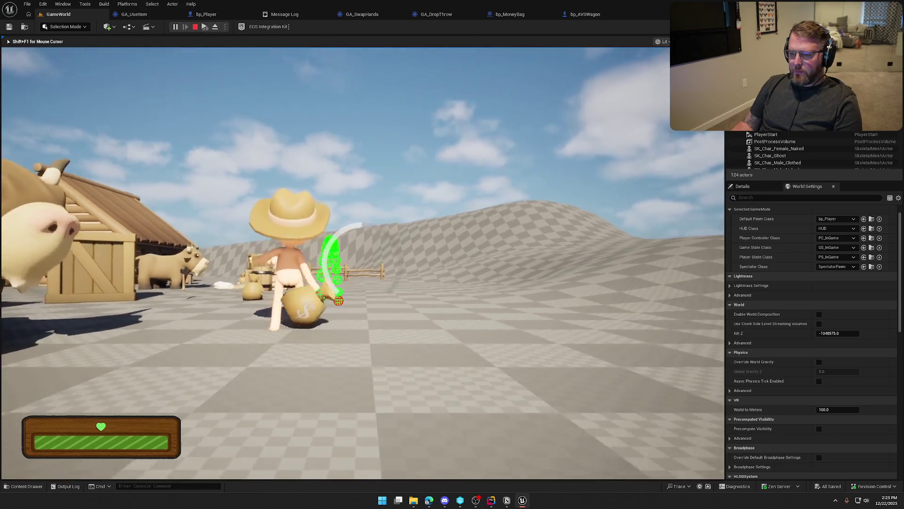
key("shift+w")
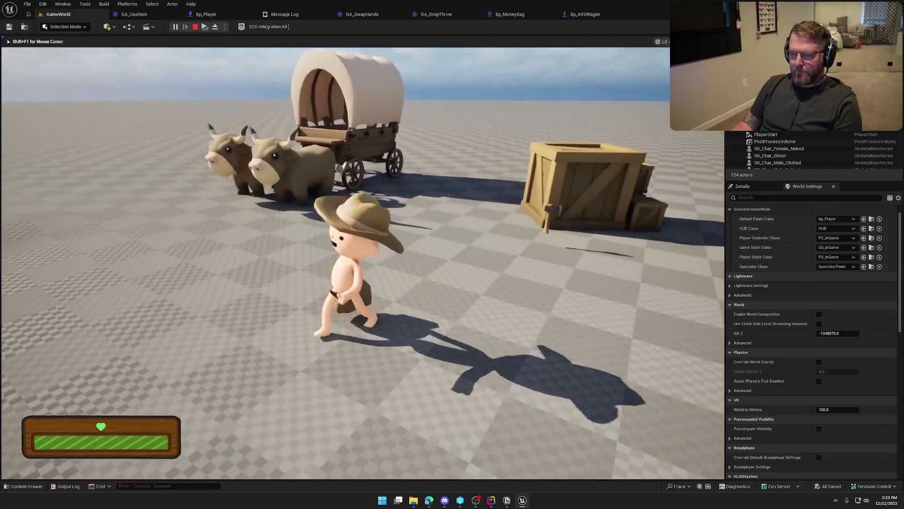
key("w")
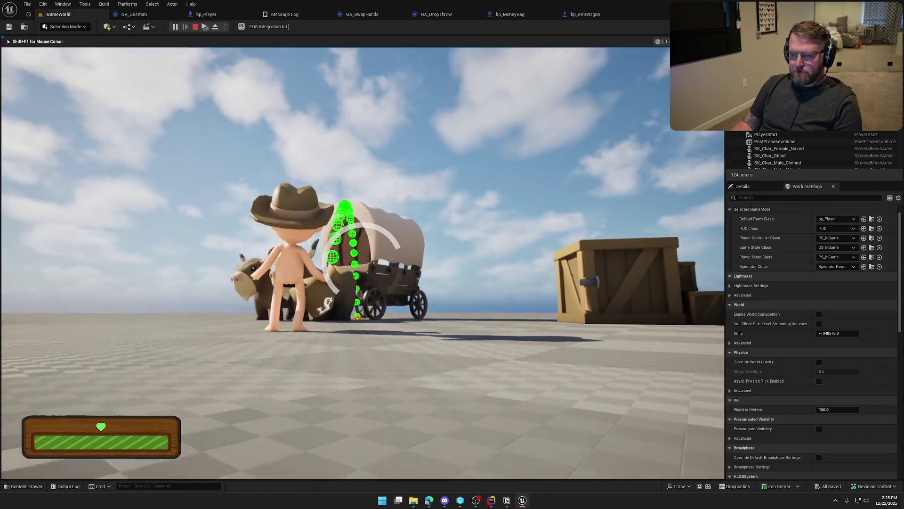
key("e")
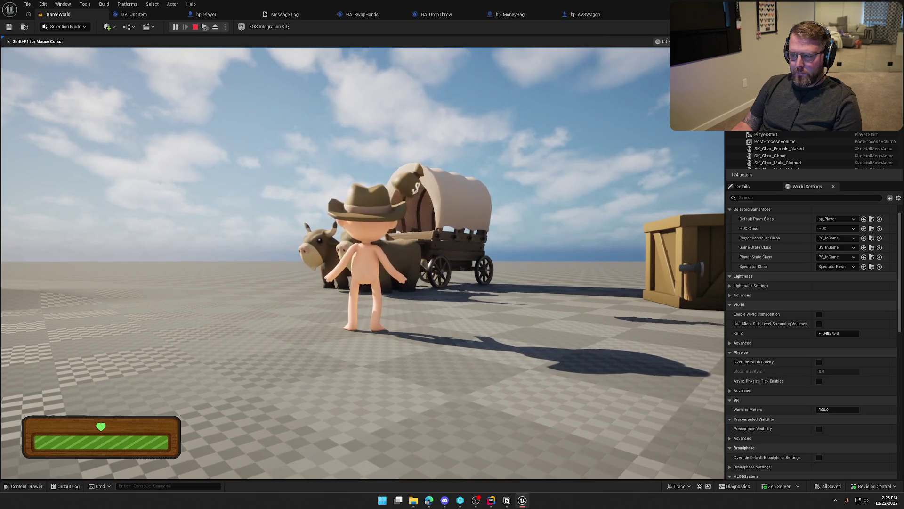
key("w")
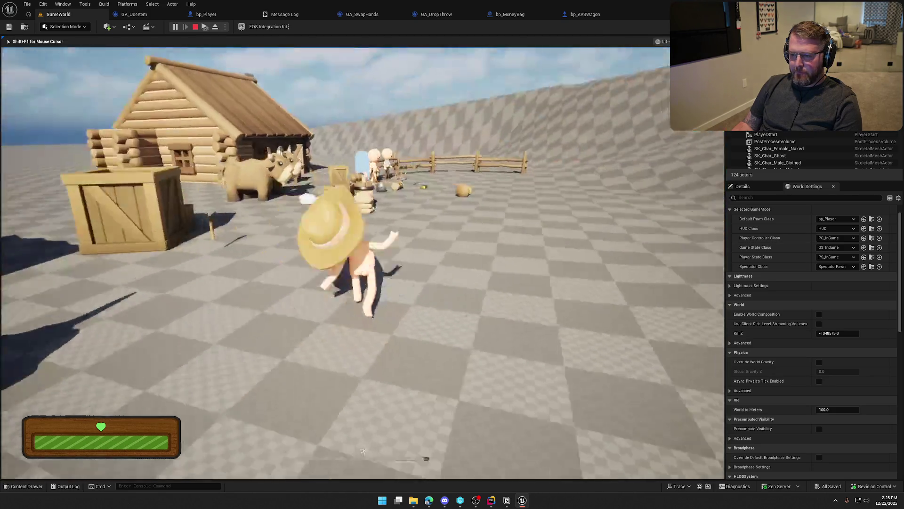
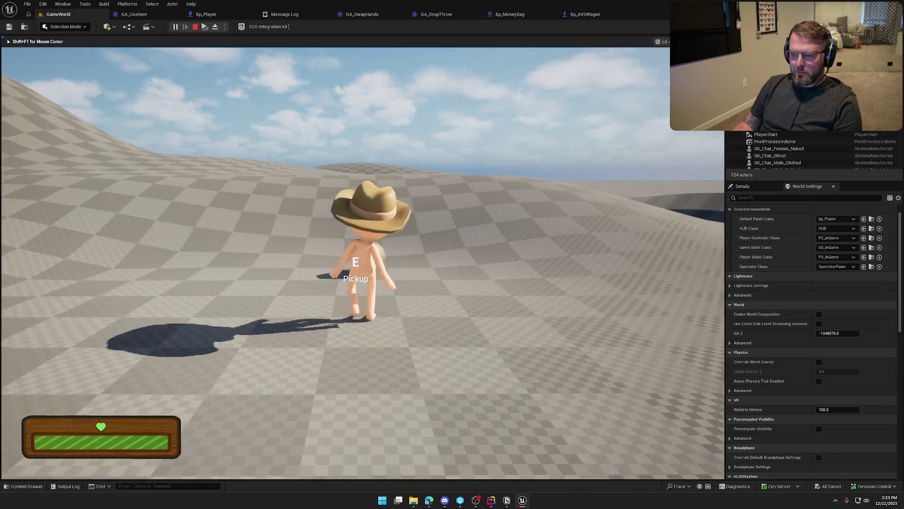
Pick up the money bag, charge and throw it, sprint away, then stop and close the Message Log.
key("e")
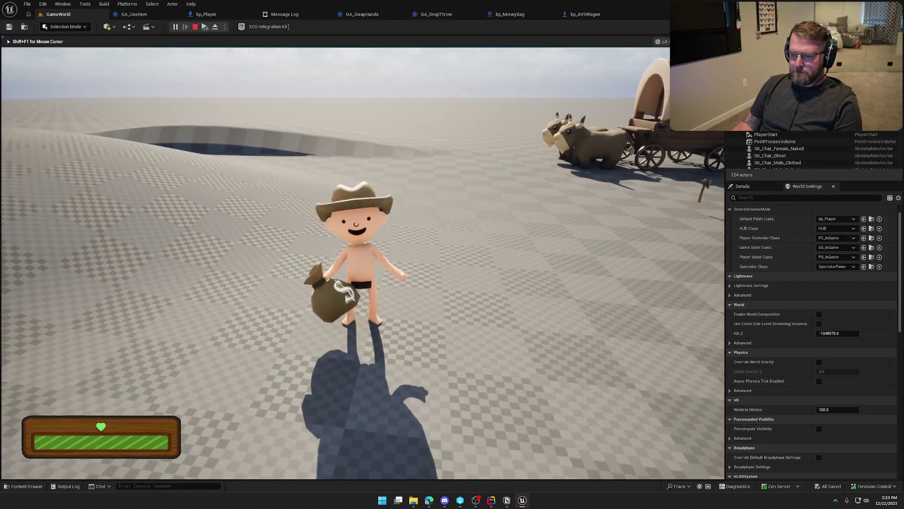
key("g")
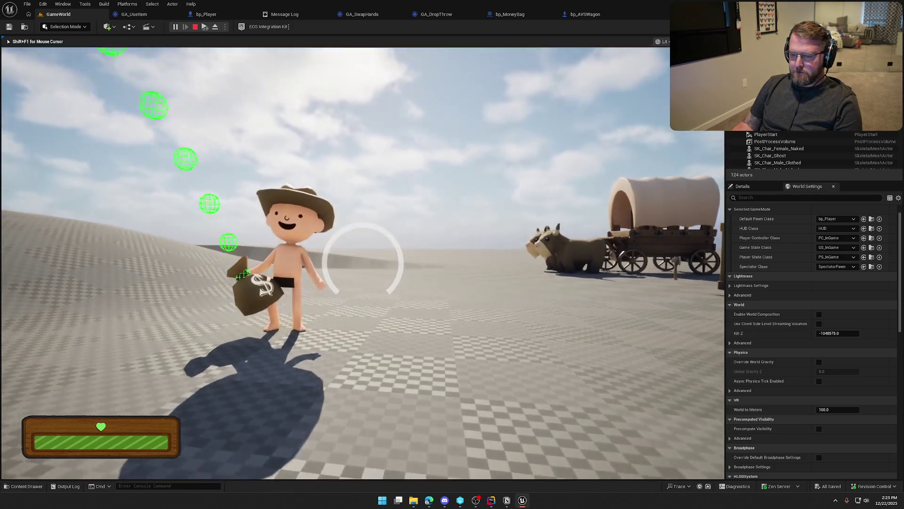
key("g")
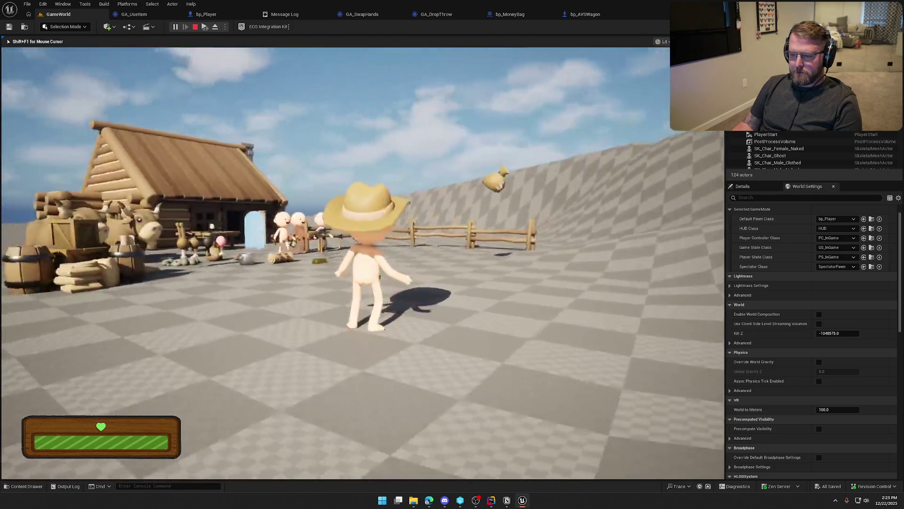
key("shift+w")
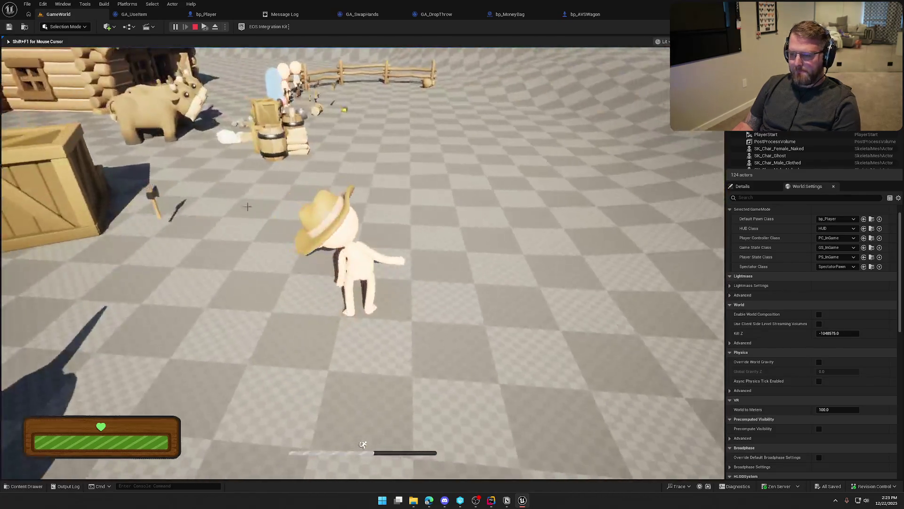
key("Escape")
left_click(305, 14)
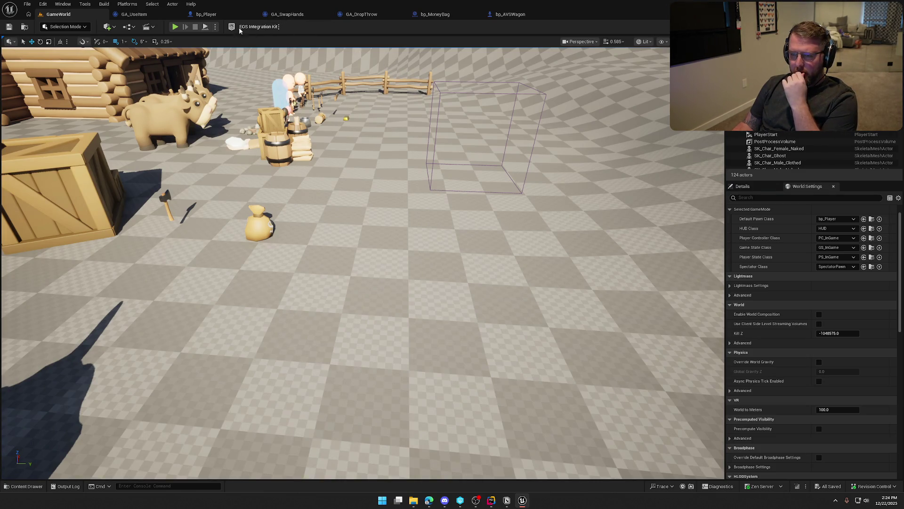
In bp_Player's Inputs graph, delete the old SET nodes and move the Camera Boom node higher.
left_click(206, 14)
scroll(493, 256, "up", 2)
mouse_move(441, 347)
left_mouse_down()
mouse_move(385, 279)
mouse_move(408, 256)
left_mouse_up()
key("Delete")
right_click(325, 299)
left_click_drag(284, 261, 284, 197)
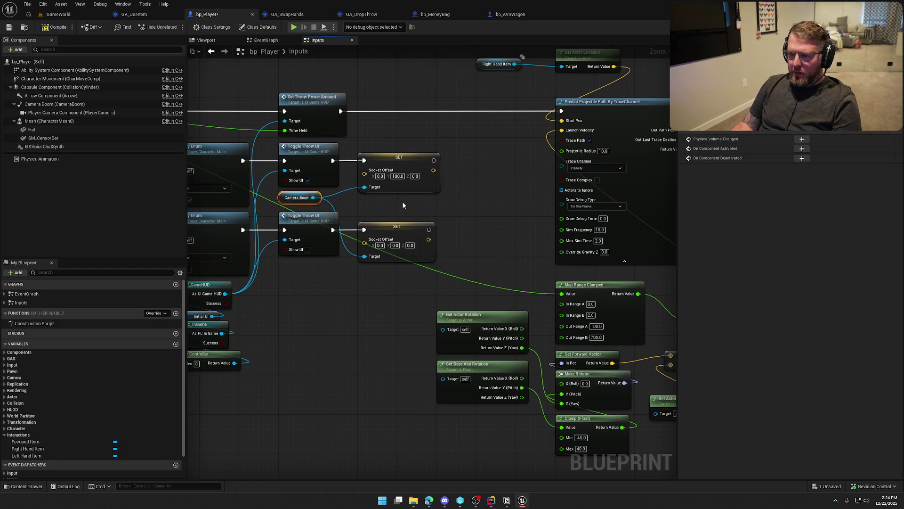
scroll(403, 202, "up", 1)
mouse_move(375, 207)
left_mouse_down()
mouse_move(325, 218)
mouse_move(374, 293)
mouse_move(366, 157)
mouse_move(412, 252)
left_mouse_up()
scroll(375, 268, "down", 1)
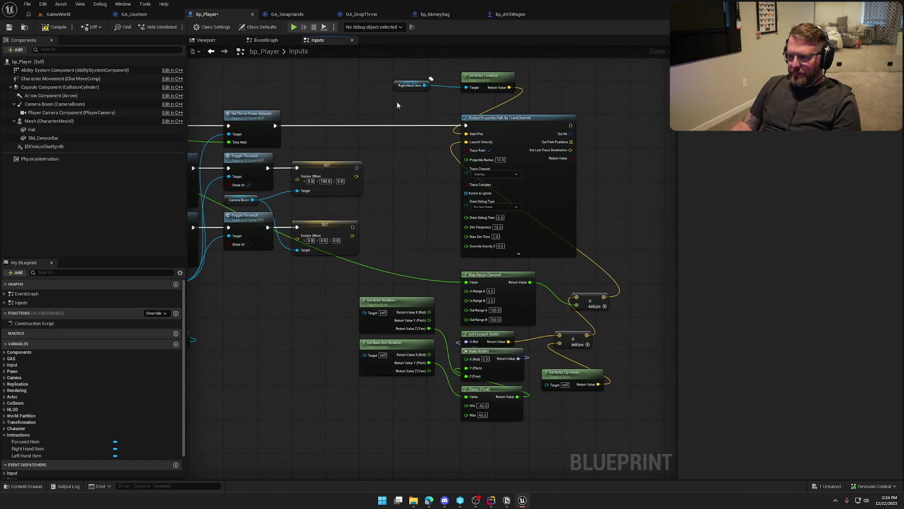
Collapse the selected throw-arc prediction nodes into a new function and begin naming it.
mouse_move(445, 155)
left_mouse_down()
mouse_move(609, 414)
mouse_move(645, 399)
left_mouse_up()
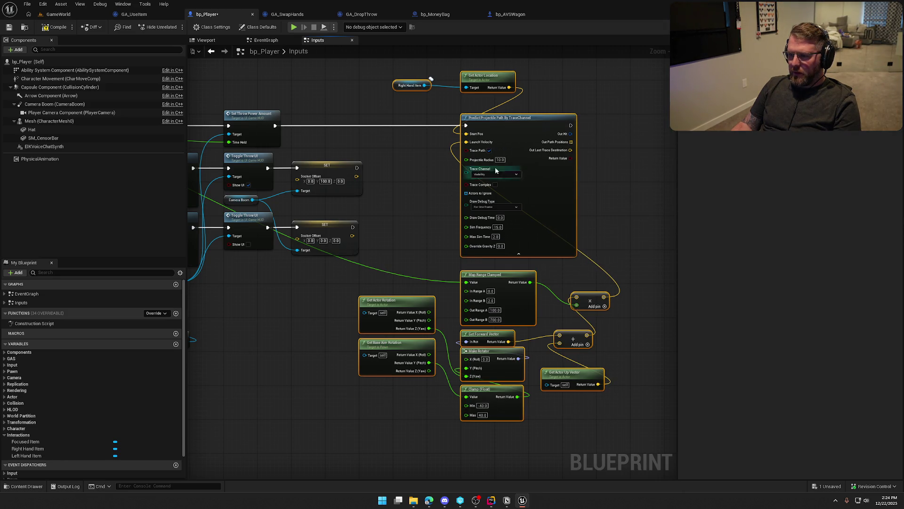
right_click(514, 125)
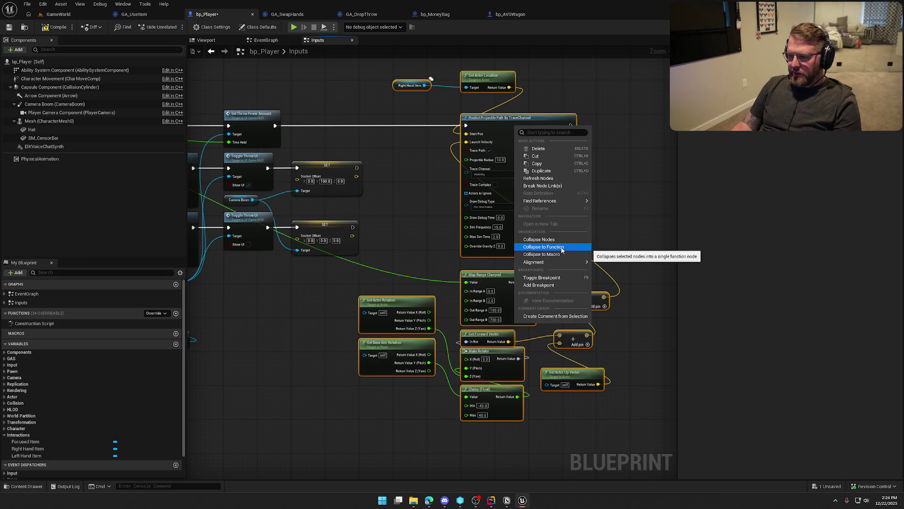
left_click(544, 247)
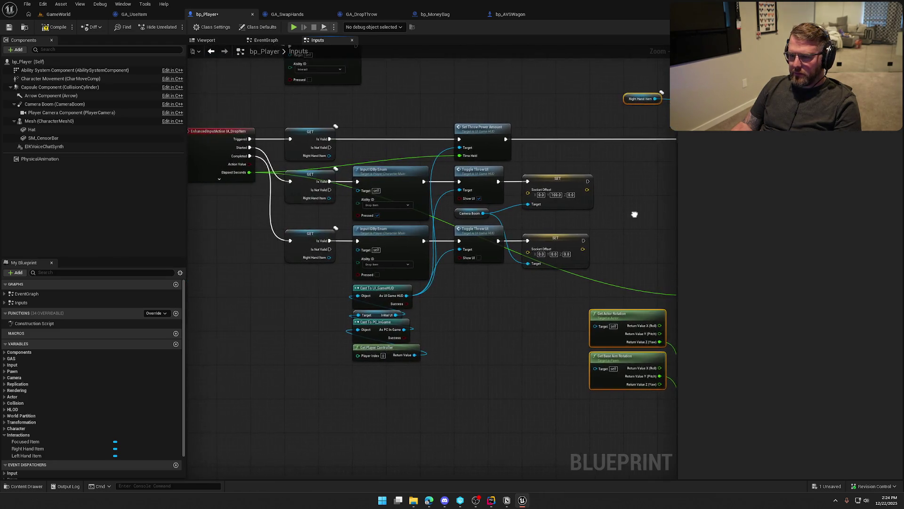
key("ctrl+z")
right_click(488, 136)
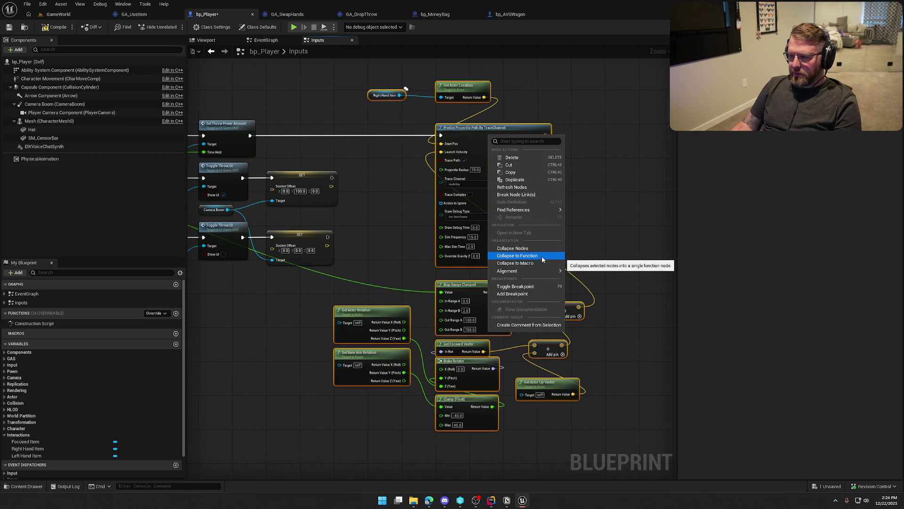
left_click(541, 255)
type("CreateThrow")
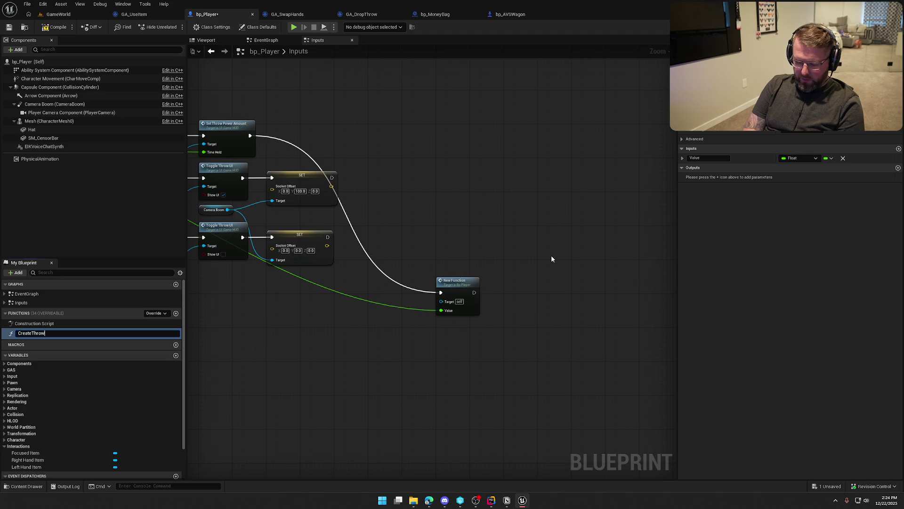
Name the function CreateThrowArc, place it after Set Throw Power Amount, and open it.
type("Arc")
key("Return")
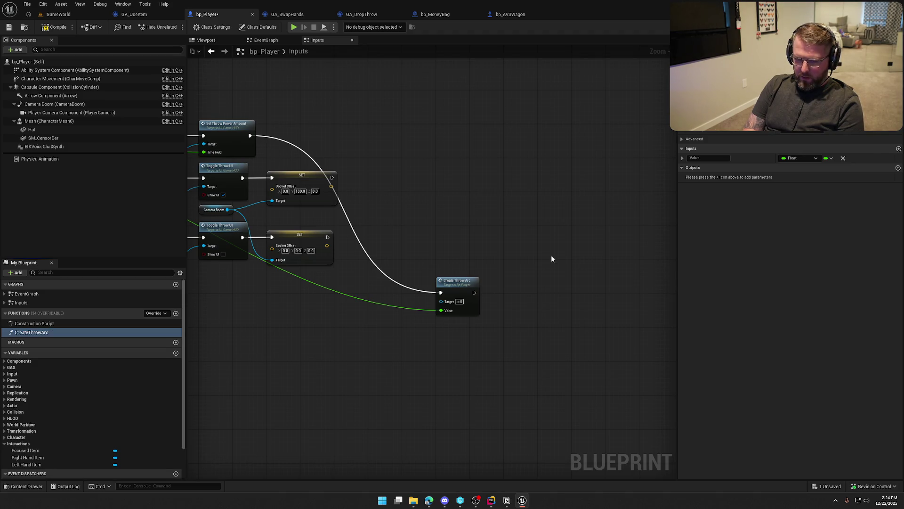
mouse_move(452, 289)
left_mouse_down()
mouse_move(337, 127)
mouse_move(291, 139)
left_mouse_up()
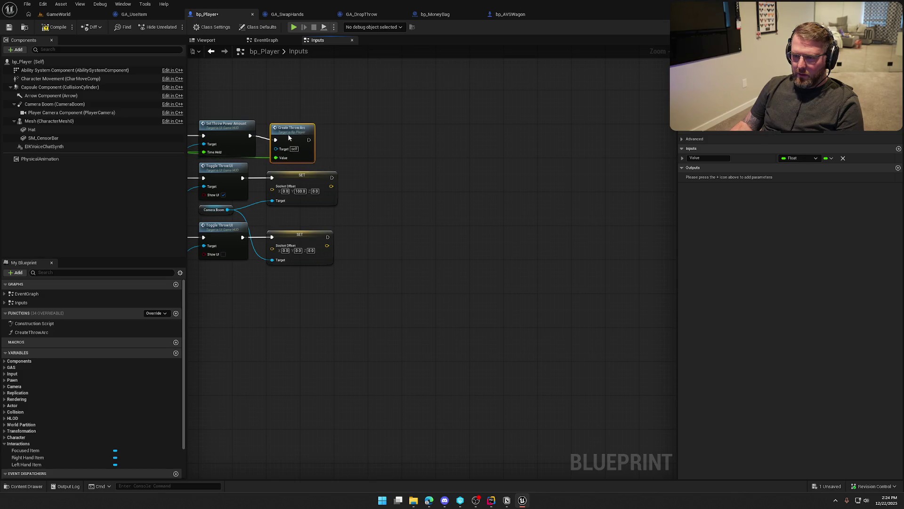
double_click(288, 134)
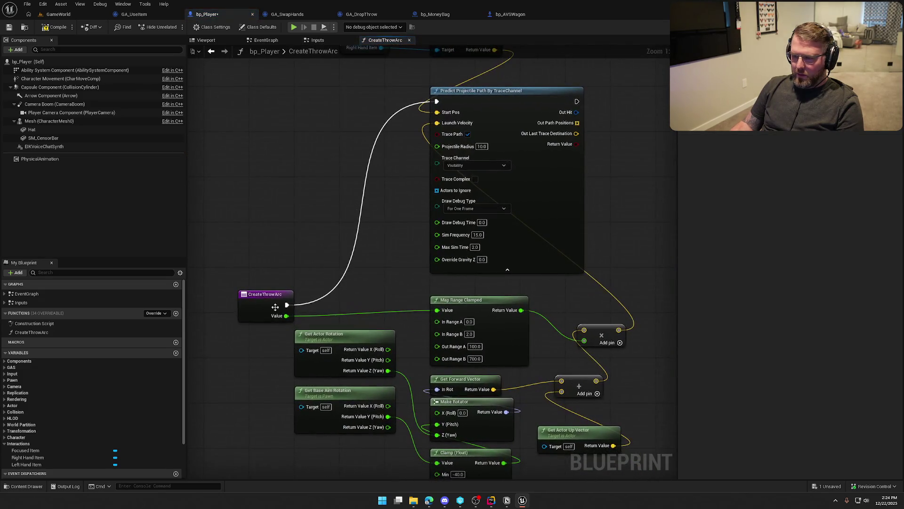
Arrange CreateThrowArc's entry node, location nodes and math nodes into a tidier layout.
mouse_move(257, 295)
left_mouse_down()
mouse_move(236, 97)
mouse_move(222, 93)
left_mouse_up()
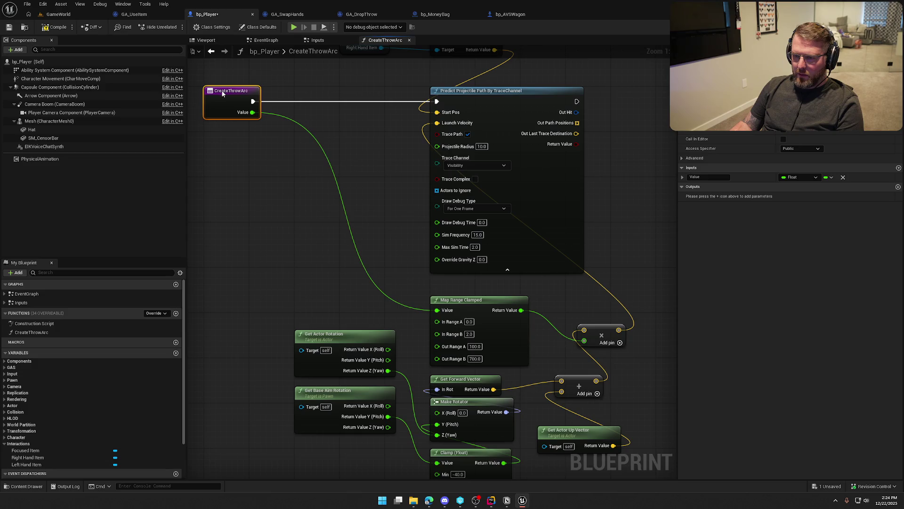
scroll(318, 183, "down", 2)
scroll(351, 137, "up", 2)
mouse_move(352, 138)
left_mouse_down()
mouse_move(387, 177)
mouse_move(446, 117)
mouse_move(365, 194)
mouse_move(375, 204)
mouse_move(367, 197)
left_mouse_up()
left_click(298, 208)
mouse_move(297, 208)
left_mouse_down()
mouse_move(378, 222)
mouse_move(384, 184)
left_mouse_up()
left_click(383, 198, "ctrl")
mouse_move(625, 414)
left_mouse_down()
mouse_move(528, 344)
mouse_move(323, 234)
left_mouse_up()
mouse_move(527, 312)
left_mouse_down()
mouse_move(357, 244)
mouse_move(352, 191)
mouse_move(327, 172)
left_mouse_up()
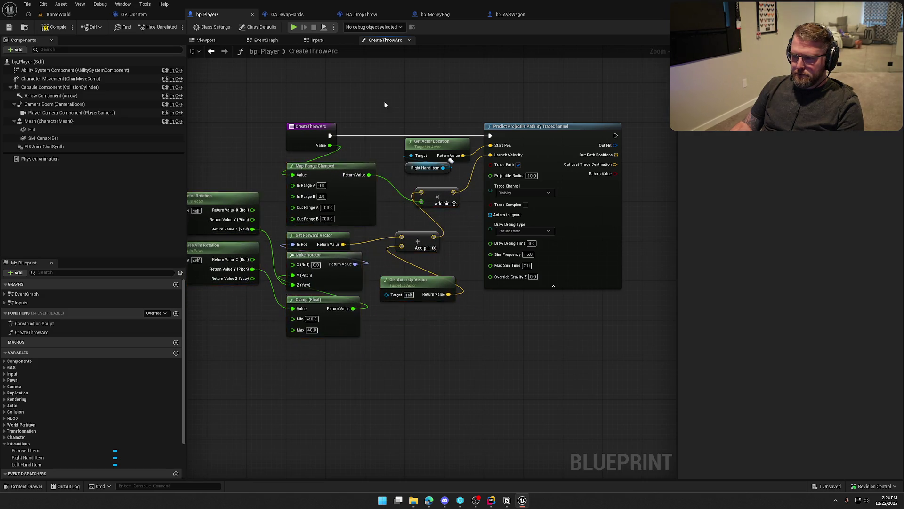
left_click_drag(394, 159, 276, 159)
Reposition the whole node group and place Right Hand Item above Get Actor Location.
left_click_drag(235, 137, 580, 369)
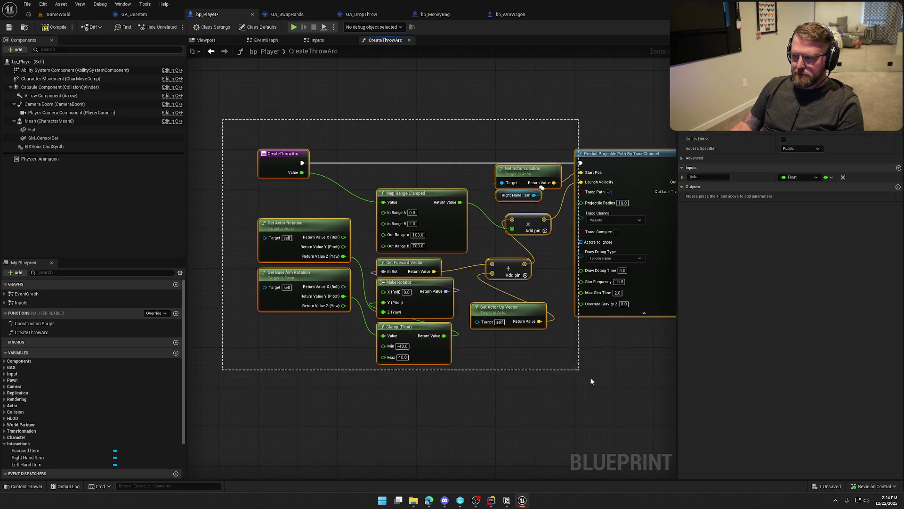
scroll(542, 364, "down", 3)
mouse_move(364, 212)
left_mouse_down()
mouse_move(470, 332)
mouse_move(336, 231)
left_mouse_up()
scroll(365, 263, "down", 5)
left_click_drag(374, 264, 323, 162)
scroll(325, 158, "up", 5)
scroll(328, 154, "up", 2)
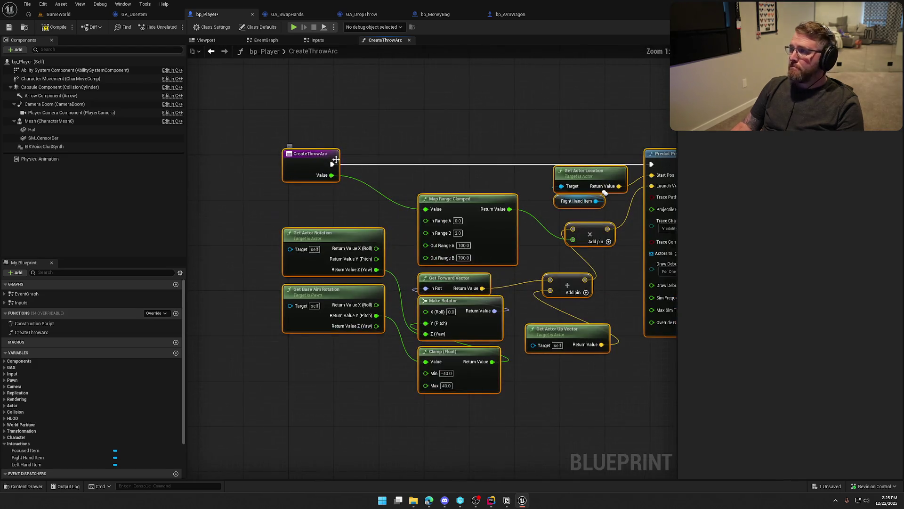
scroll(309, 155, "down", 1)
left_click(434, 389)
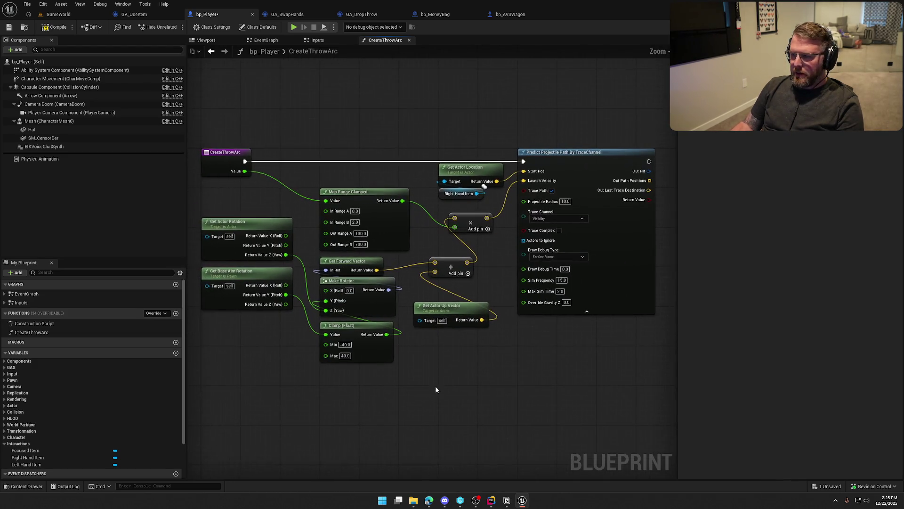
left_click_drag(451, 198, 393, 174)
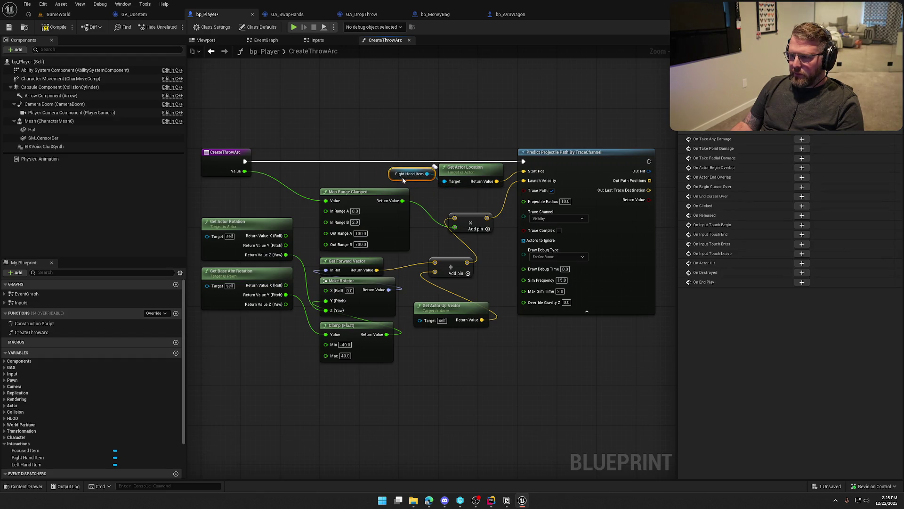
left_click(532, 388)
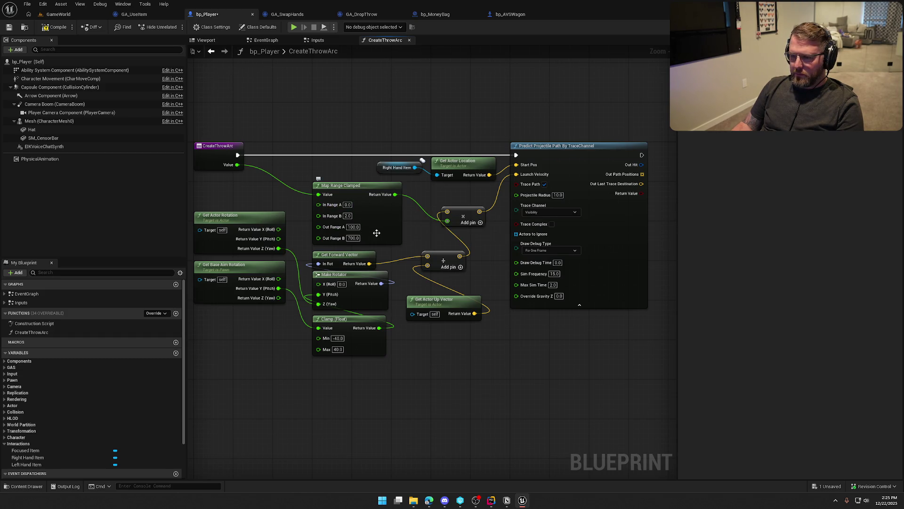
Rename the function input Value to Time Held, save bp_Player, and return to the Inputs graph.
left_click(230, 155)
double_click(721, 176)
type("Time Held")
key("Return")
left_click(334, 92)
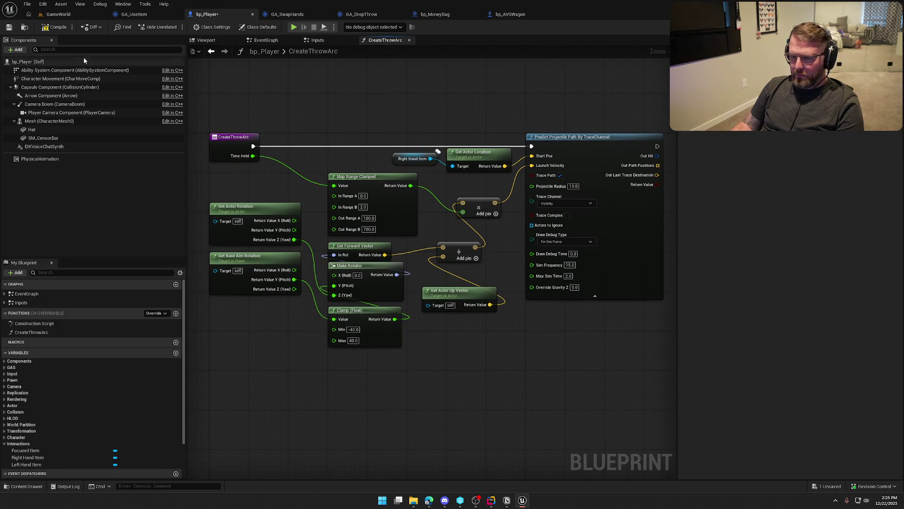
key("ctrl+s")
left_click(314, 42)
scroll(606, 258, "up", 5)
mouse_move(518, 390)
left_mouse_down()
mouse_move(672, 363)
mouse_move(391, 331)
left_mouse_up()
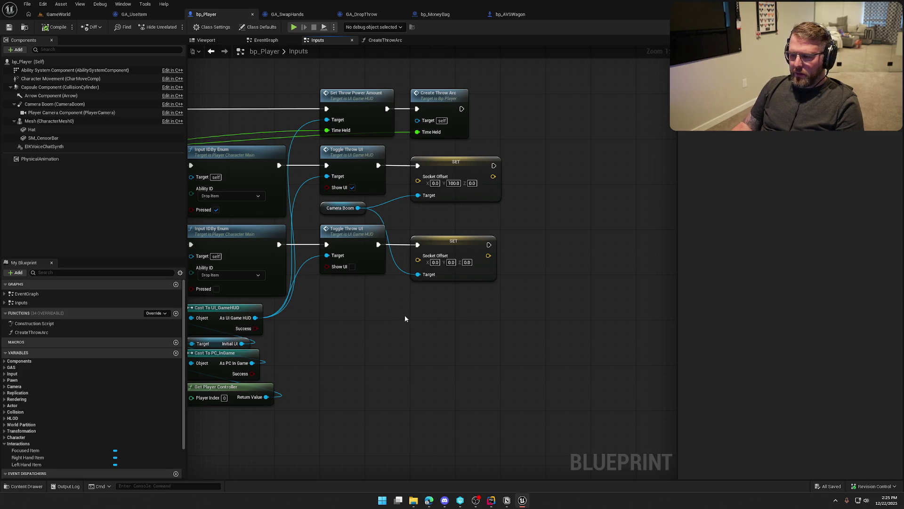
Add a Timeline node named MoveCameraThrow and place it beside the SET nodes.
left_click_drag(464, 320, 406, 331)
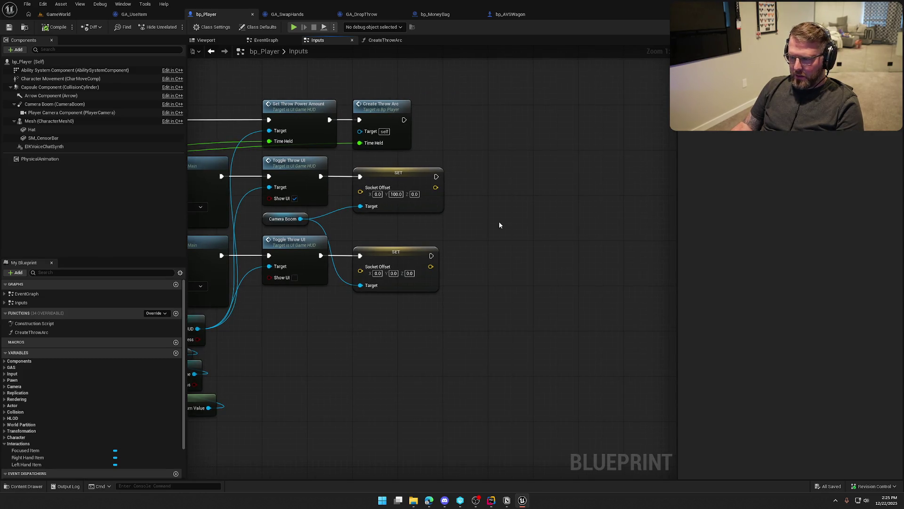
right_click(499, 221)
type("timeline")
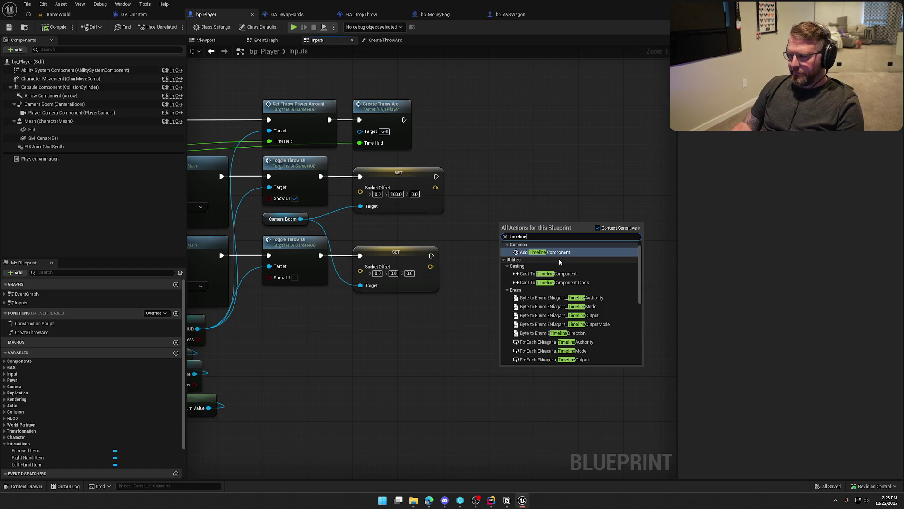
scroll(542, 329, "down", 5)
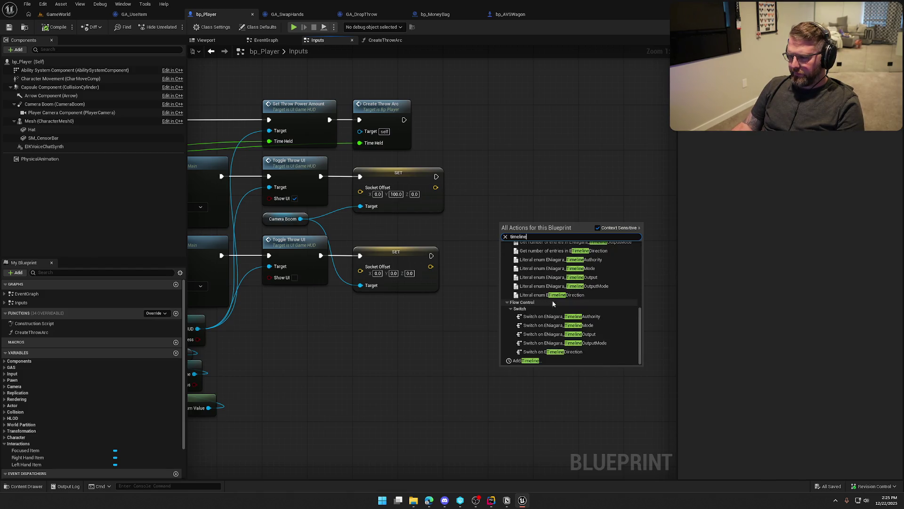
left_click(523, 363)
type("MoveCam")
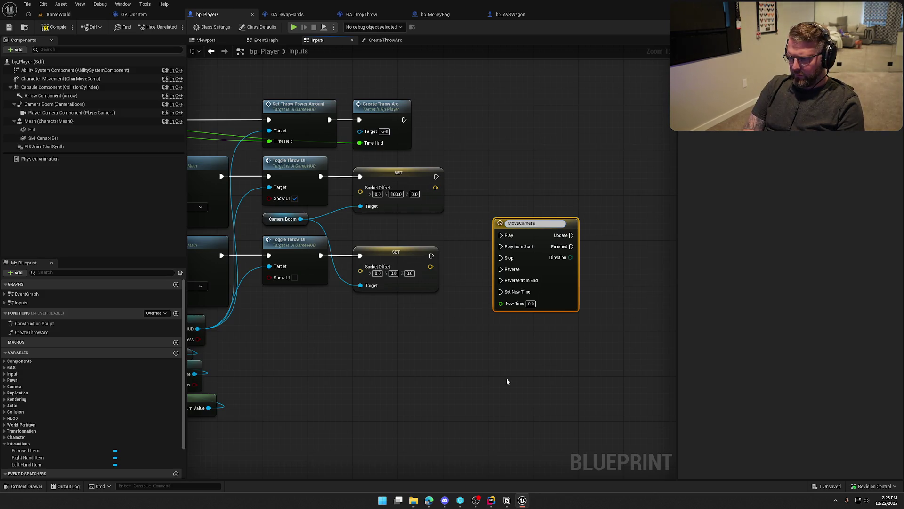
type("era")
key("Return")
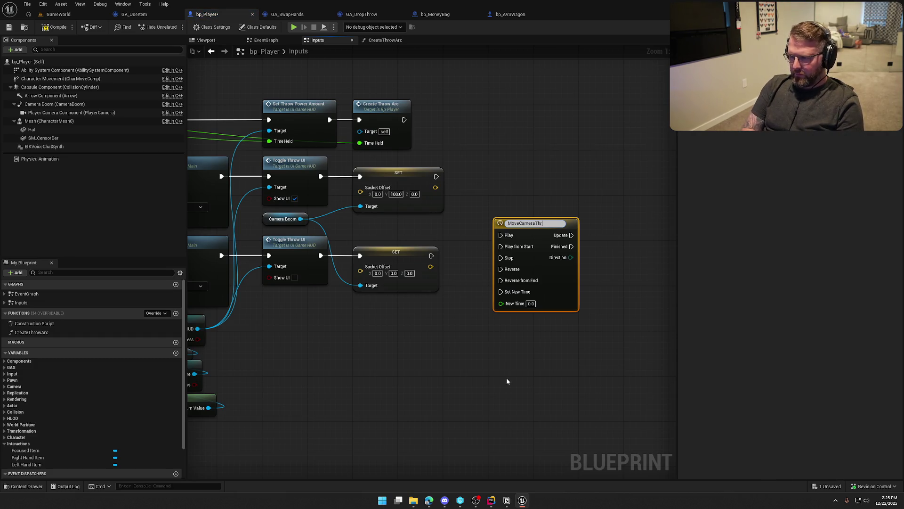
type("ow")
key("Return")
left_click(506, 380)
left_click_drag(540, 233, 511, 198)
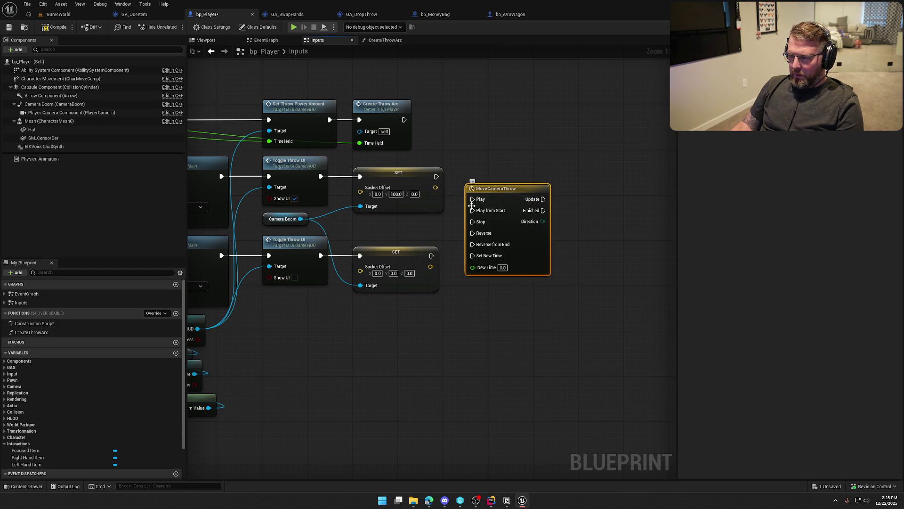
left_click_drag(439, 241, 444, 245)
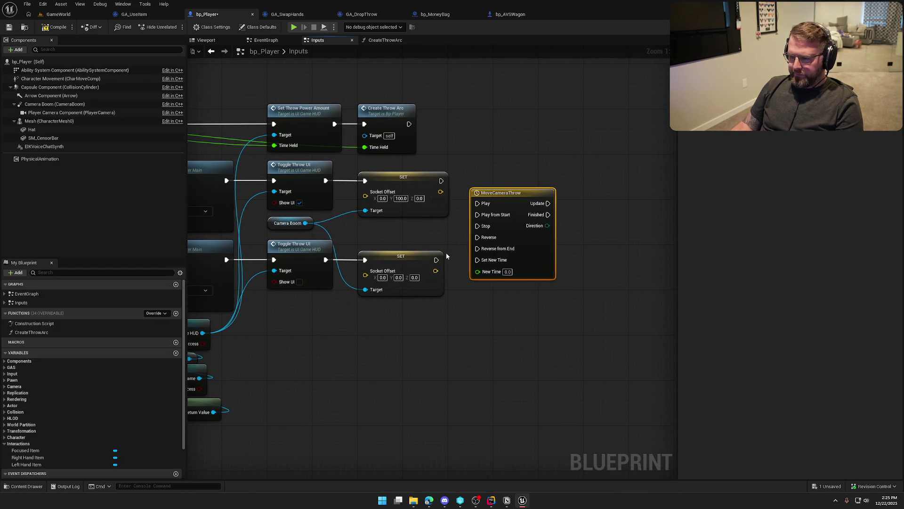
Wire the upper Toggle Throw UI to Play and the lower to Reverse, then move Camera Boom and SETs aside.
mouse_move(476, 206)
left_mouse_down()
mouse_move(436, 194)
mouse_move(439, 182)
mouse_move(324, 181)
left_mouse_up()
mouse_move(478, 237)
left_mouse_down()
mouse_move(459, 251)
mouse_move(326, 259)
left_mouse_up()
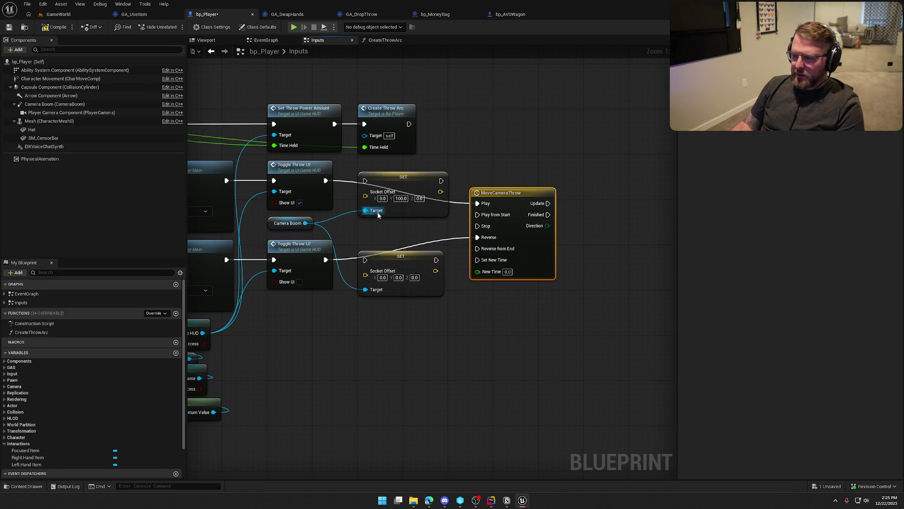
left_click(394, 256)
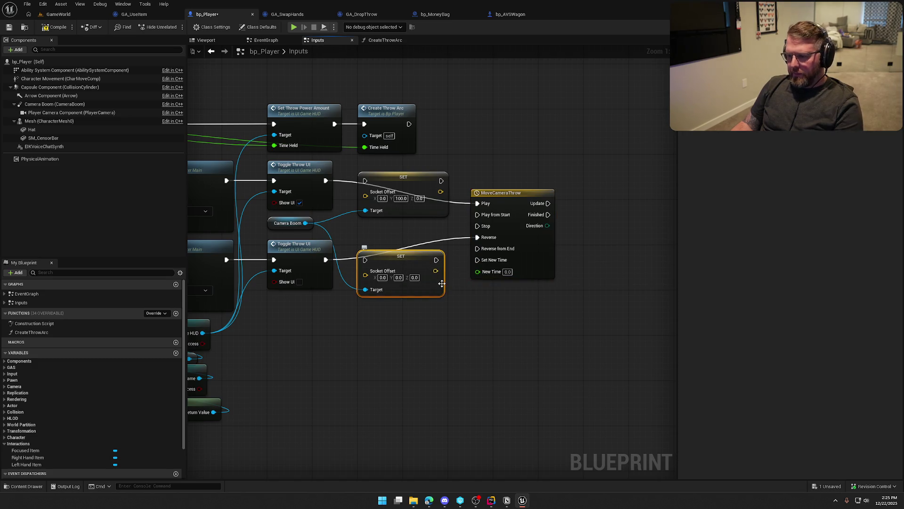
left_click_drag(378, 236, 382, 209)
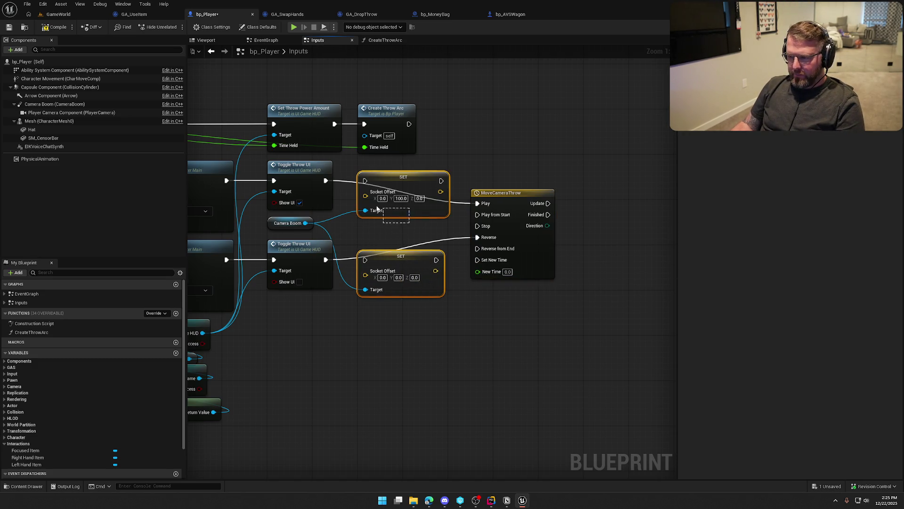
left_click(288, 223, "ctrl")
mouse_move(288, 224)
left_mouse_down()
mouse_move(435, 364)
mouse_move(514, 382)
left_mouse_up()
Connect the timeline's Update to the upper Socket Offset SET, delete the lower SET, and realign Camera Boom.
left_click_drag(505, 196, 390, 175)
mouse_move(478, 251)
left_mouse_down()
mouse_move(487, 300)
mouse_move(460, 283)
left_mouse_up()
left_click_drag(521, 352, 365, 193)
mouse_move(553, 354)
left_mouse_down()
mouse_move(507, 185)
mouse_move(552, 194)
left_mouse_up()
left_click(537, 340)
left_click(559, 429)
key("Delete")
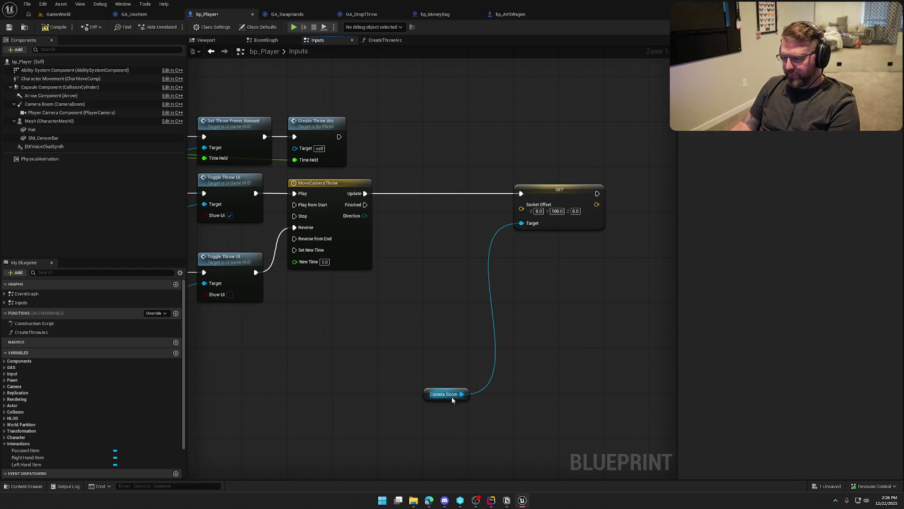
mouse_move(426, 390)
left_mouse_down()
mouse_move(506, 128)
mouse_move(517, 176)
left_mouse_up()
Set the MoveCameraThrow timeline length to 0.5 and add a float track named Alpha.
left_click(341, 206)
double_click(340, 205)
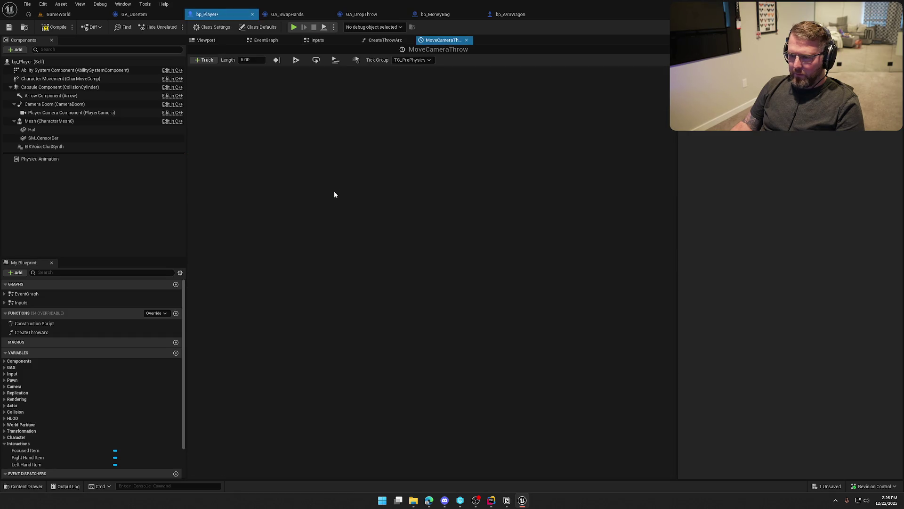
type("0.5")
key("Return")
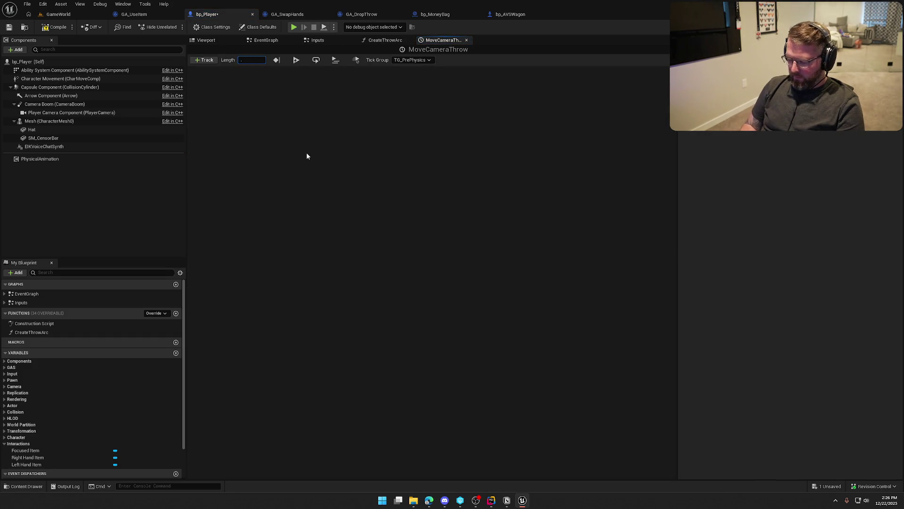
left_click(204, 60)
left_click(220, 69)
type("Al")
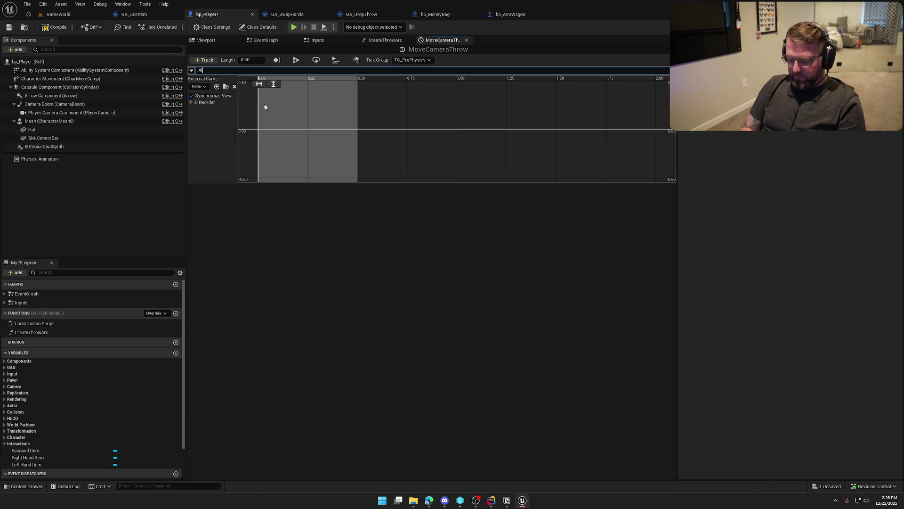
type("pha")
key("Return")
Key the Alpha curve at (0, 0) and (0.5, 1) and fit the view to both keys.
right_click(301, 134)
left_click(330, 146)
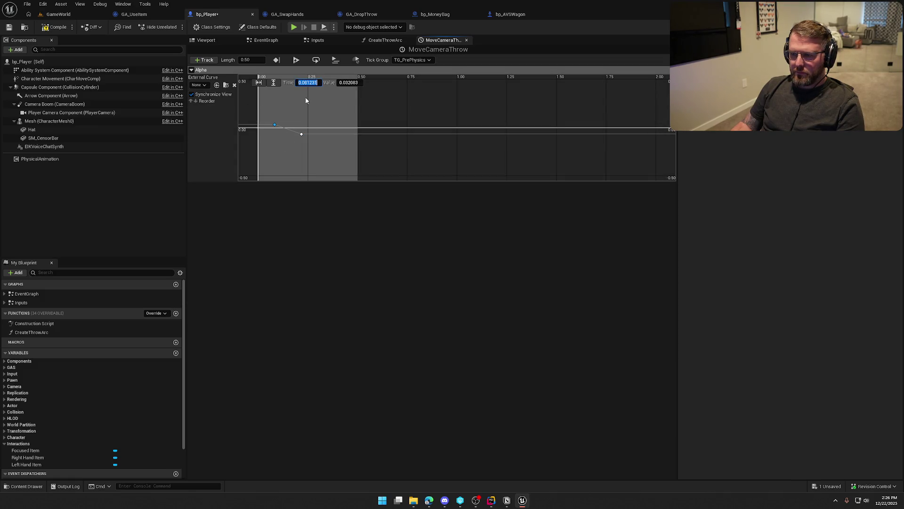
type("0")
key("Tab")
type("0")
key("Return")
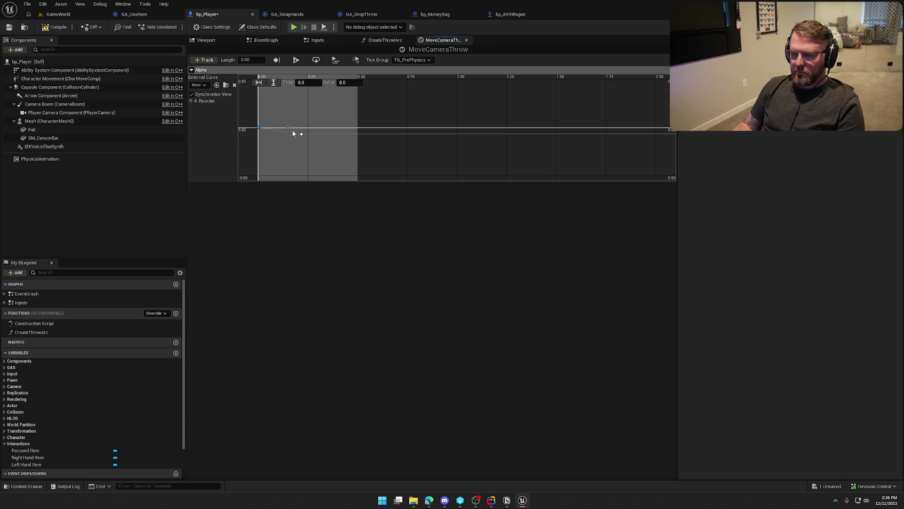
type("0.5")
key("Tab")
type("1")
key("Return")
left_click(273, 83)
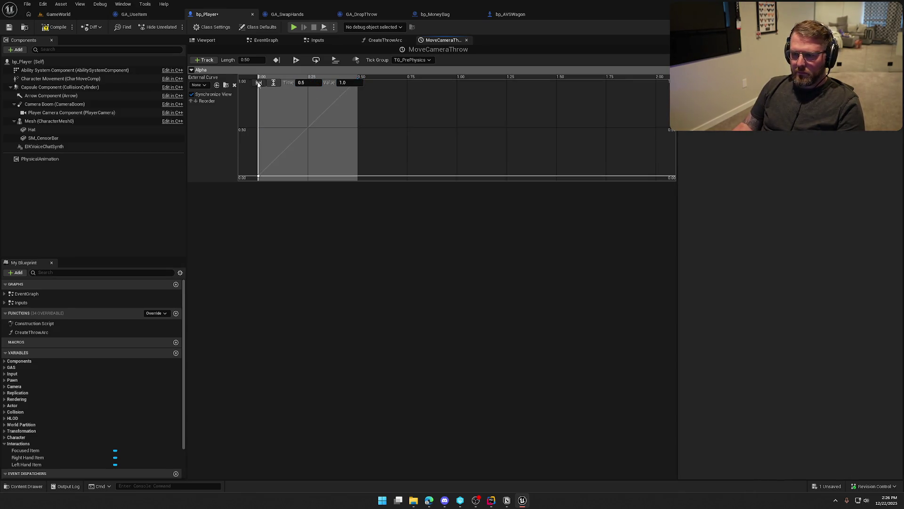
left_click(259, 82)
Set both Alpha keys to Auto interpolation, then compile and save the blueprint.
left_click(308, 164)
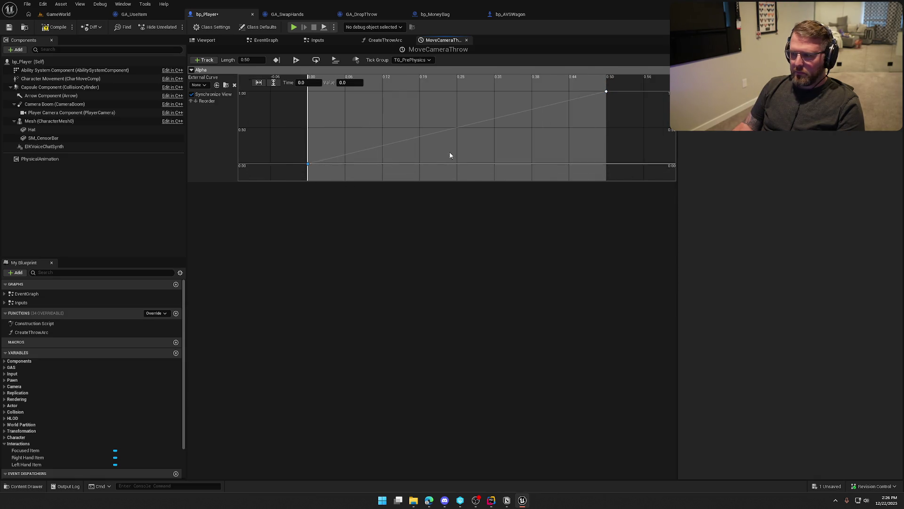
left_click(606, 91, "ctrl")
right_click(607, 93)
left_click(619, 109)
key("F7")
key("ctrl+s")
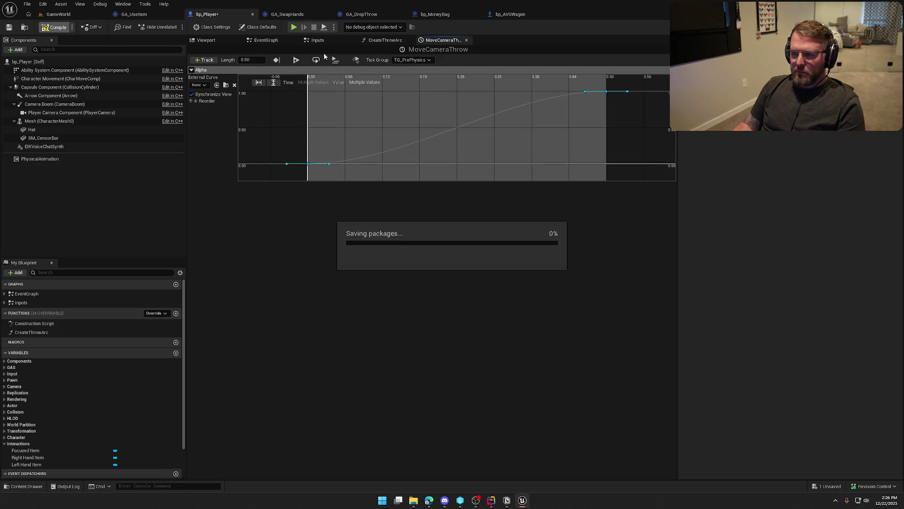
Feed Socket Offset from a Lerp (Vector) driven by MoveCameraThrow's Alpha, with B Y set to 100, and compile.
middle_click(447, 40)
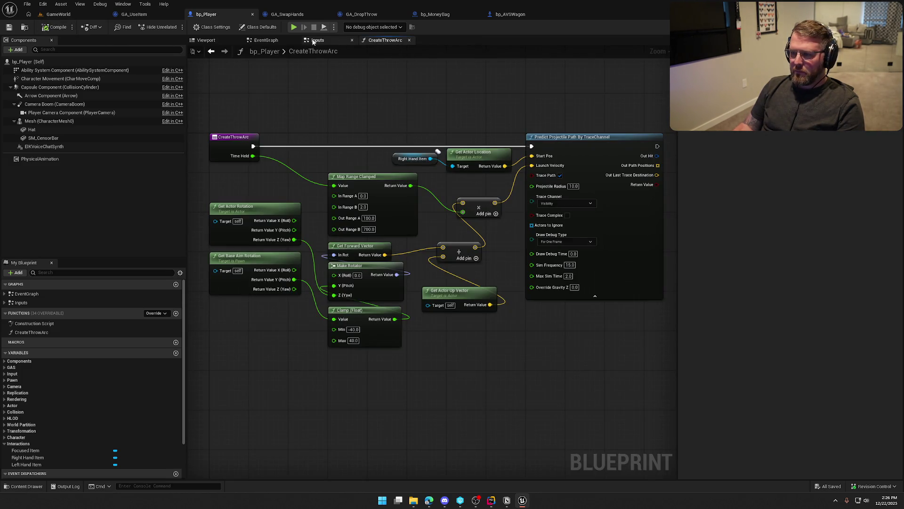
left_click_drag(481, 190, 425, 210)
type("lerp")
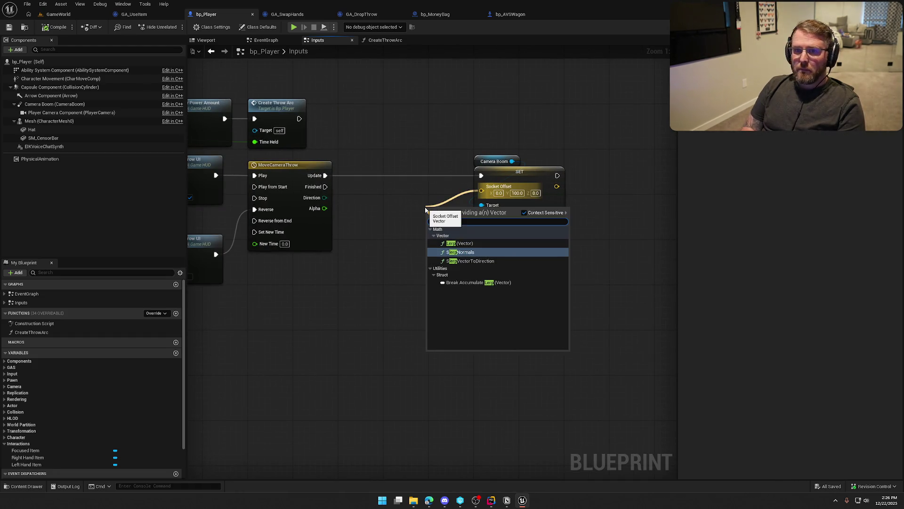
left_click(459, 243)
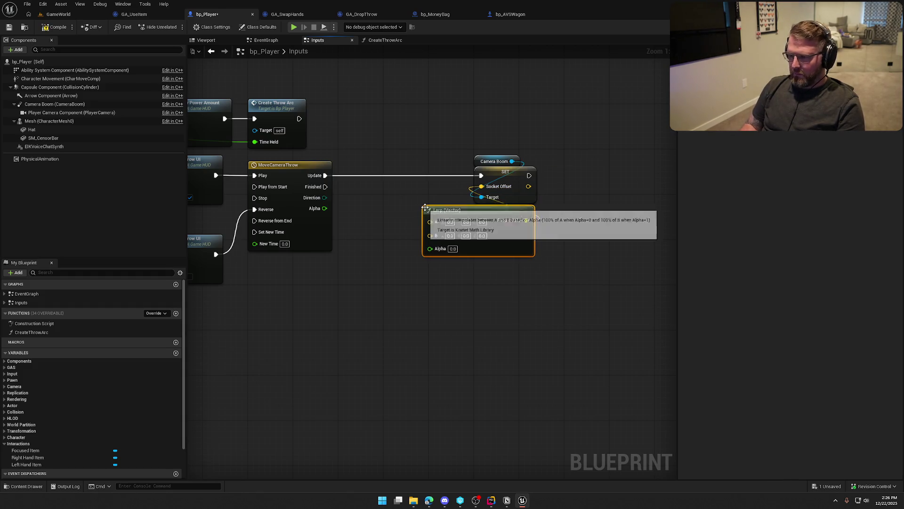
left_click_drag(430, 248, 319, 211)
mouse_move(462, 214)
left_mouse_down()
mouse_move(389, 197)
mouse_move(387, 177)
mouse_move(391, 186)
mouse_move(427, 133)
mouse_move(483, 124)
left_mouse_up()
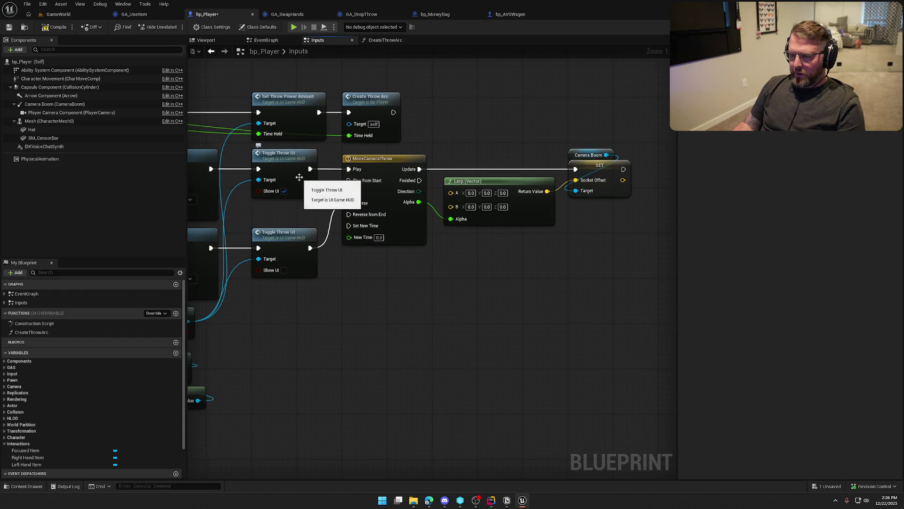
left_click(486, 206)
type("100")
key("Return")
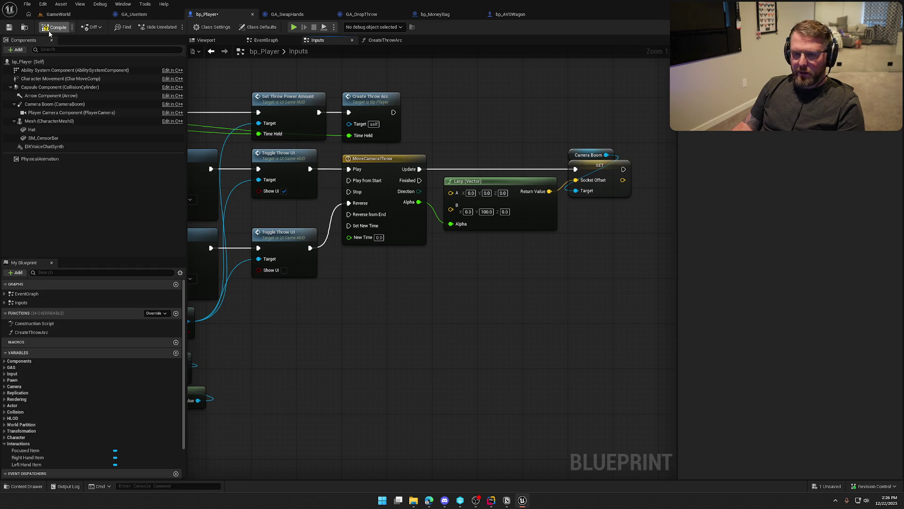
left_click(59, 14)
Play-test the level, picking up the money bag and throwing it into the wagon.
left_click(175, 27)
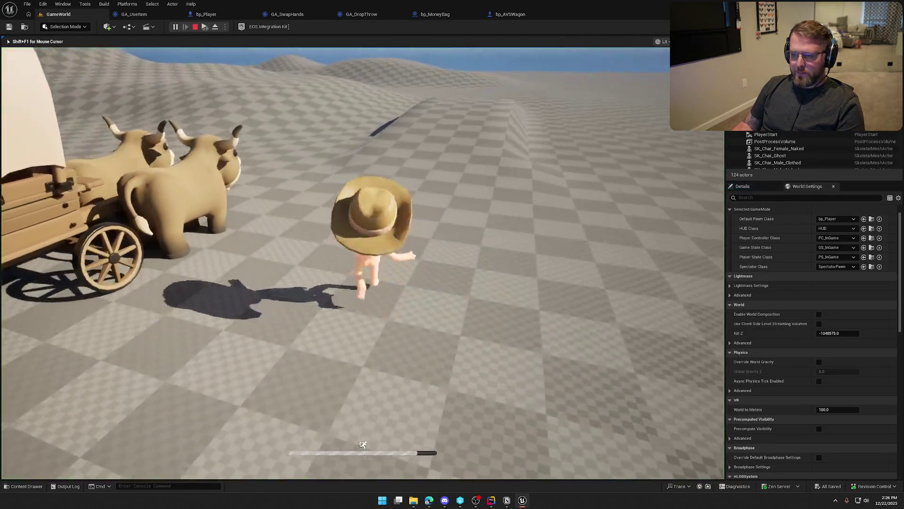
key("w")
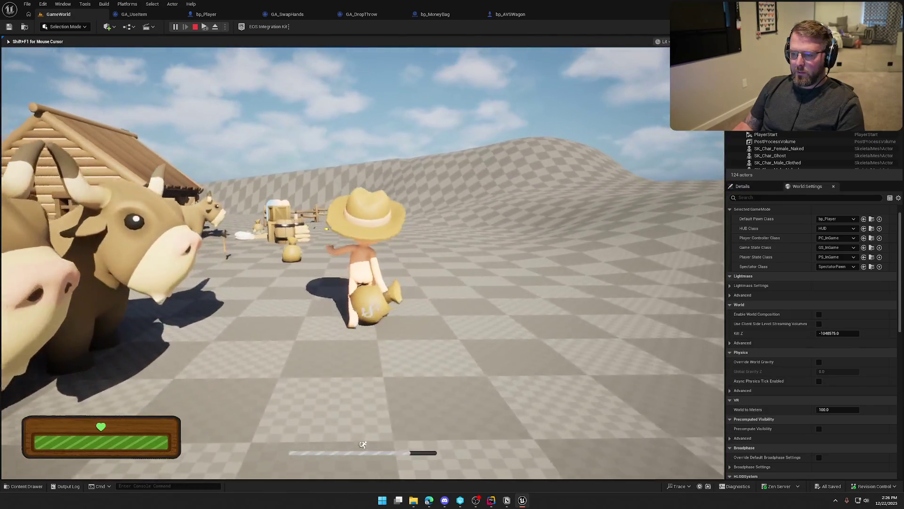
key("e")
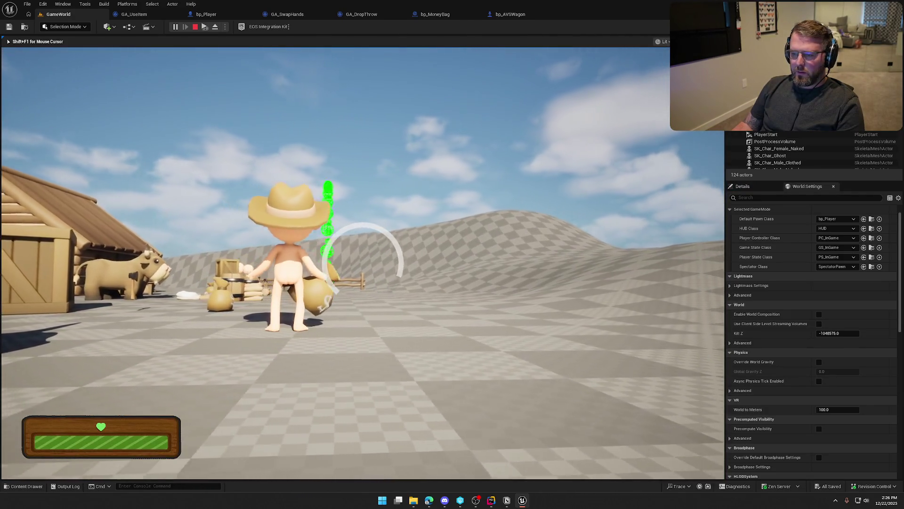
key("w")
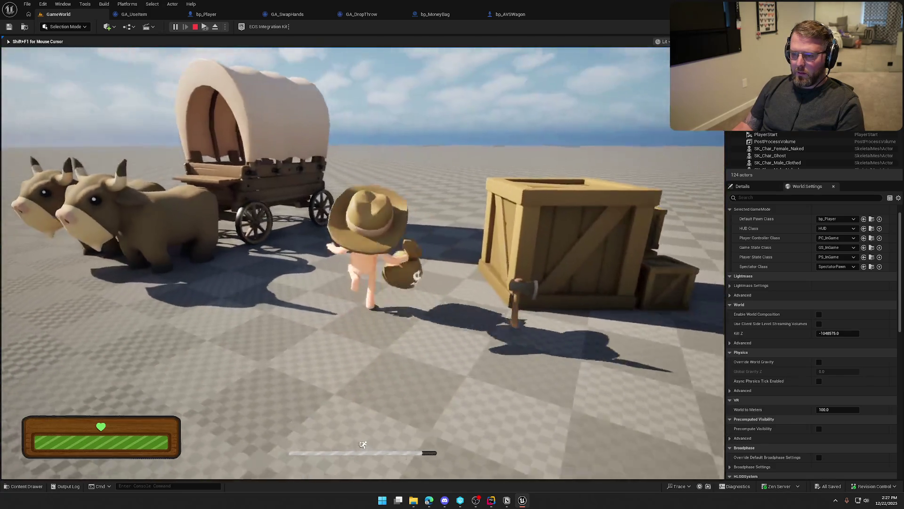
key("e")
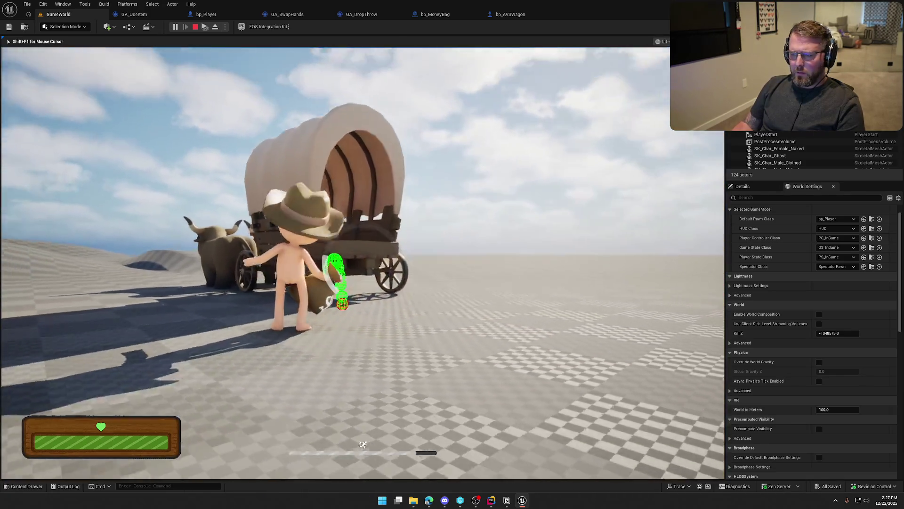
key("w")
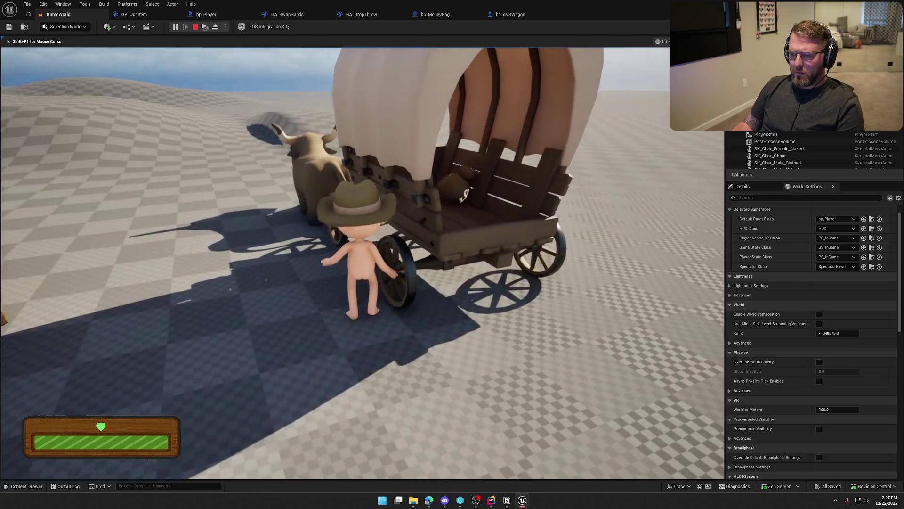
Sprint around the oxen, stop the play session, and bring the Mixamo browser window forward.
key("w")
key("w")
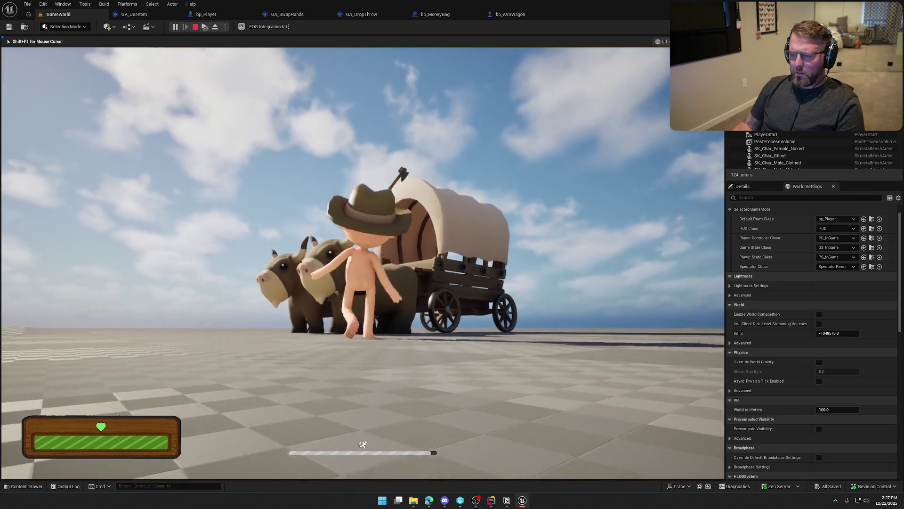
key("w")
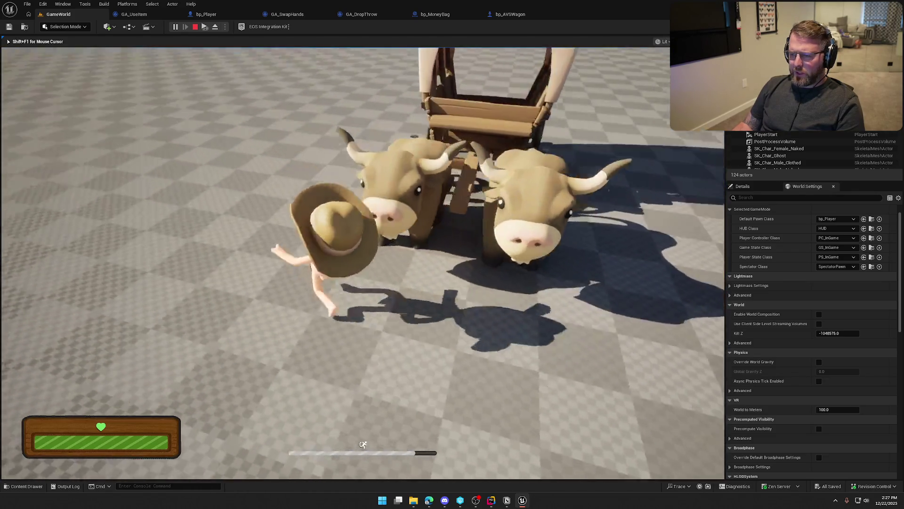
key("w")
key("w")
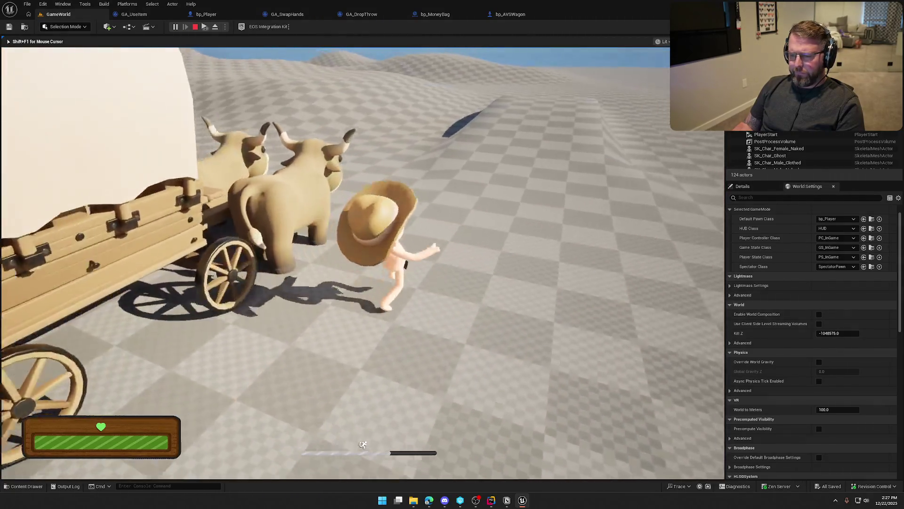
key("w")
key("Escape")
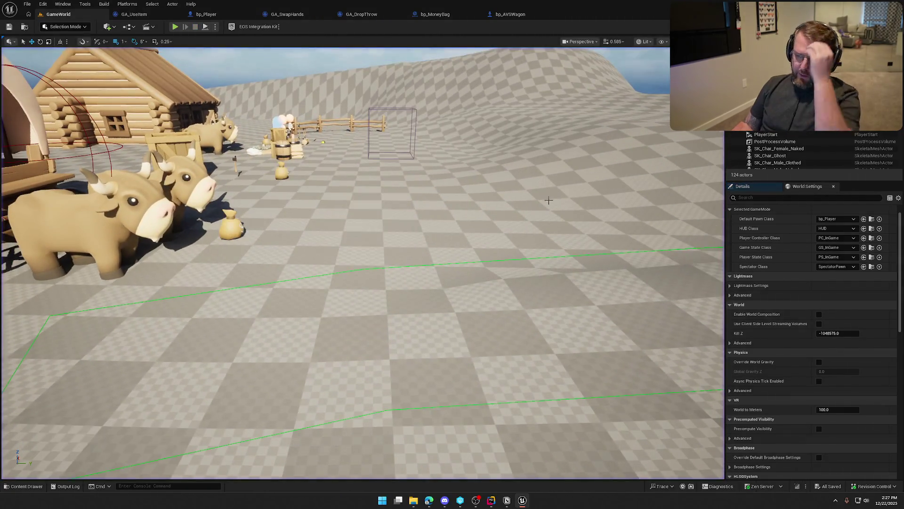
mouse_move(430, 506)
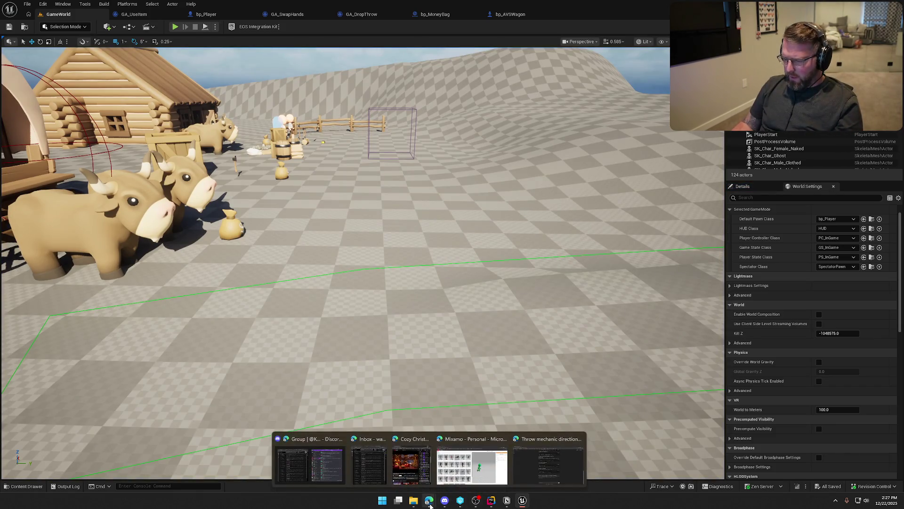
left_click(458, 468)
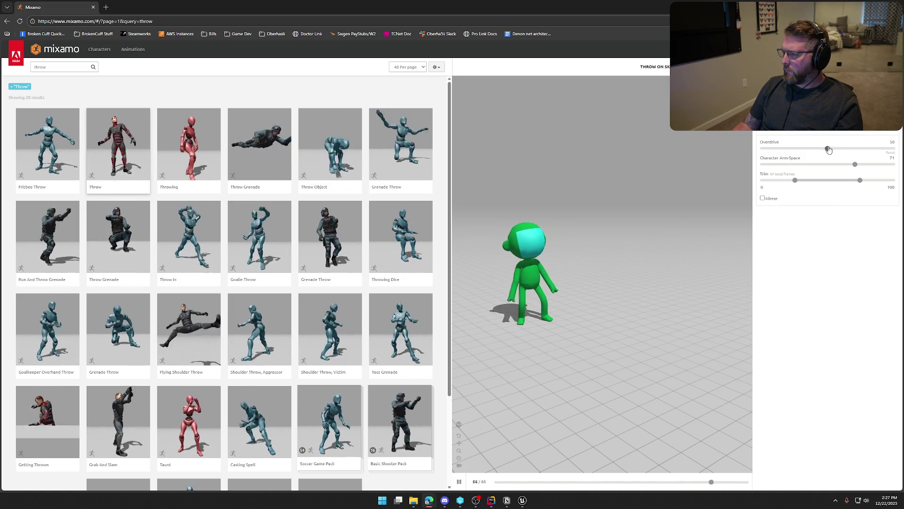
Download the Mixamo throw animation without skin, minimize the browser, and show Unreal's content drawer.
left_click(866, 66)
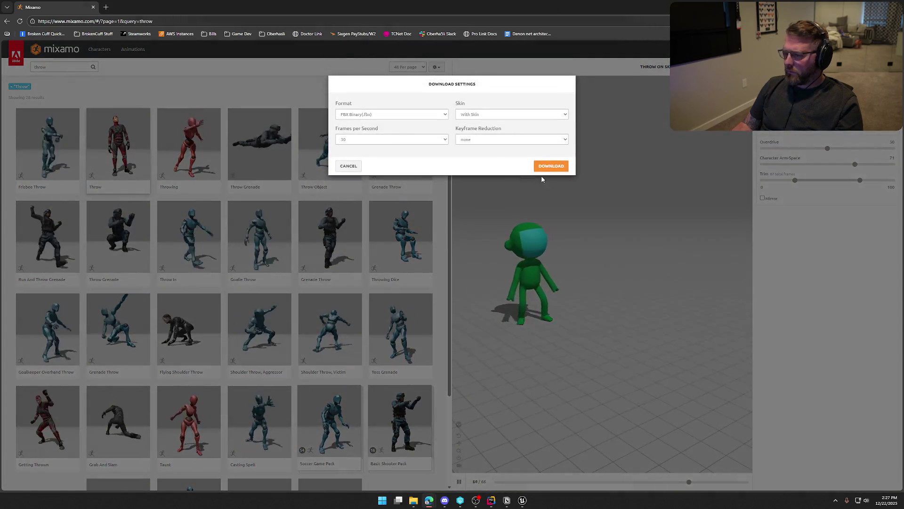
left_click(512, 114)
left_click(508, 133)
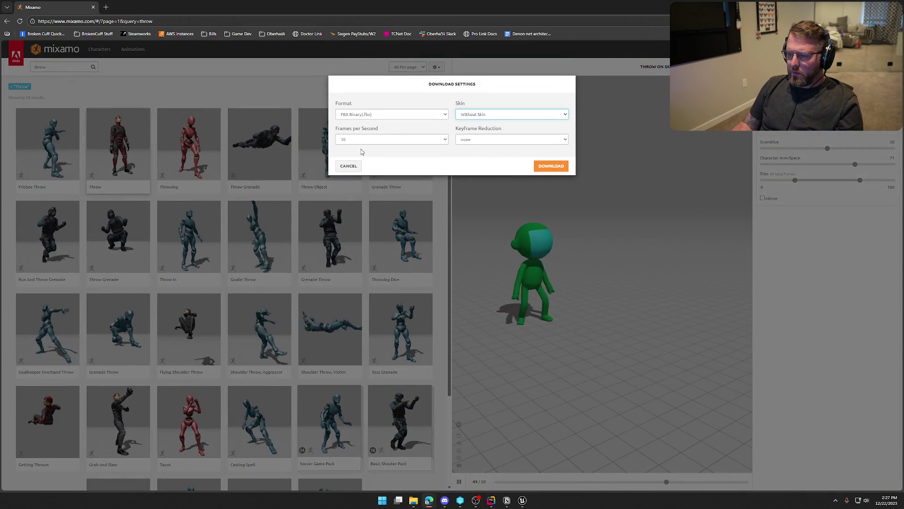
left_click(552, 166)
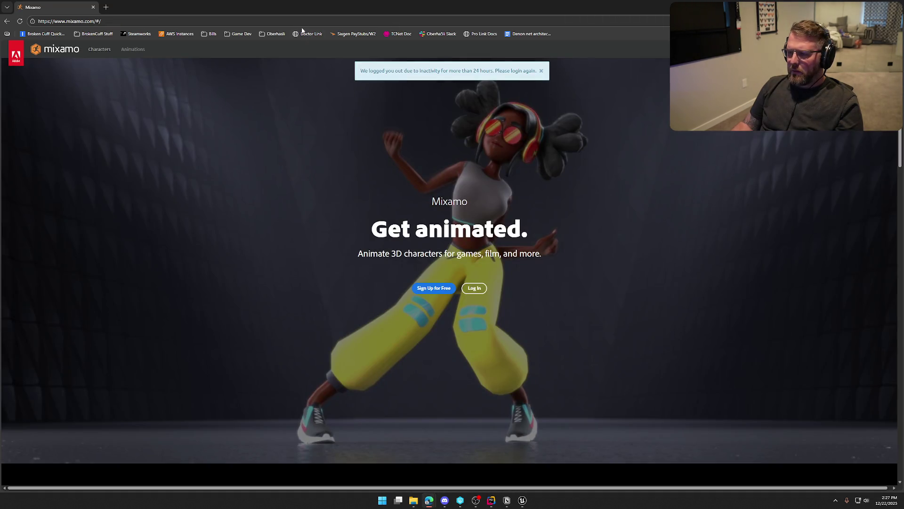
left_click(850, 7)
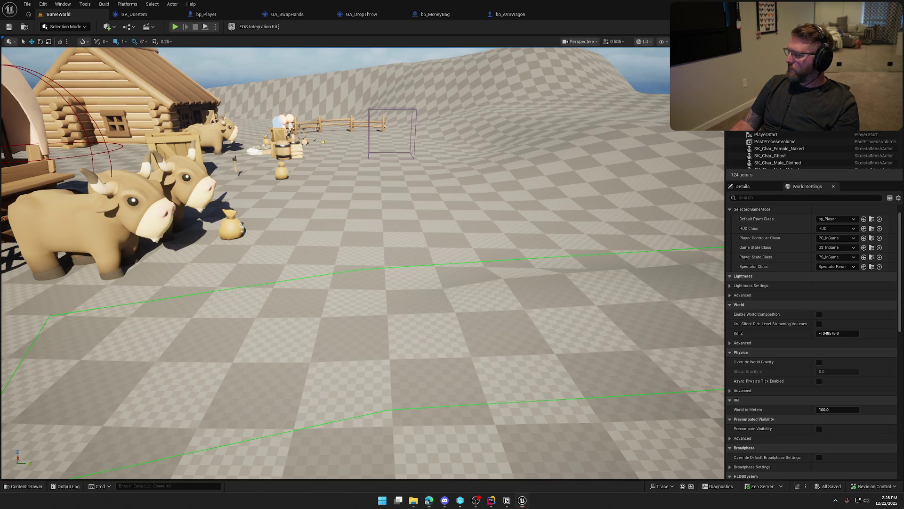
key("ctrl+space")
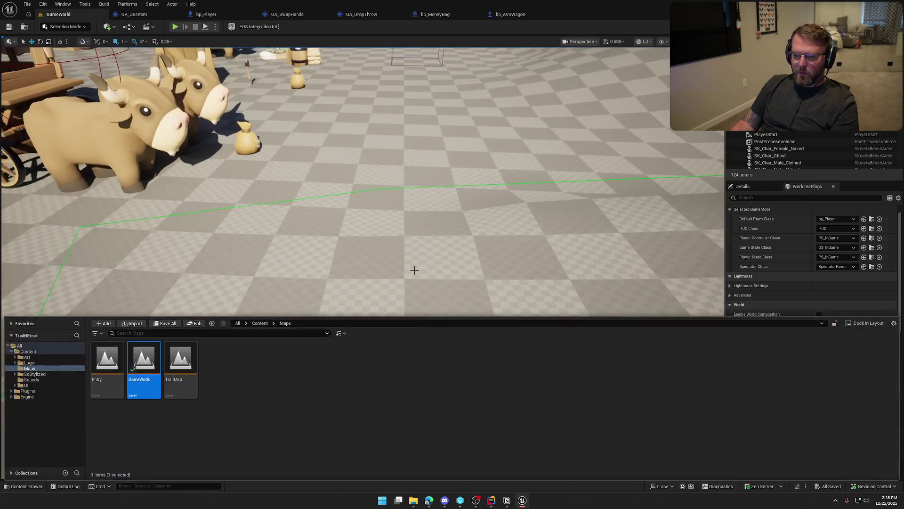
Drop the downloaded Throw.fbx into the Art/Anims folder of the Content Drawer.
left_click(24, 357)
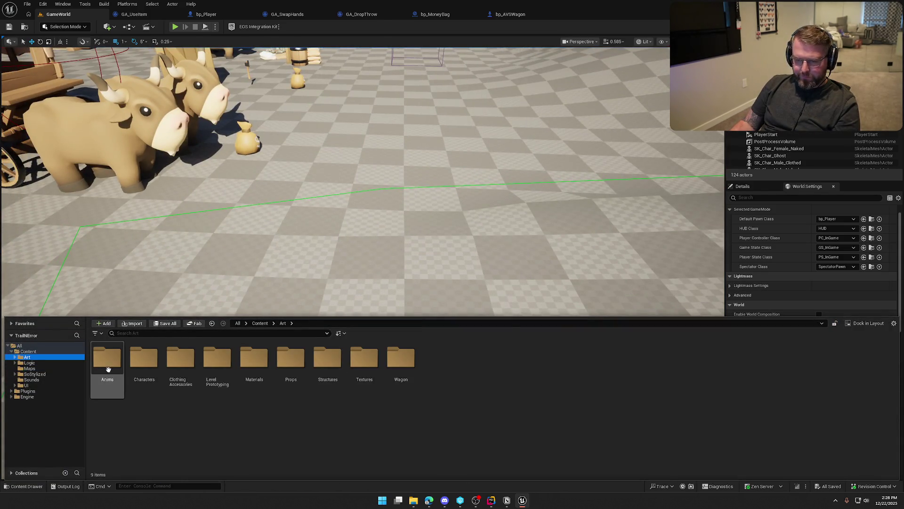
double_click(107, 360)
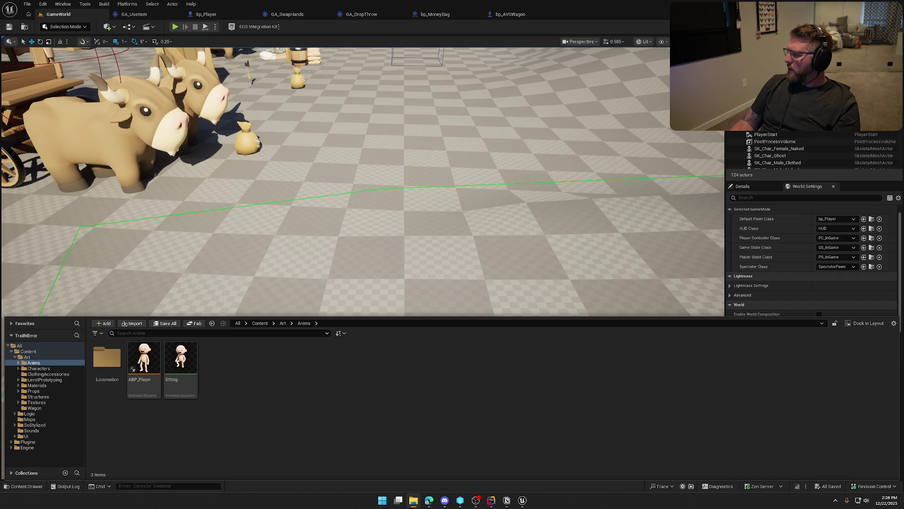
left_click_drag(609, 399, 339, 400)
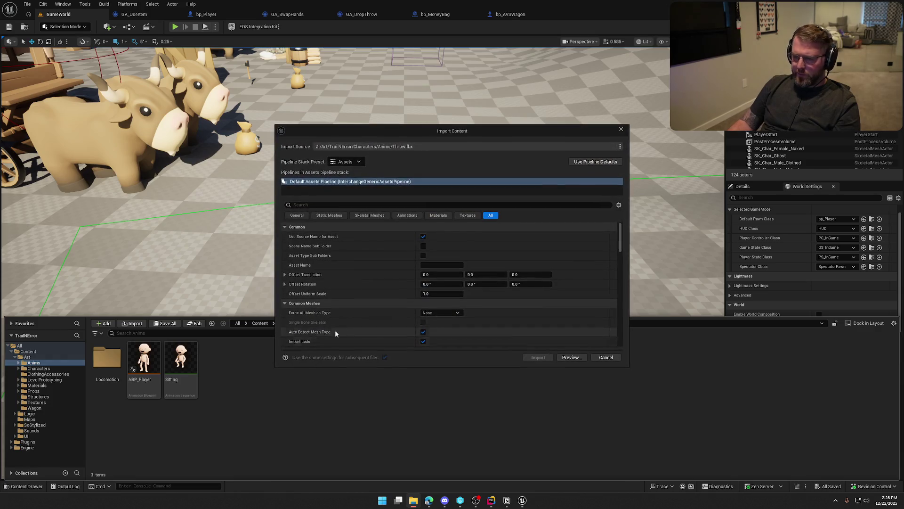
Import Throw on SK_Char_Male_Naked_Skeleton with Use T0 As Ref Pose off, then open it.
left_click(402, 216)
left_click(472, 246)
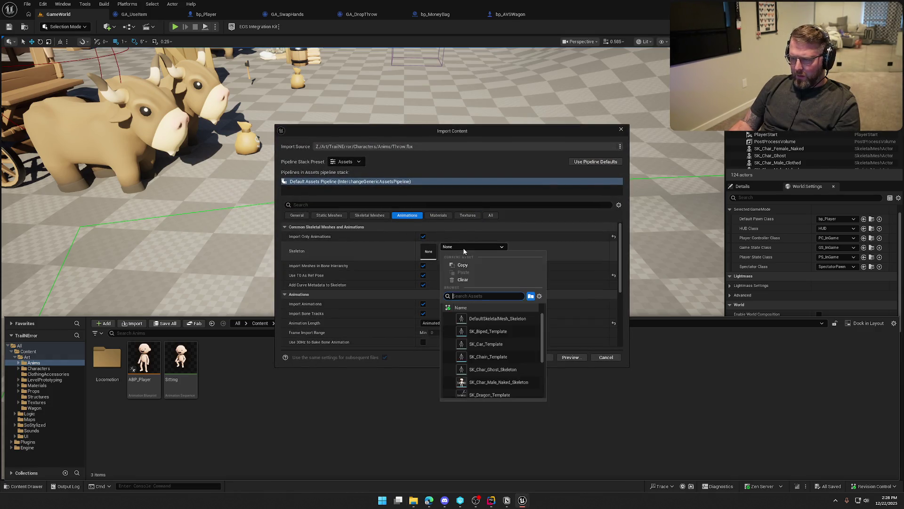
left_click(508, 382)
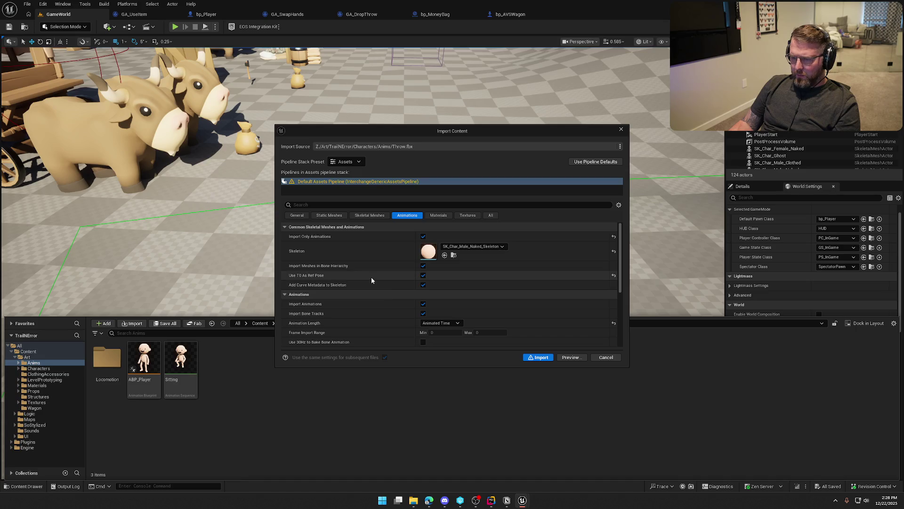
left_click(423, 275)
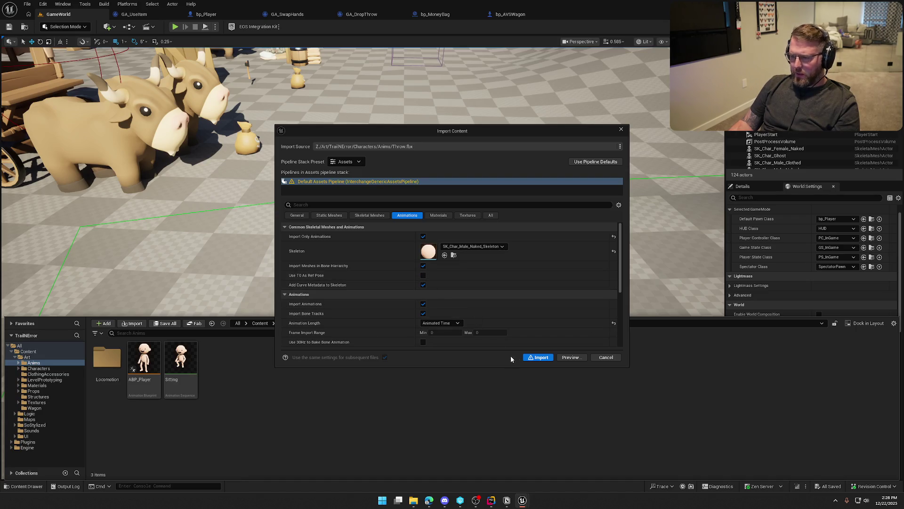
left_click(538, 357)
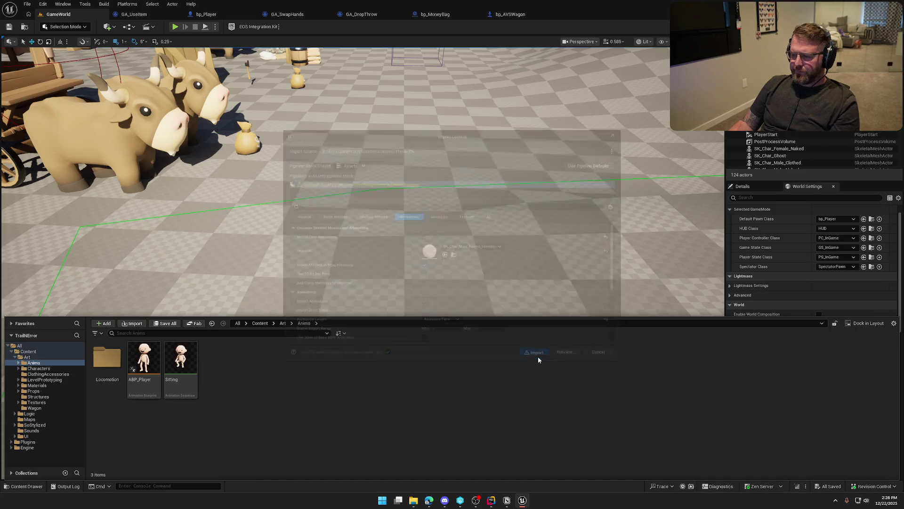
left_click(404, 374)
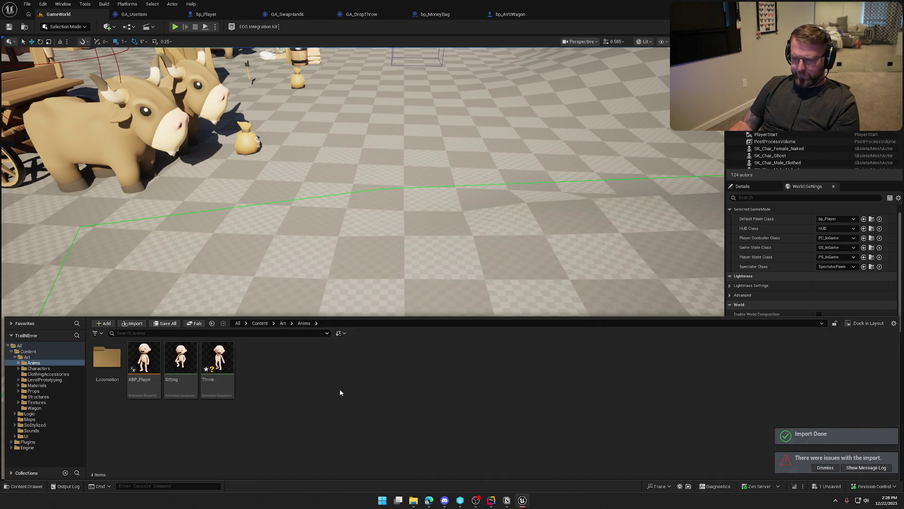
double_click(217, 372)
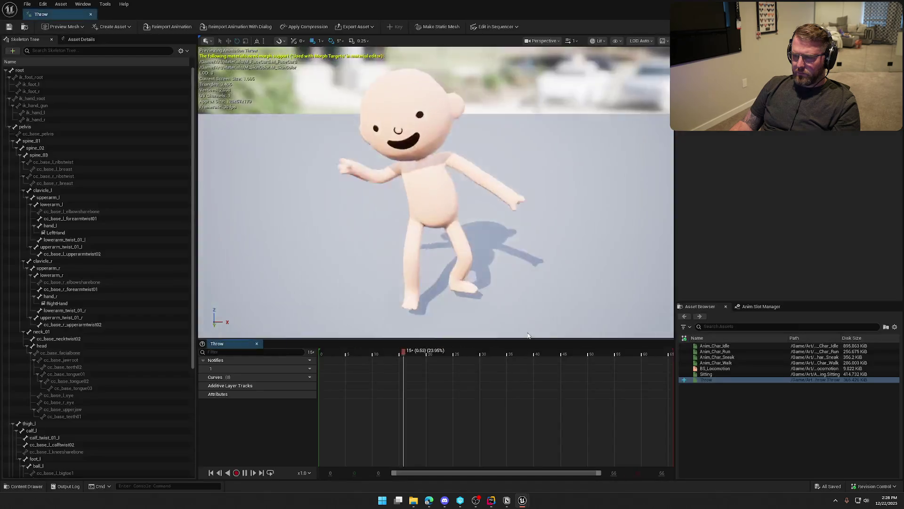
mouse_move(543, 250)
left_mouse_down()
mouse_move(500, 256)
mouse_move(499, 202)
mouse_move(526, 215)
left_mouse_up()
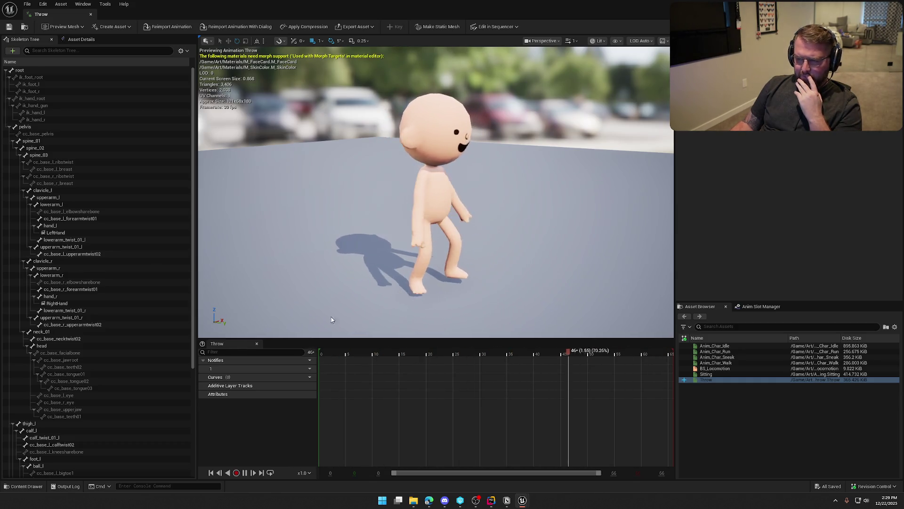
left_click_drag(366, 354, 319, 353)
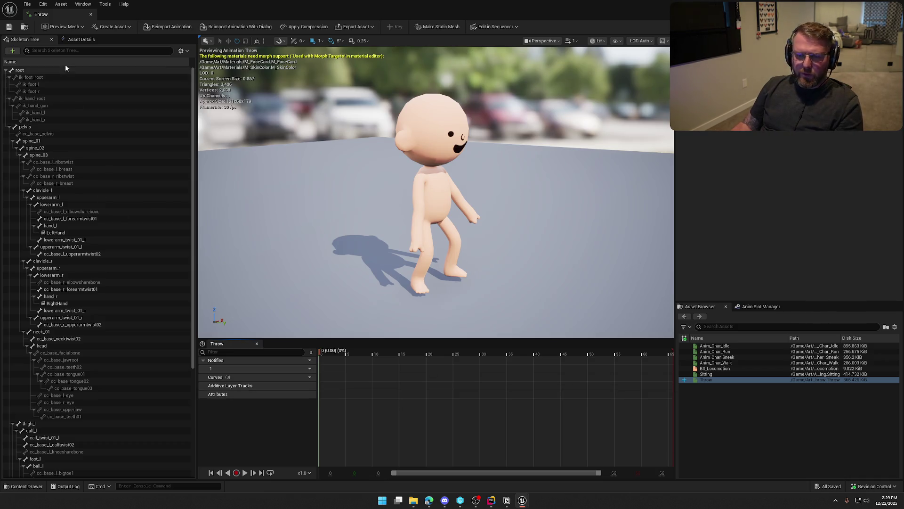
Search Asset Details for 'root' and preview Throw with root motion and force root lock enabled.
left_click(81, 40)
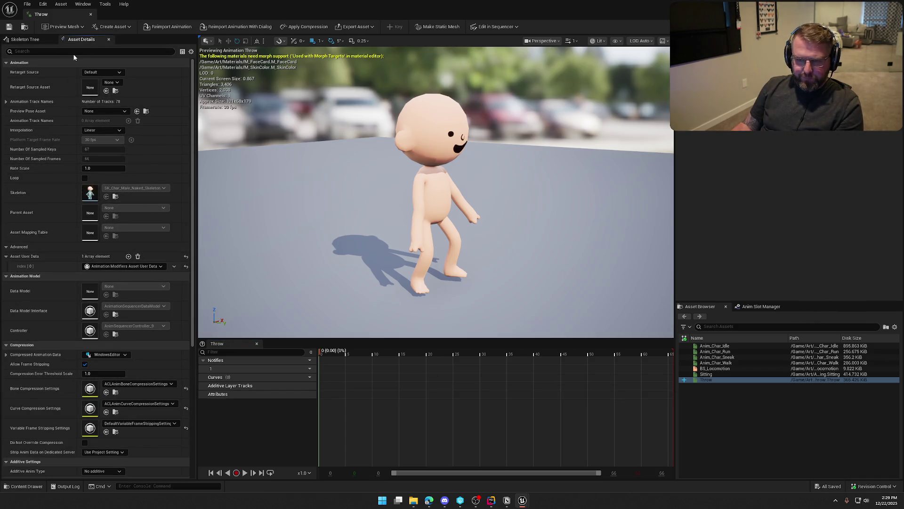
type("rot")
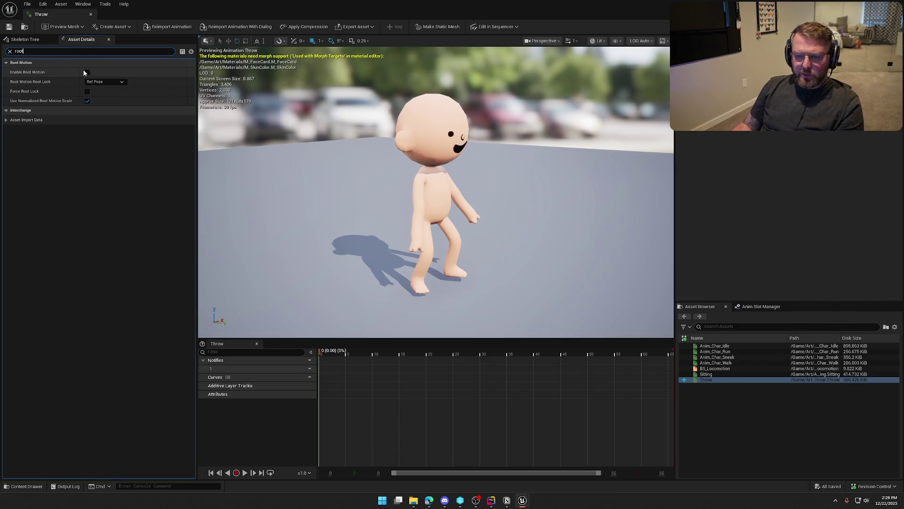
left_click(87, 73)
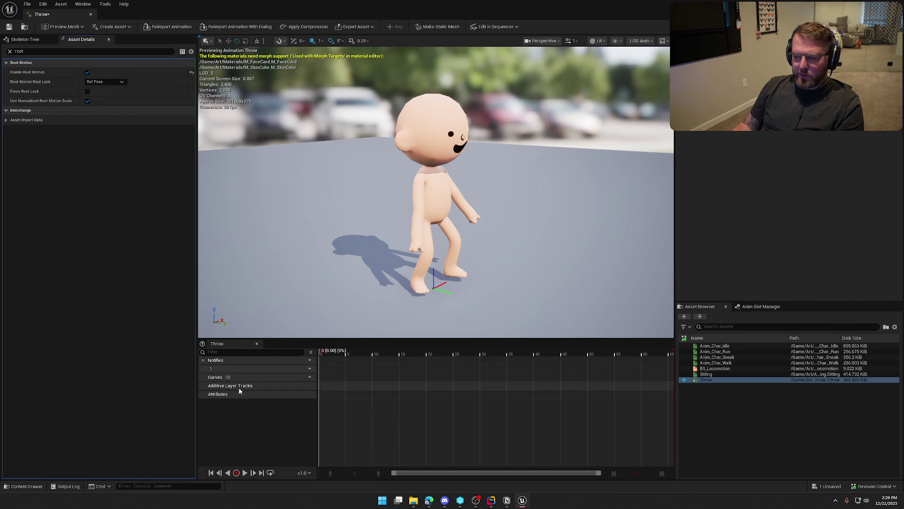
left_click(245, 473)
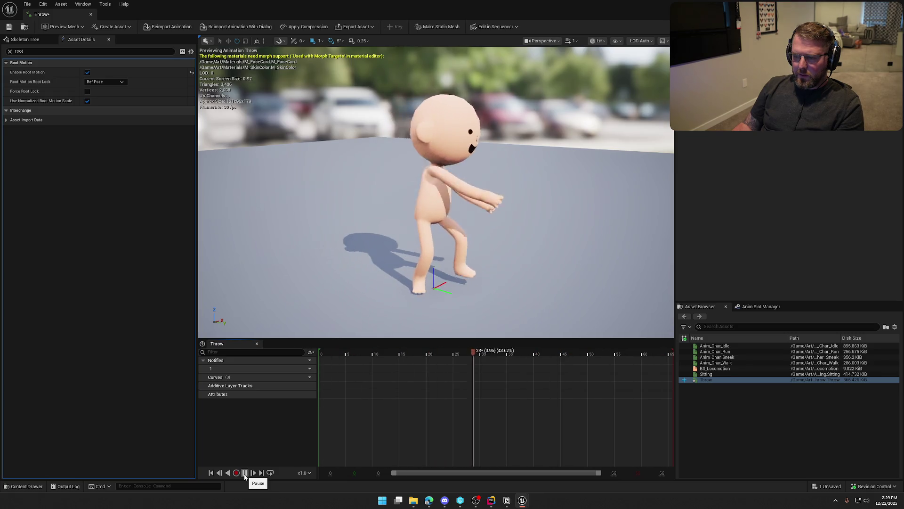
left_click(245, 473)
left_click(87, 91)
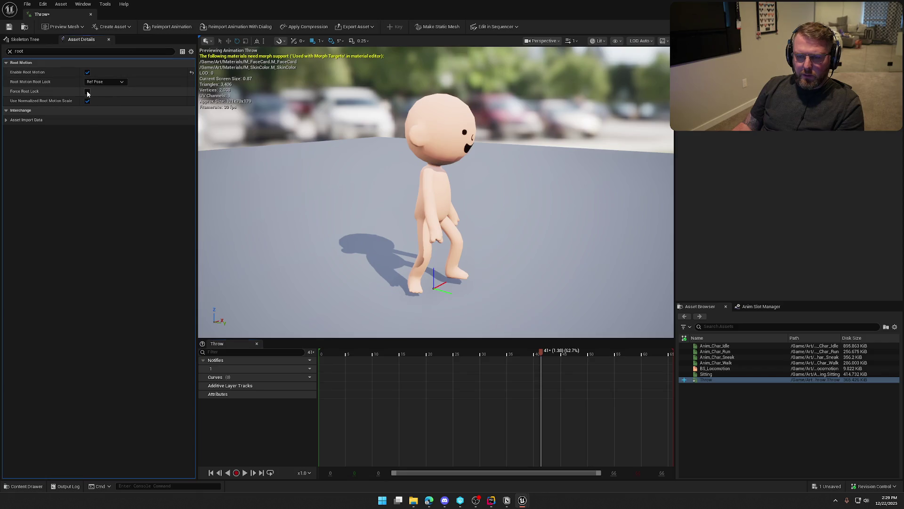
left_click(245, 473)
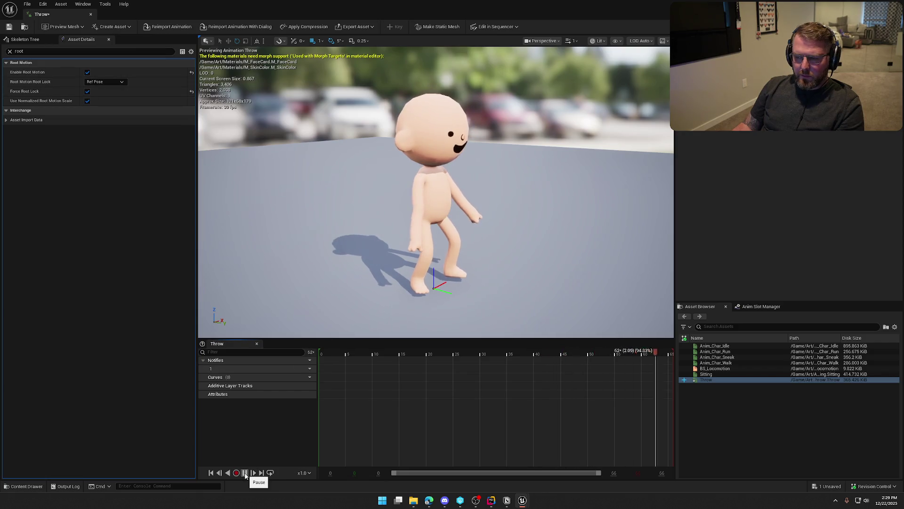
Turn root motion and force root lock back off, leaving root lock at Anim First Frame.
left_click(87, 92)
left_click(87, 72)
left_click(105, 82)
left_click(100, 94)
left_click(87, 72)
left_click(87, 92)
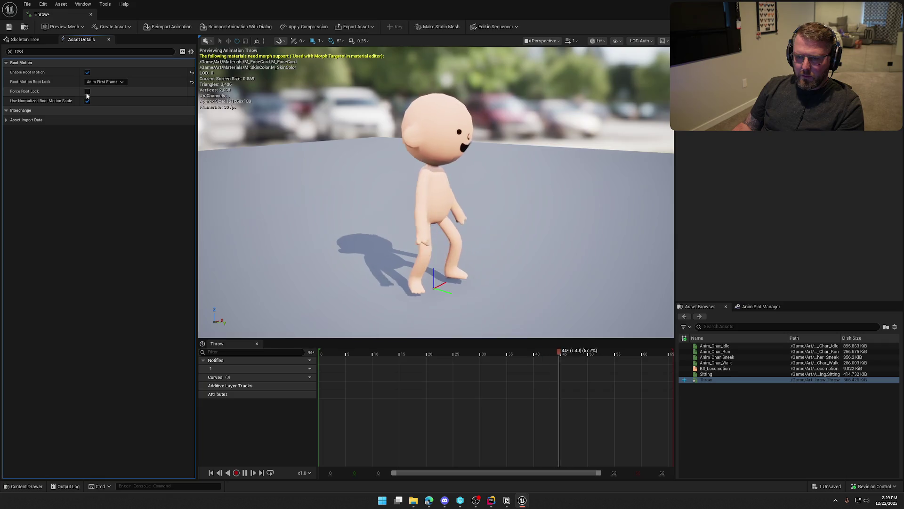
left_click(87, 92)
left_click(87, 72)
left_click(25, 39)
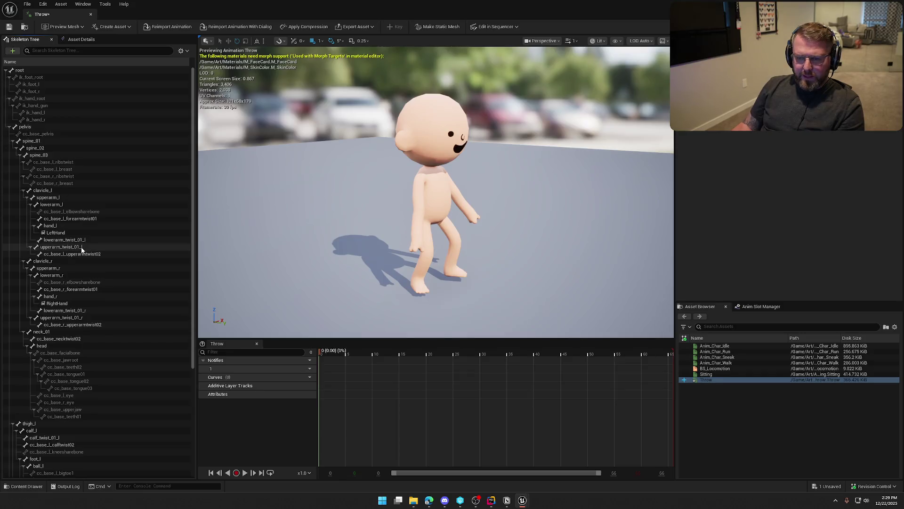
Collapse the spine_01 and thigh bone branches in the Skeleton Tree.
left_click(17, 147)
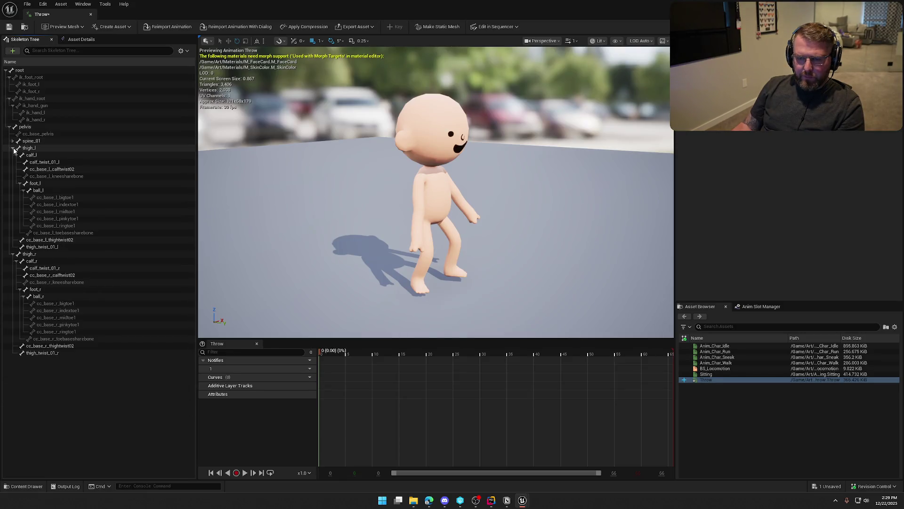
left_click(14, 146)
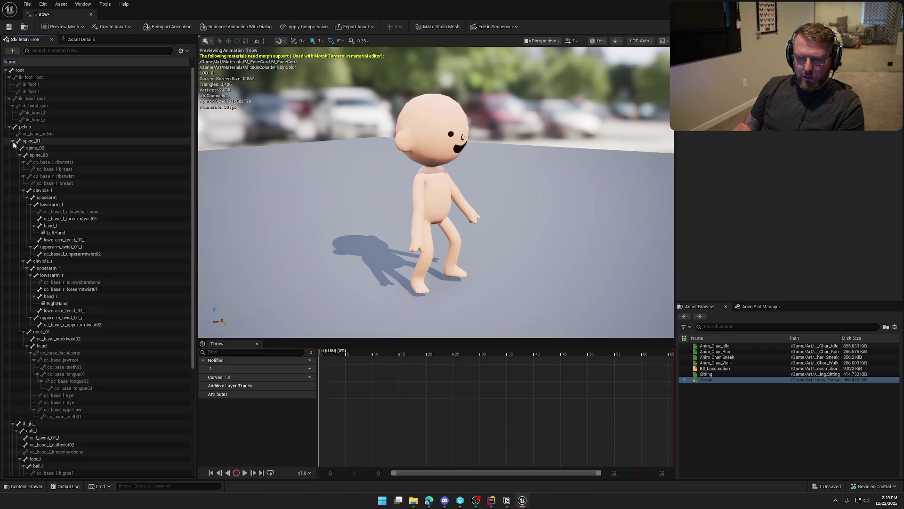
left_click(13, 142)
left_click(14, 147)
left_click(12, 155)
left_click(28, 141)
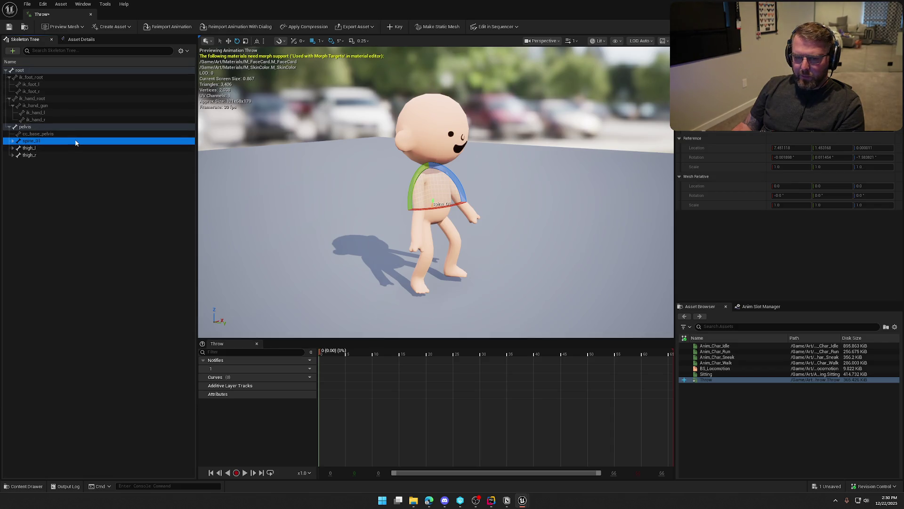
Leave only the thigh_l bone selected in the Skeleton Tree.
left_click(33, 148)
left_click(43, 155, "shift")
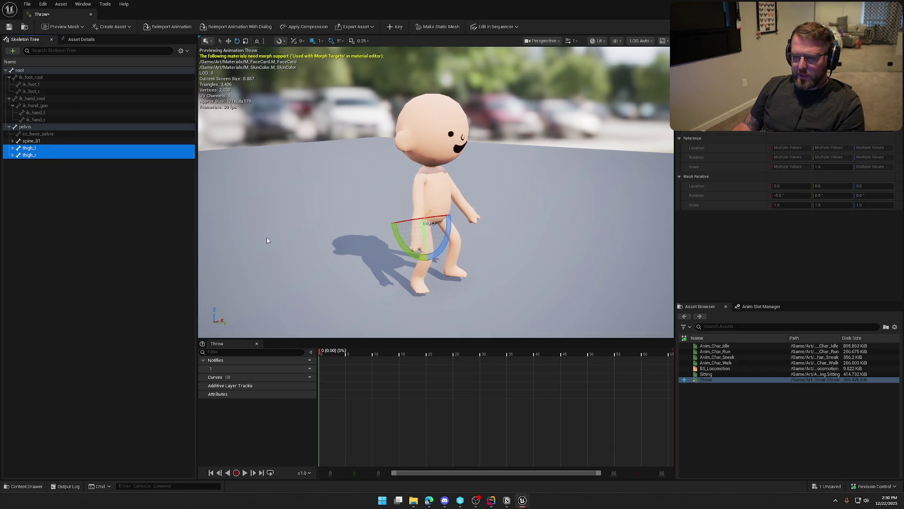
left_click(26, 155, "ctrl")
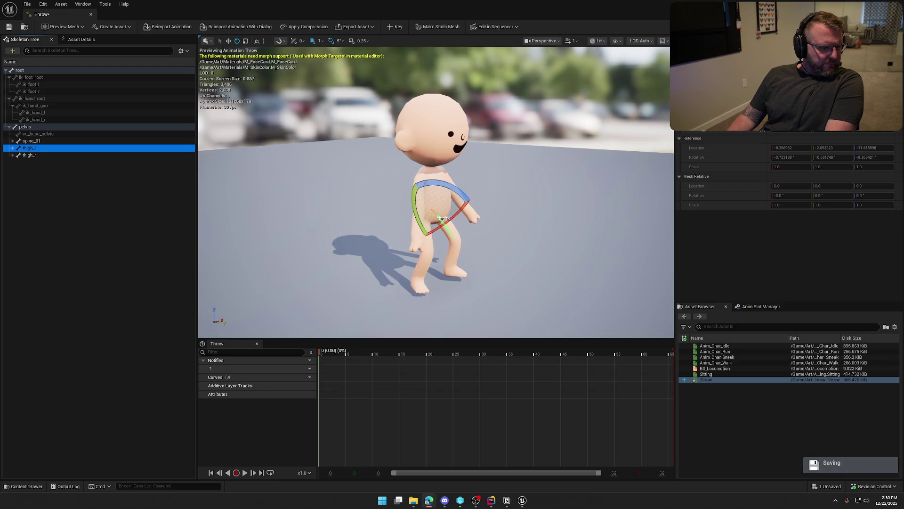
left_click(507, 28)
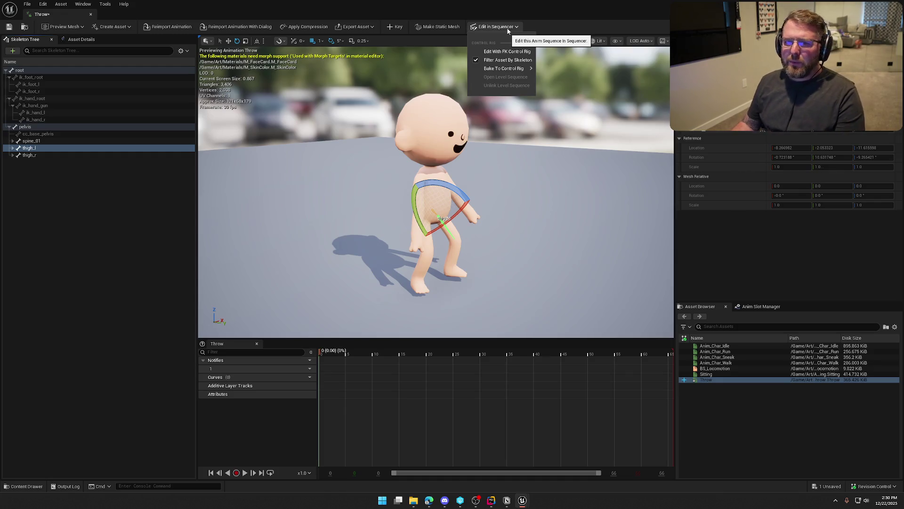
Key thigh_l into an additive layer track and inspect its channels.
left_click(508, 29)
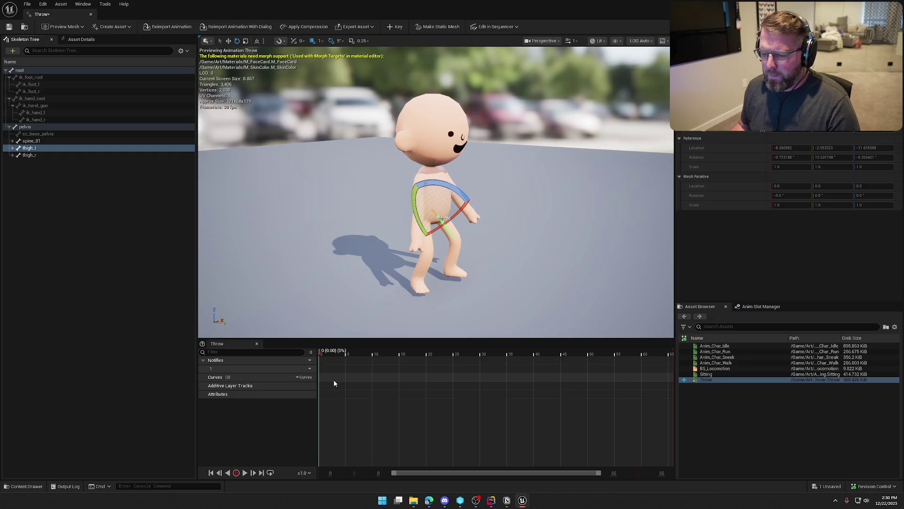
left_click(398, 27)
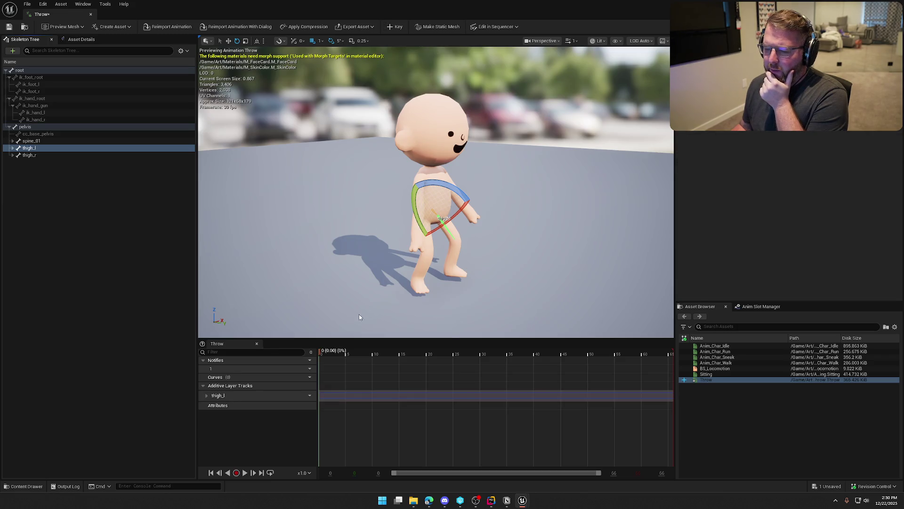
left_click(207, 395)
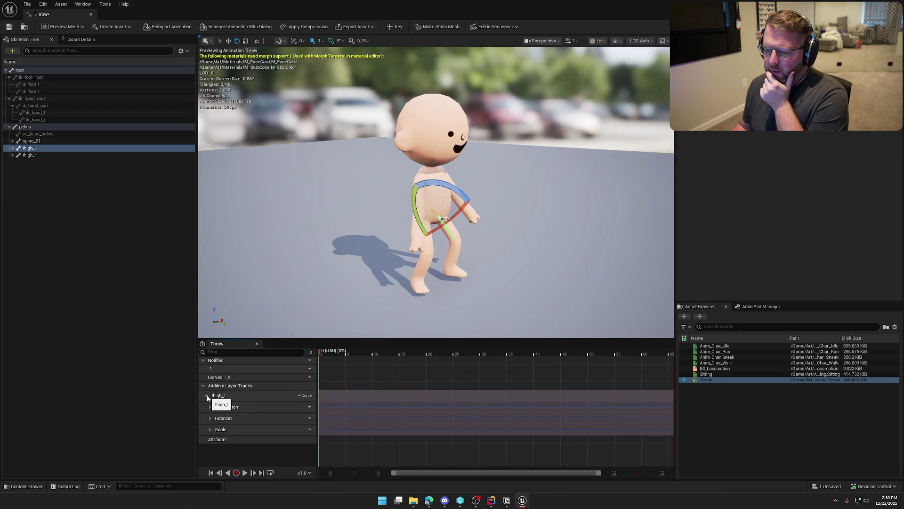
left_click(206, 396)
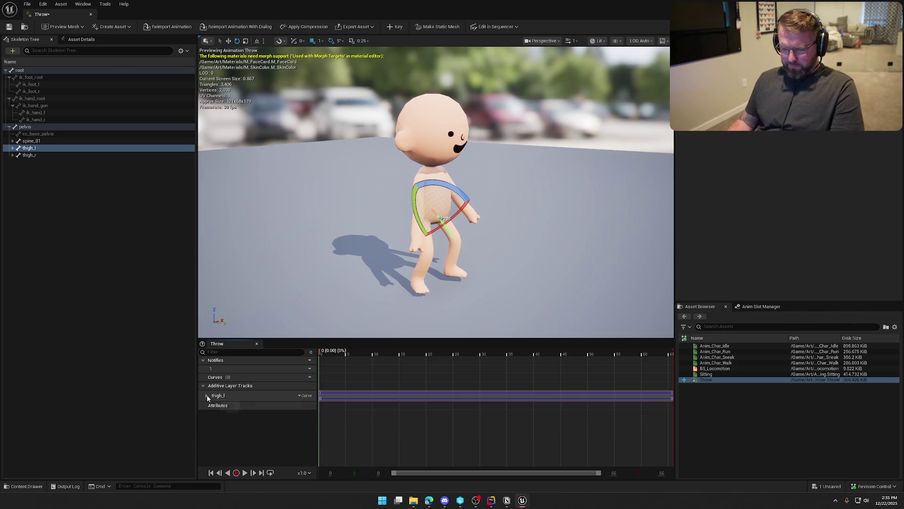
Key thigh_r into a second additive layer track, then bring up the thigh_l track's actions.
left_click(37, 155)
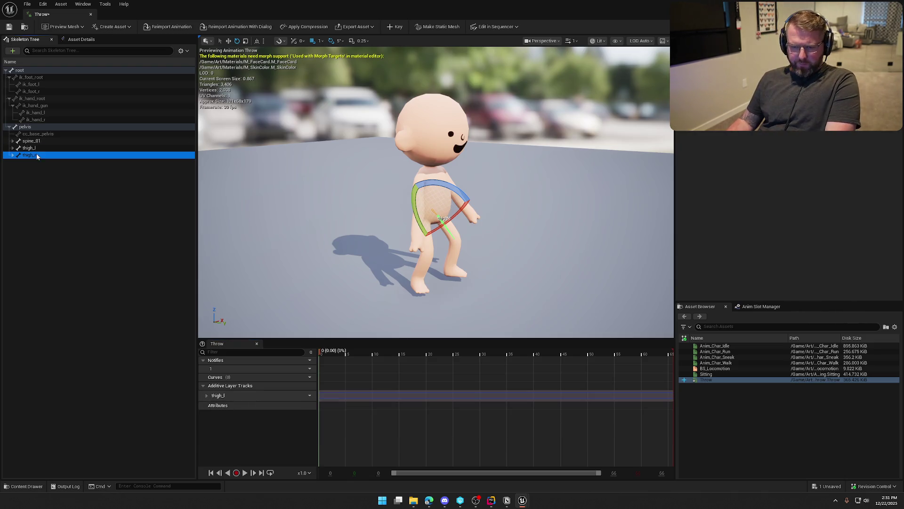
left_click(398, 27)
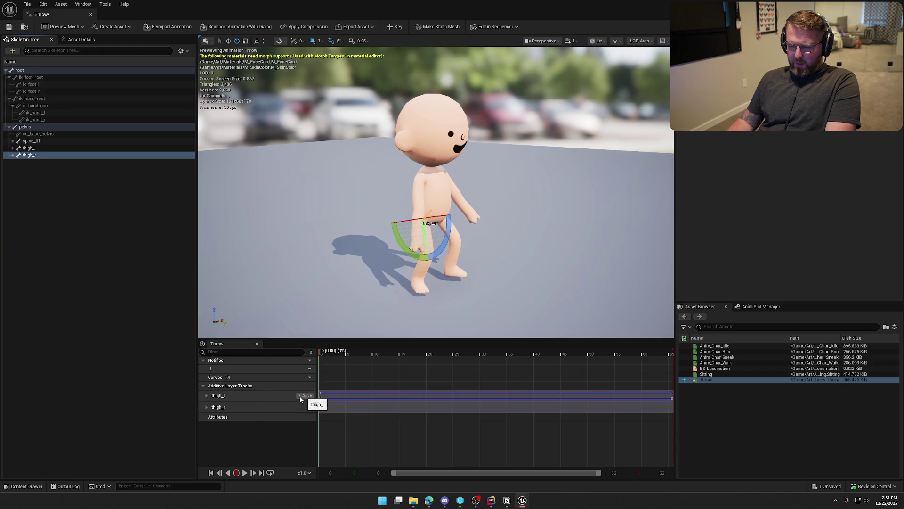
left_click(208, 394)
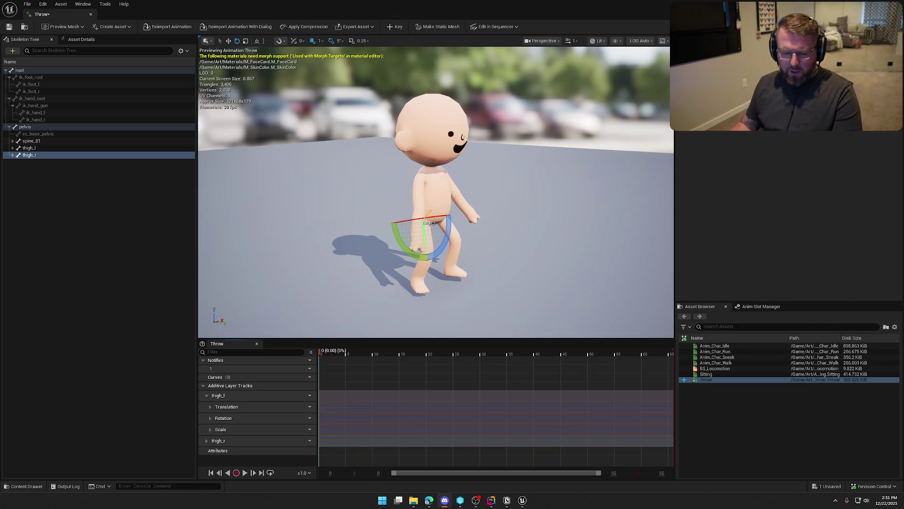
left_click(207, 395)
left_click(231, 397)
right_click(230, 397)
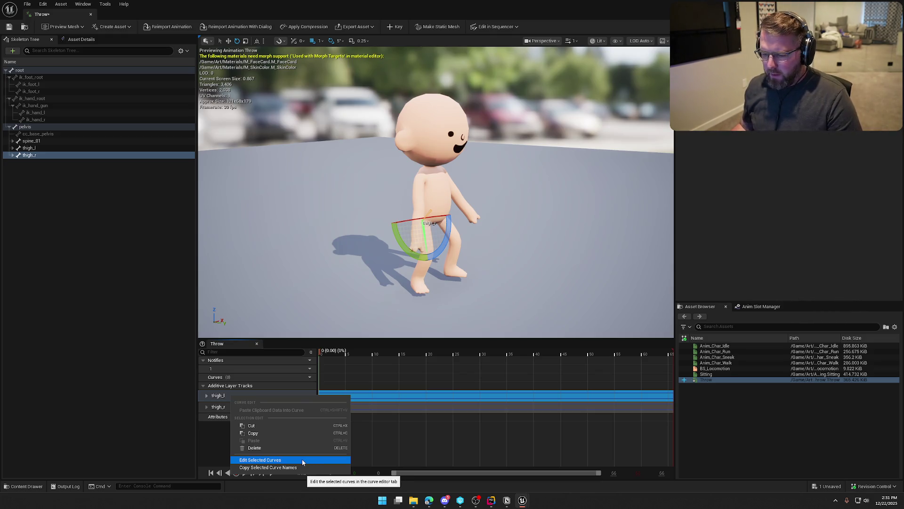
View the thigh_l curves, delete the thigh_l and thigh_r additive tracks, and save Throw.
left_click(302, 460)
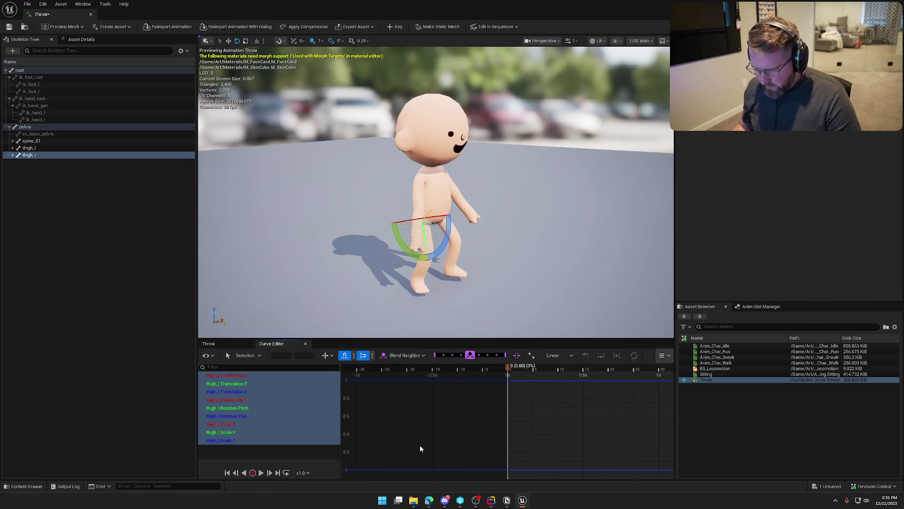
middle_click(283, 345)
right_click(228, 395)
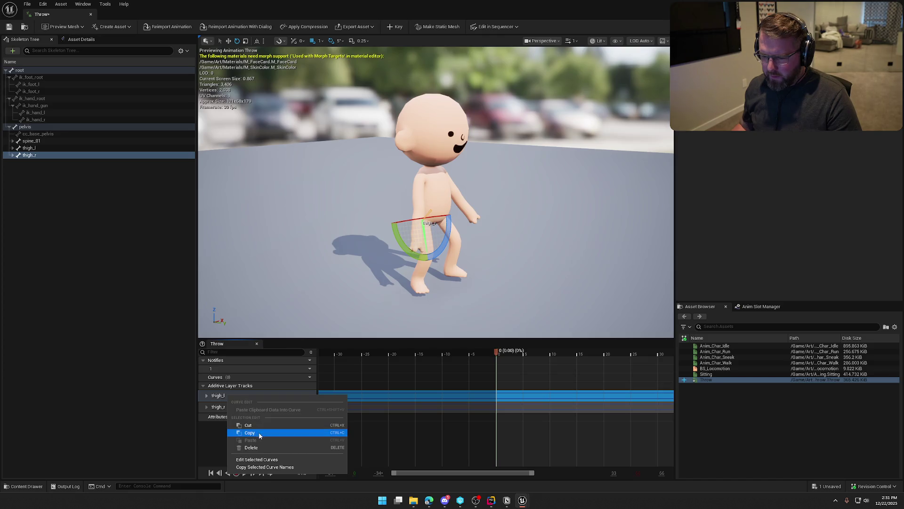
left_click(260, 447)
right_click(242, 397)
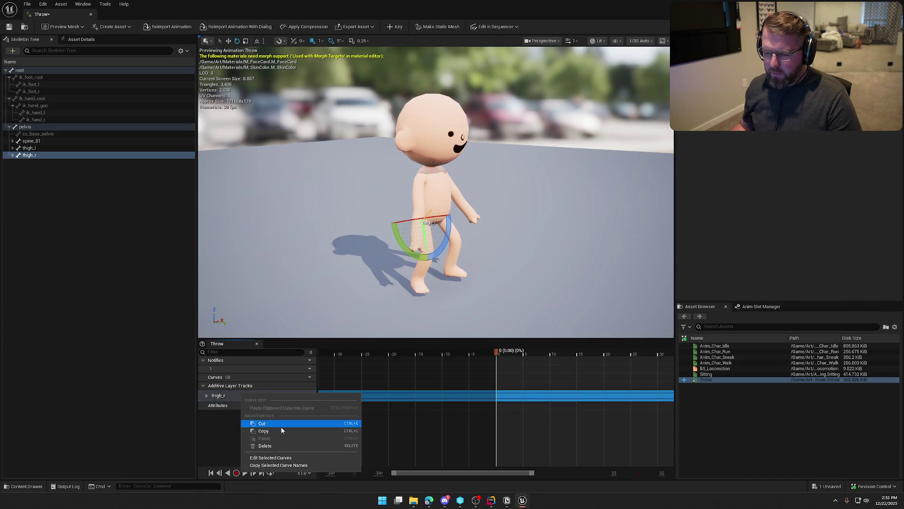
left_click(282, 445)
left_click(9, 27)
left_click(80, 327)
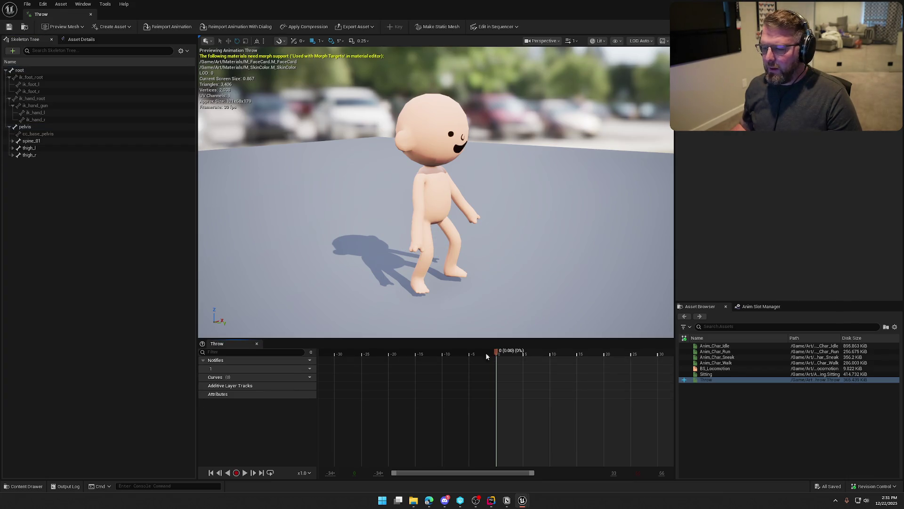
Play Throw and dock its editor as a tab beside GameWorld and bp_Player.
left_click(245, 473)
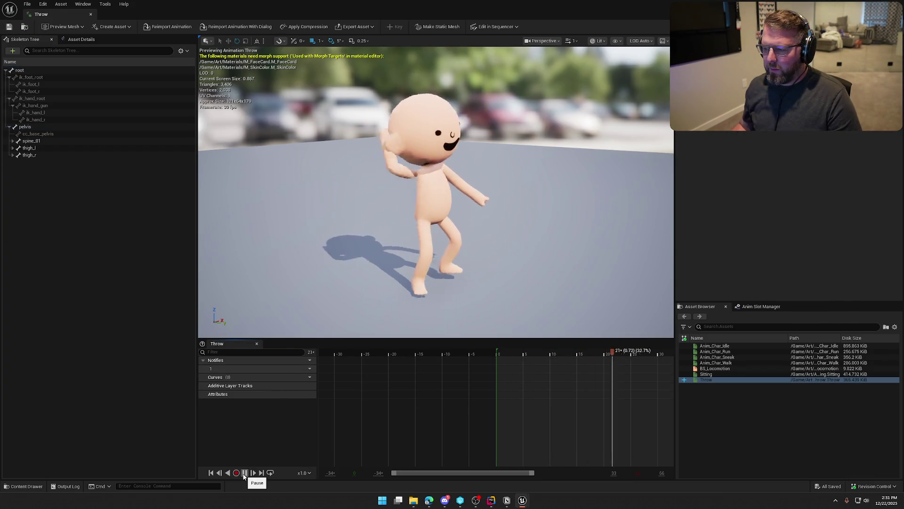
left_click_drag(445, 473, 579, 477)
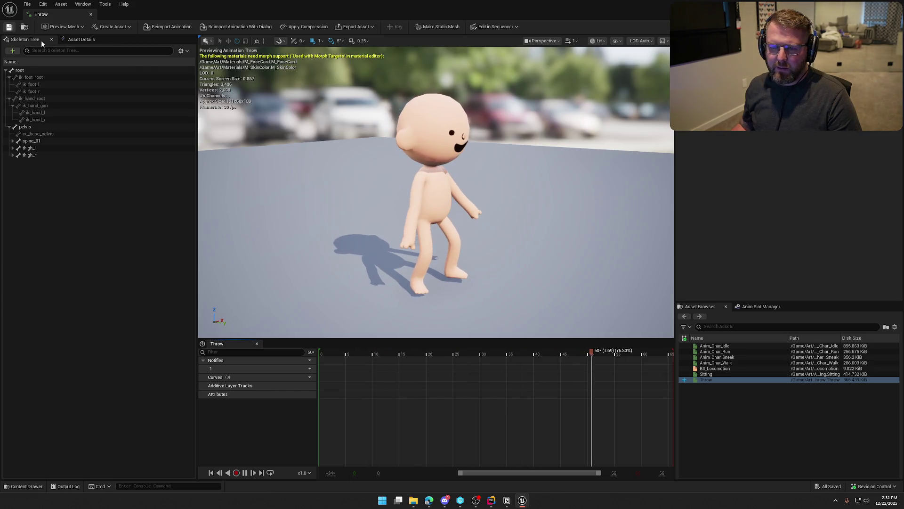
mouse_move(53, 16)
left_mouse_down()
mouse_move(134, 26)
mouse_move(509, 28)
mouse_move(577, 15)
left_mouse_up()
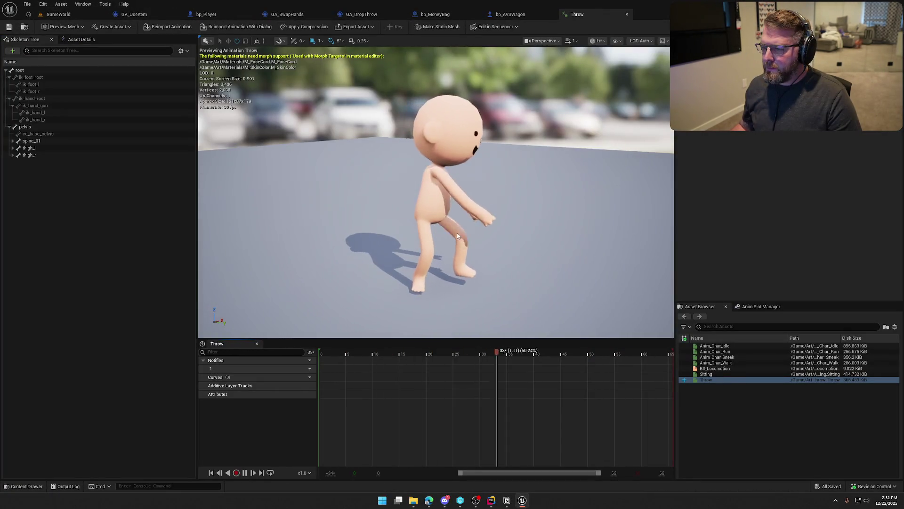
left_click(494, 30)
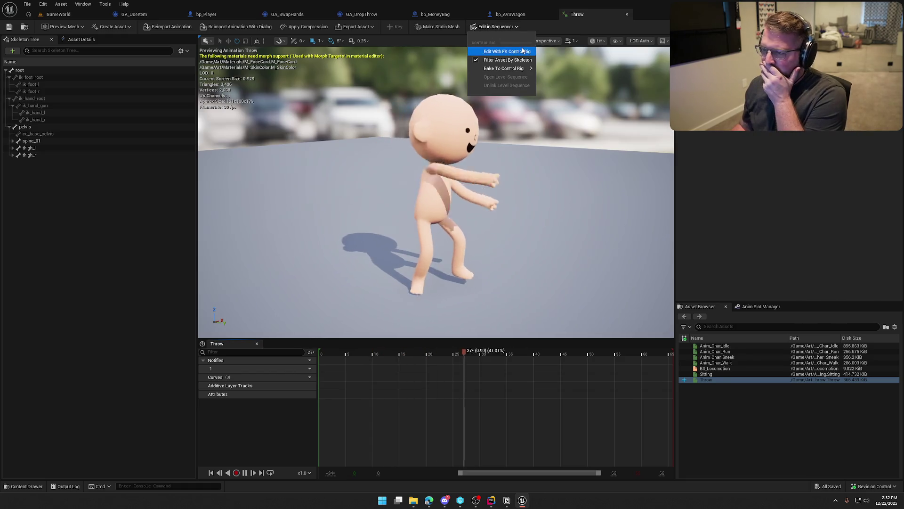
Bake Throw to an FK Control Rig with Reduce Keys enabled.
mouse_move(521, 71)
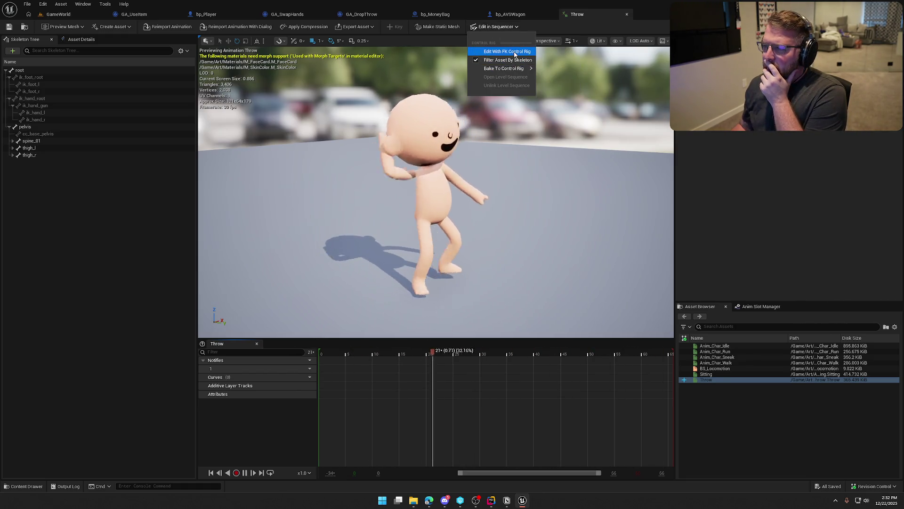
left_click(514, 52)
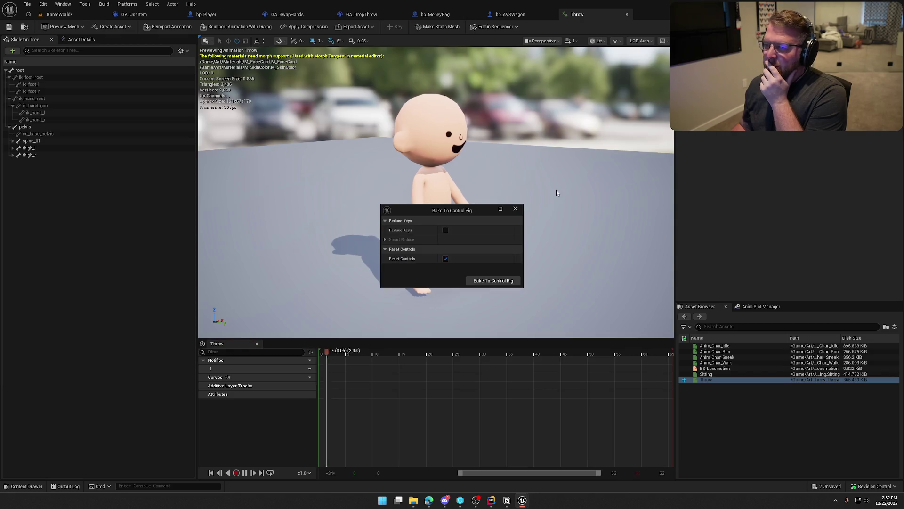
left_click(445, 231)
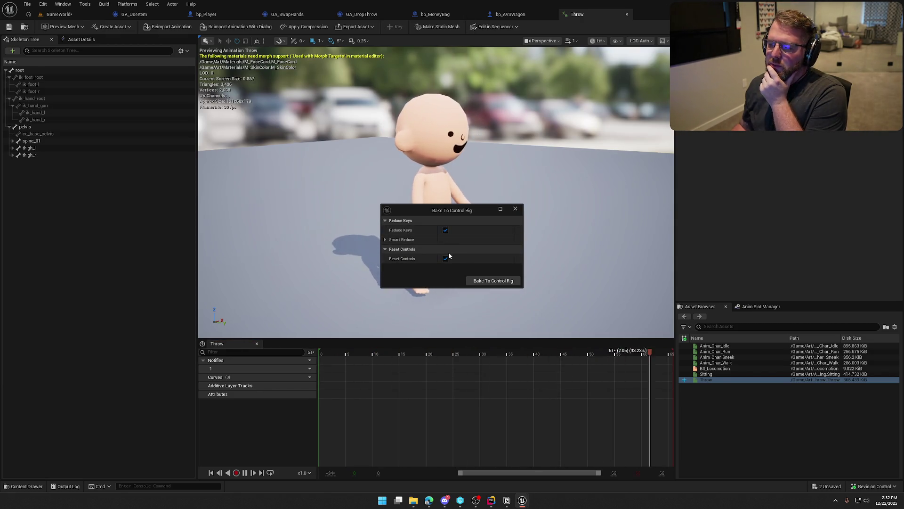
left_click(392, 240)
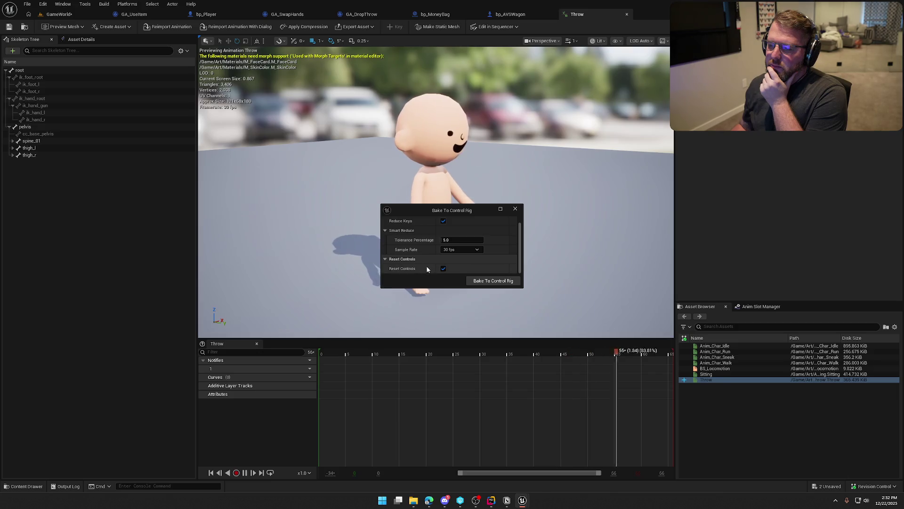
left_click(493, 280)
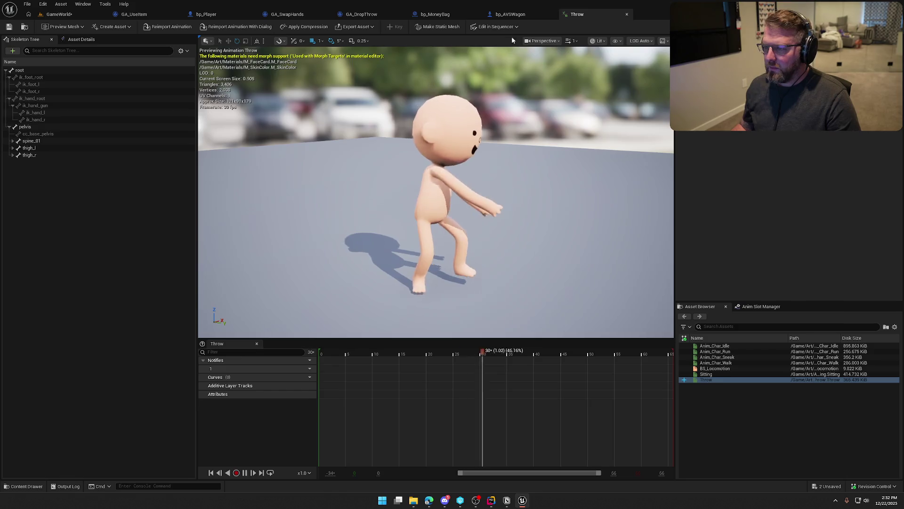
Open the Throw level sequence with the character in the level view.
left_click(495, 26)
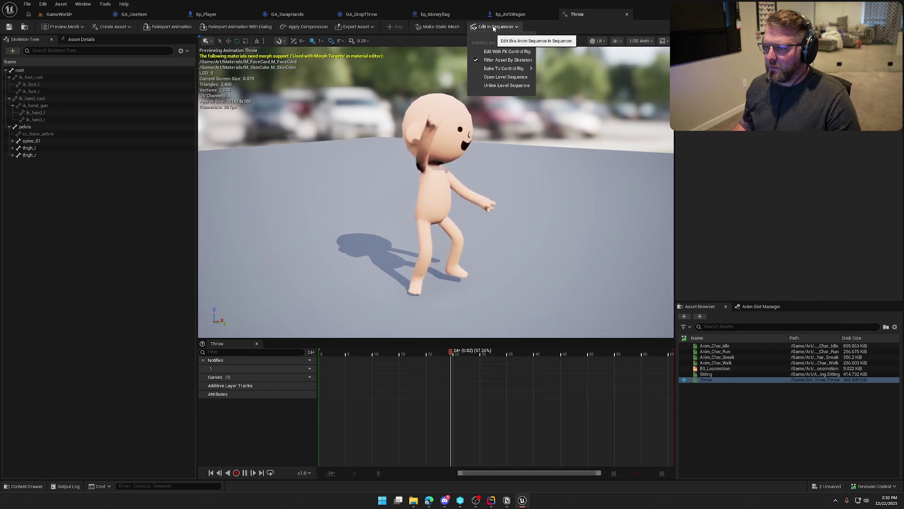
left_click(60, 18)
left_click_drag(456, 217, 456, 216)
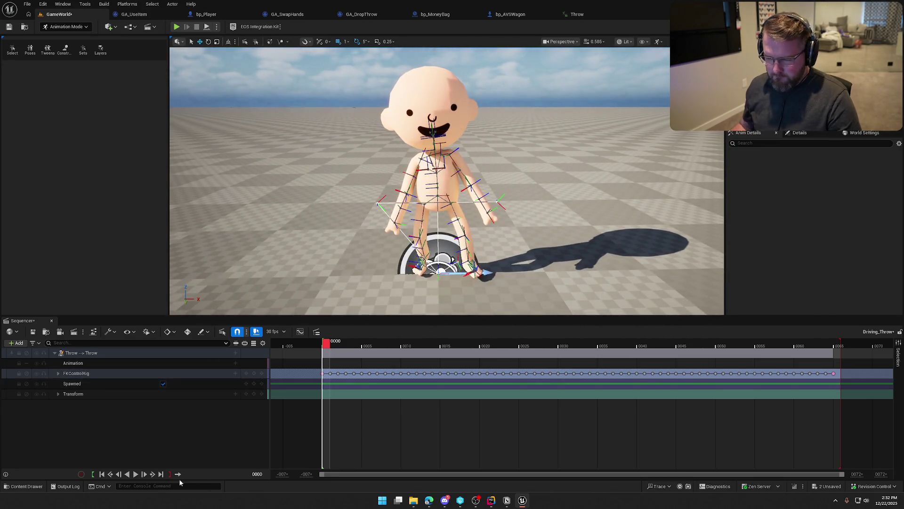
Play and stop the baked Throw sequence, then expand FKControlRig into its bone tracks.
left_click(135, 474)
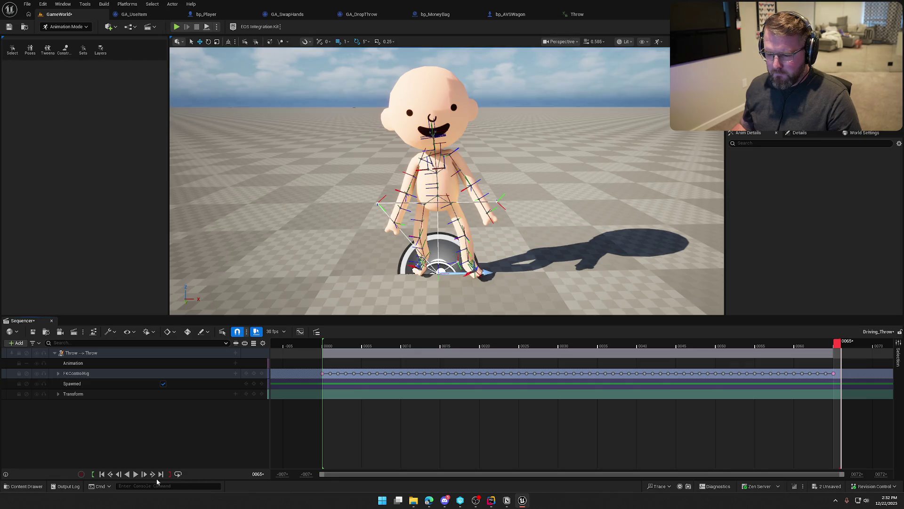
left_click(135, 474)
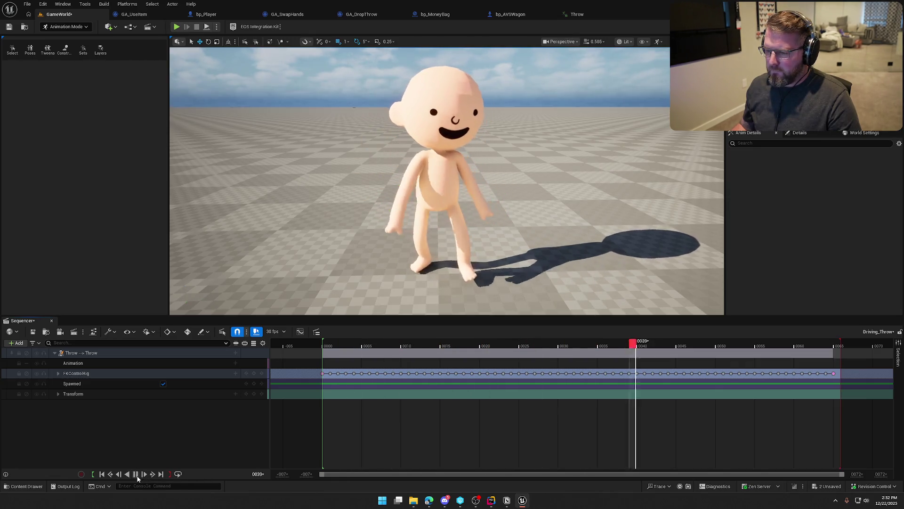
left_click(136, 475)
left_click(59, 373)
scroll(95, 419, "down", 3)
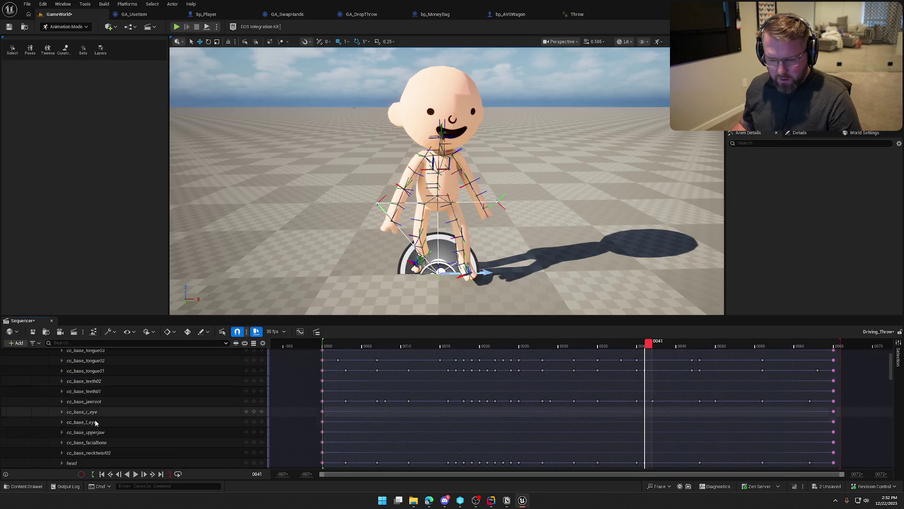
Rewind to frame 0 and select the left toe tracks, cc_base_l_pinkytoe1 through cc_base_l_toebasesharebone.
mouse_move(364, 346)
left_mouse_down()
mouse_move(303, 346)
mouse_move(325, 347)
left_mouse_up()
scroll(151, 405, "down", 2)
scroll(153, 409, "down", 5)
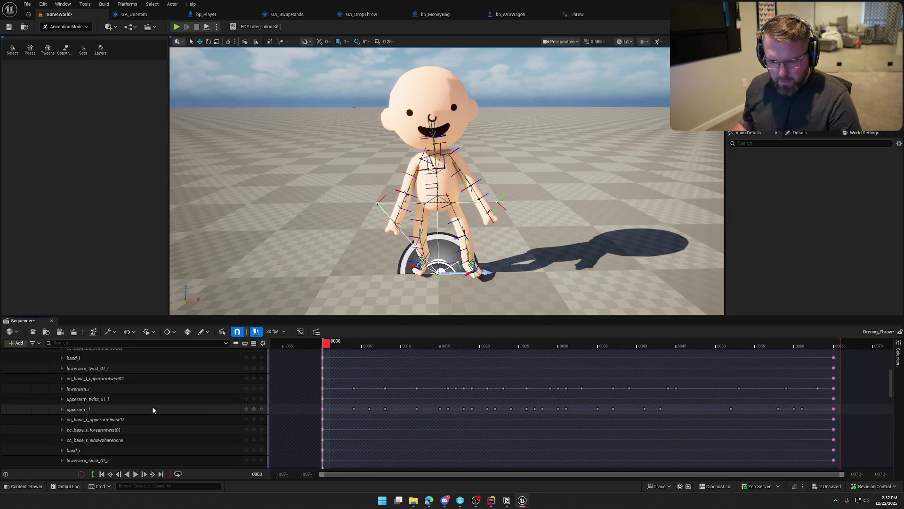
scroll(153, 409, "down", 4)
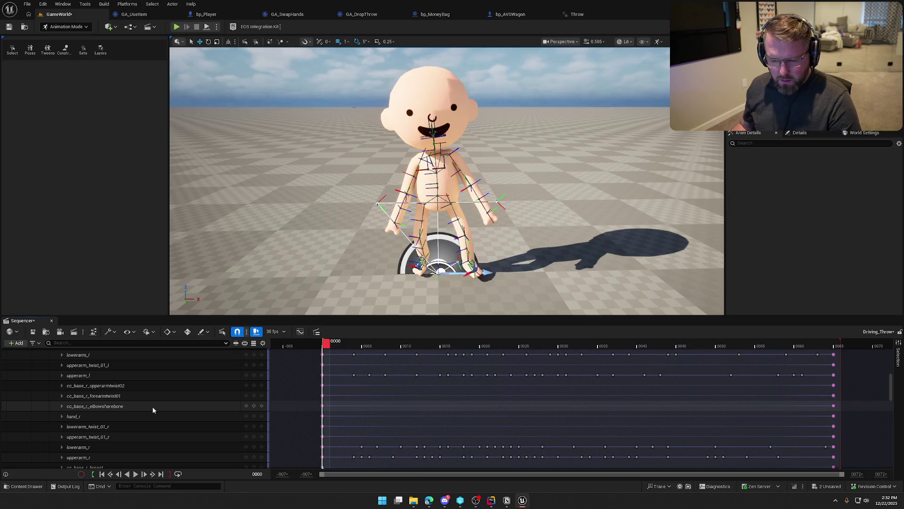
scroll(153, 410, "down", 5)
scroll(152, 410, "down", 3)
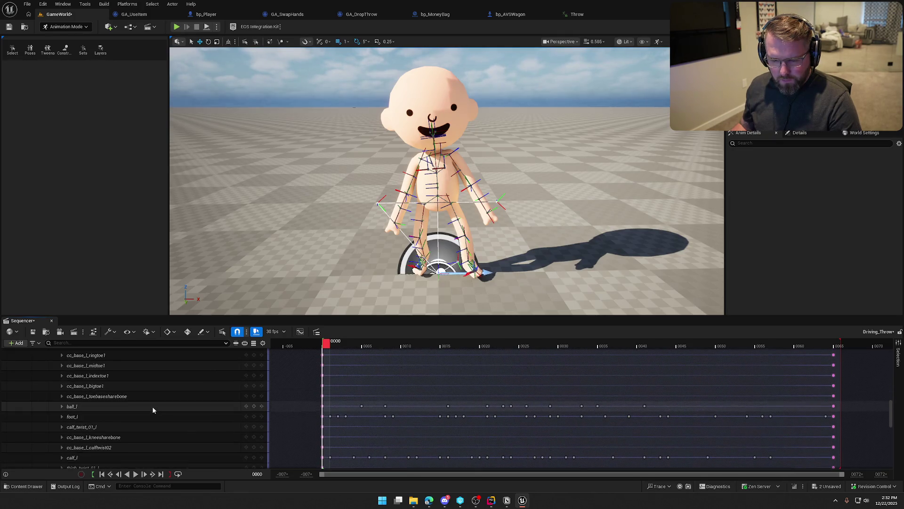
left_click(98, 399)
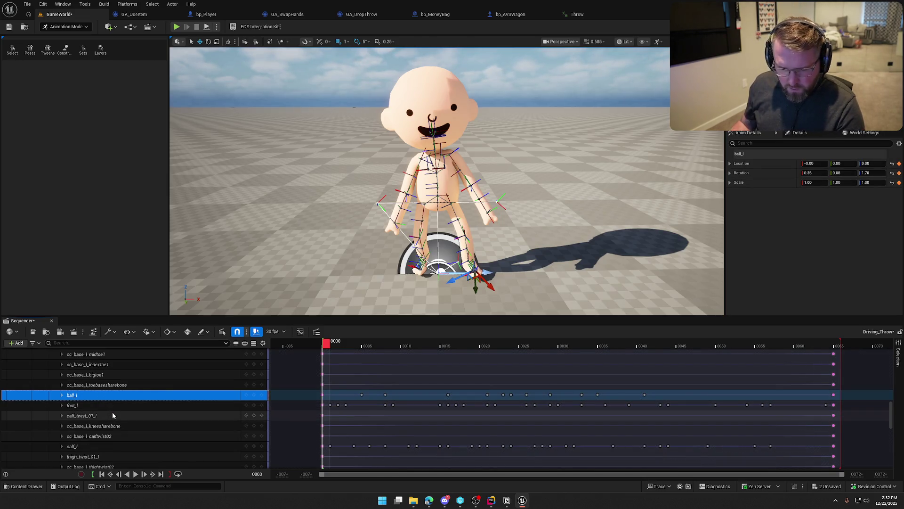
scroll(104, 402, "up", 3)
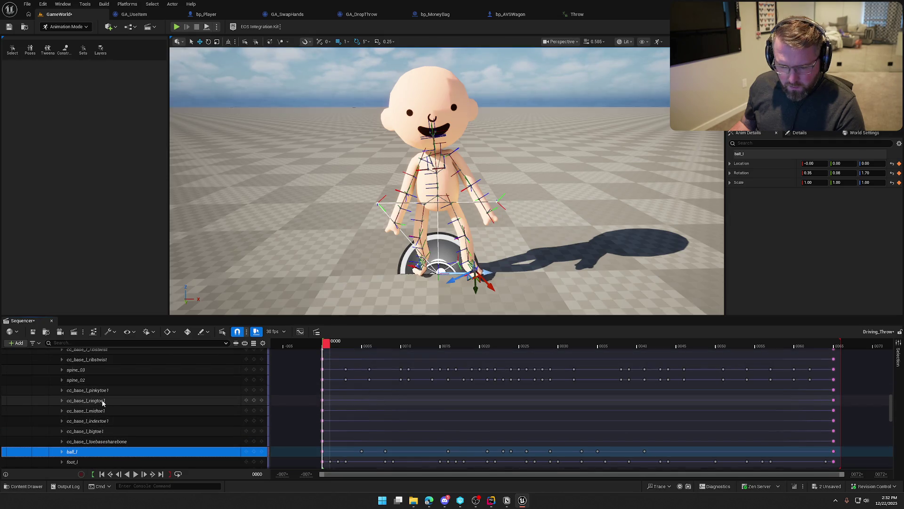
left_click(97, 393)
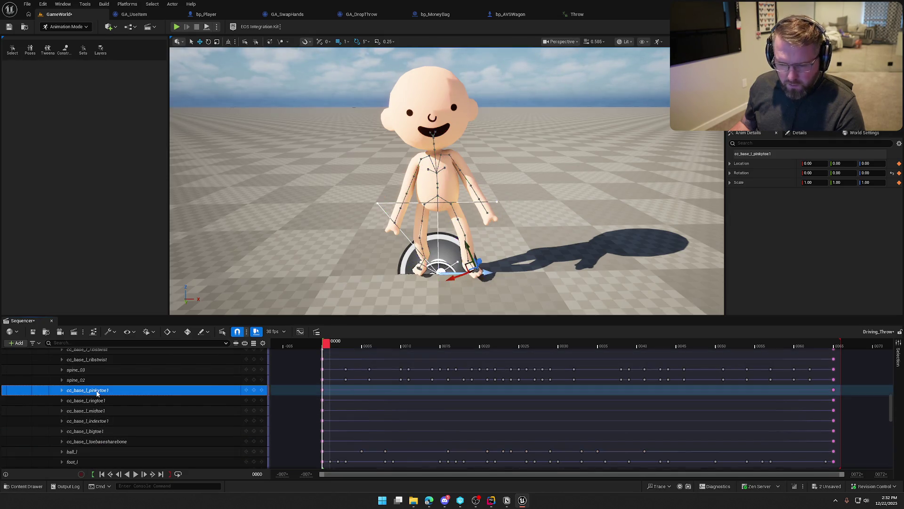
scroll(97, 395, "up", 1)
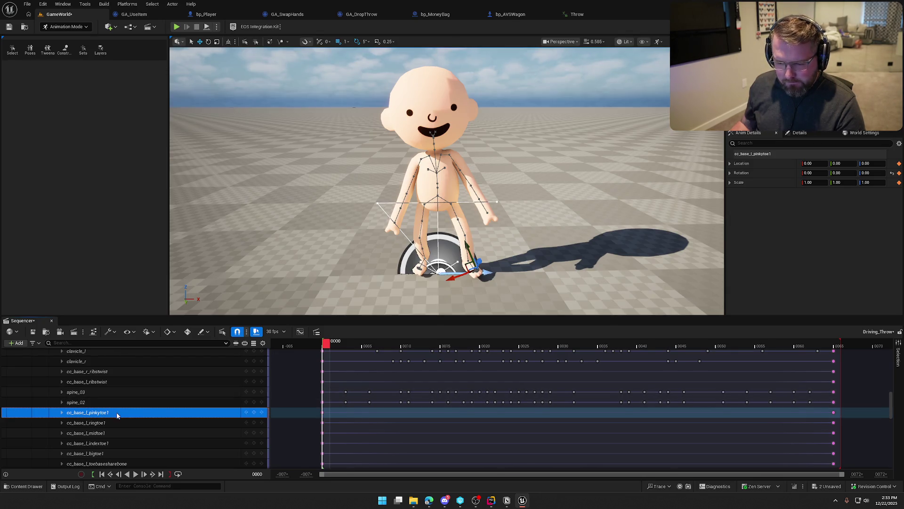
scroll(117, 414, "down", 2)
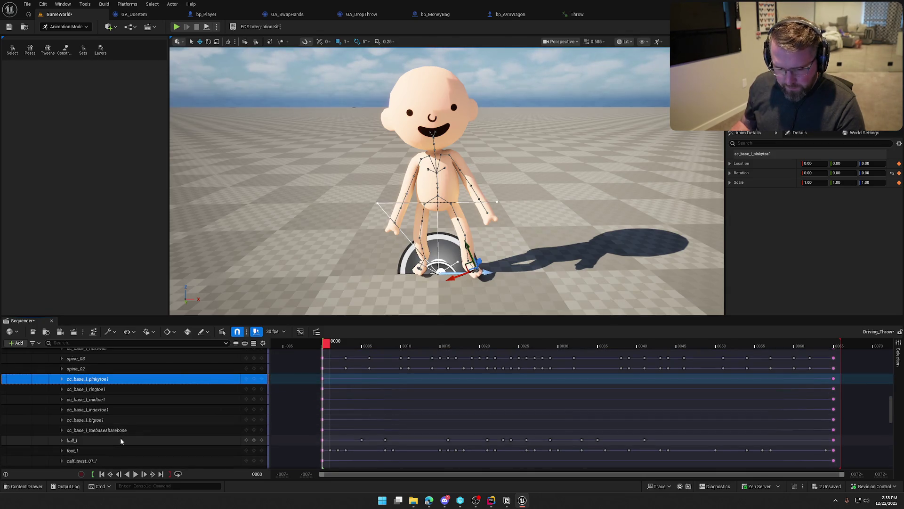
left_click(113, 430, "shift")
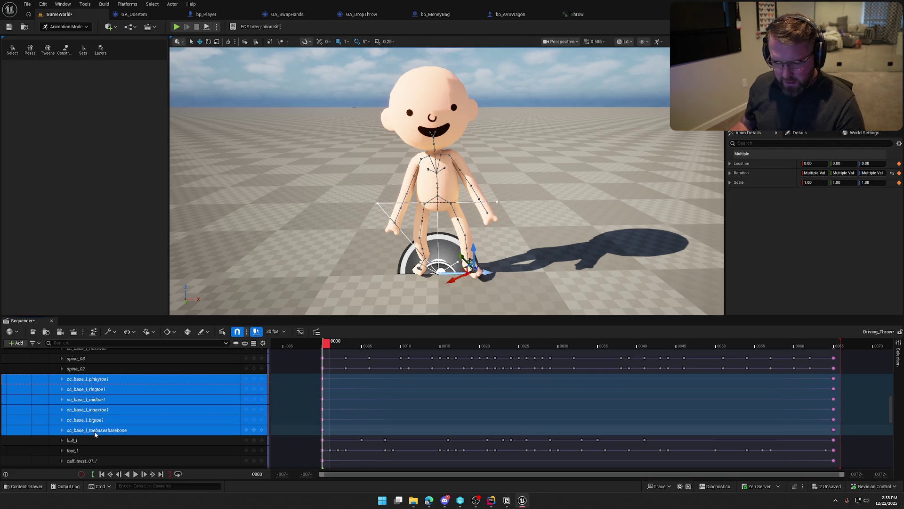
Select the ball_l, foot_l and leg bone tracks, then clear that selection.
scroll(91, 429, "down", 2)
left_click(84, 408)
scroll(85, 410, "down", 1)
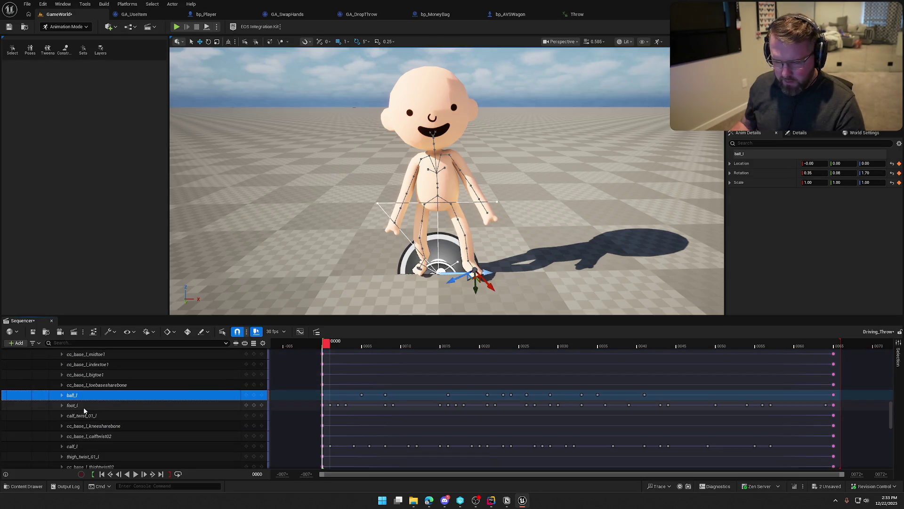
left_click(104, 415, "shift")
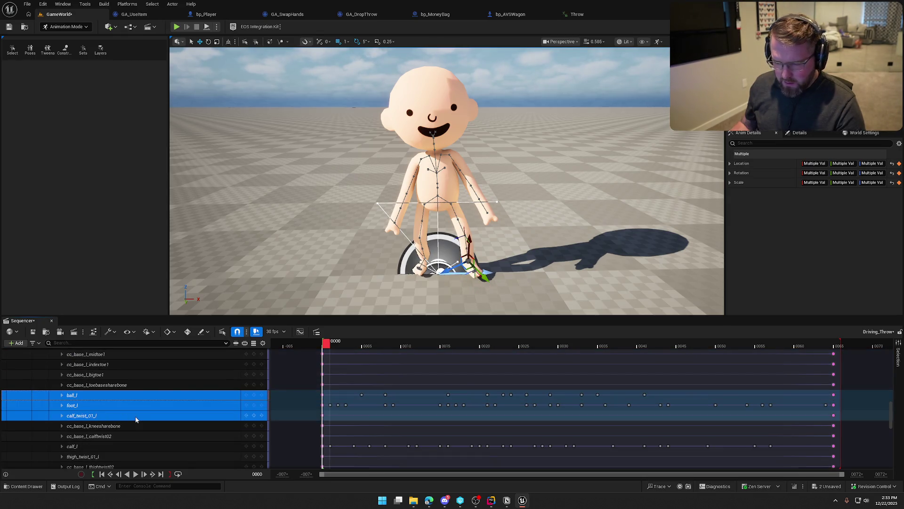
scroll(136, 416, "down", 2)
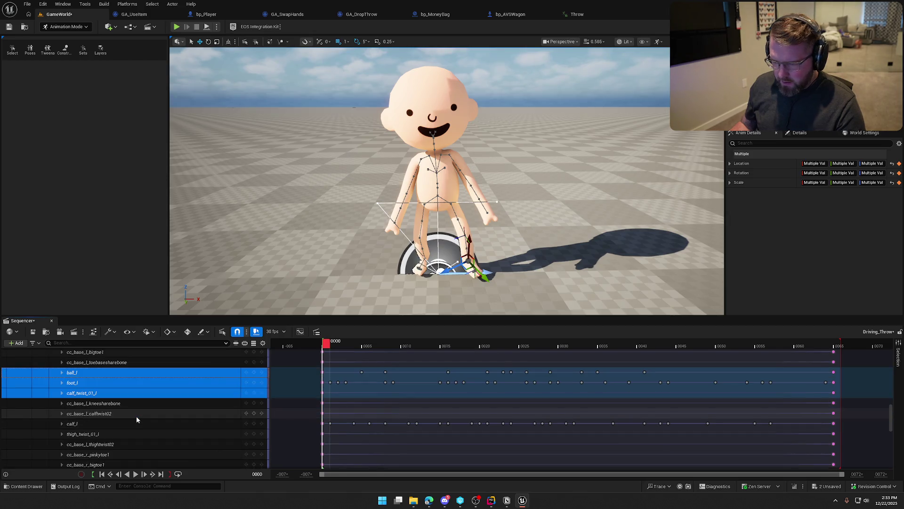
scroll(136, 417, "down", 4)
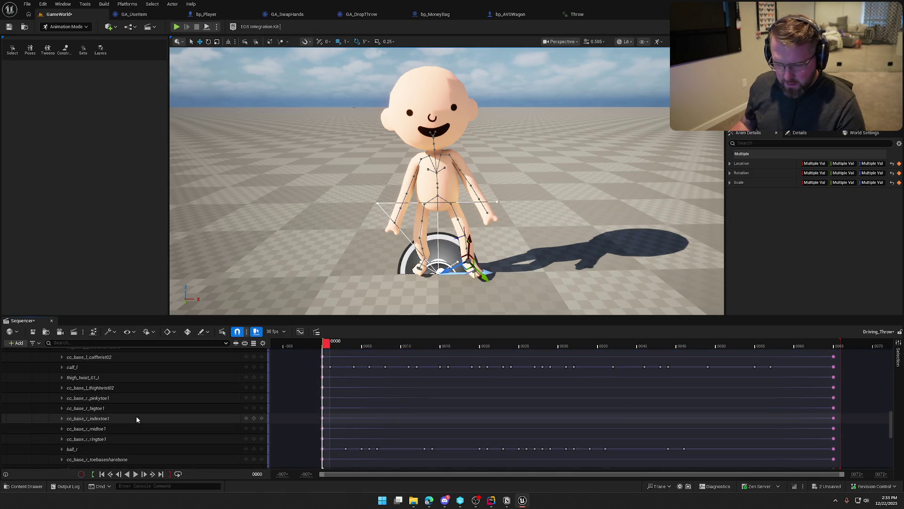
scroll(137, 417, "down", 5)
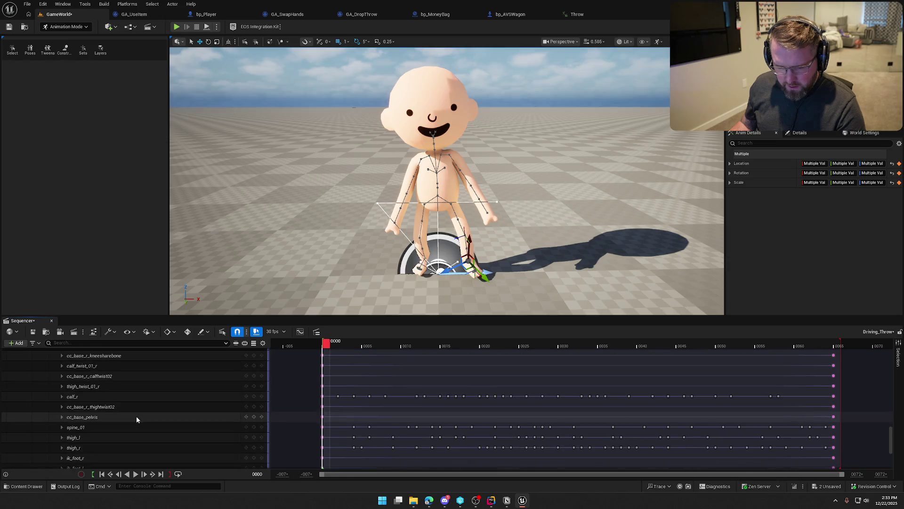
scroll(137, 418, "up", 1)
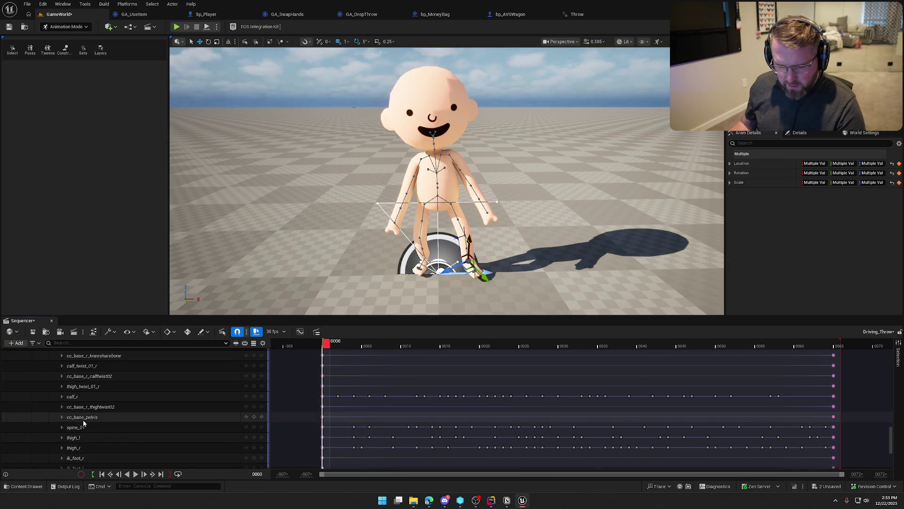
left_click(98, 407, "shift")
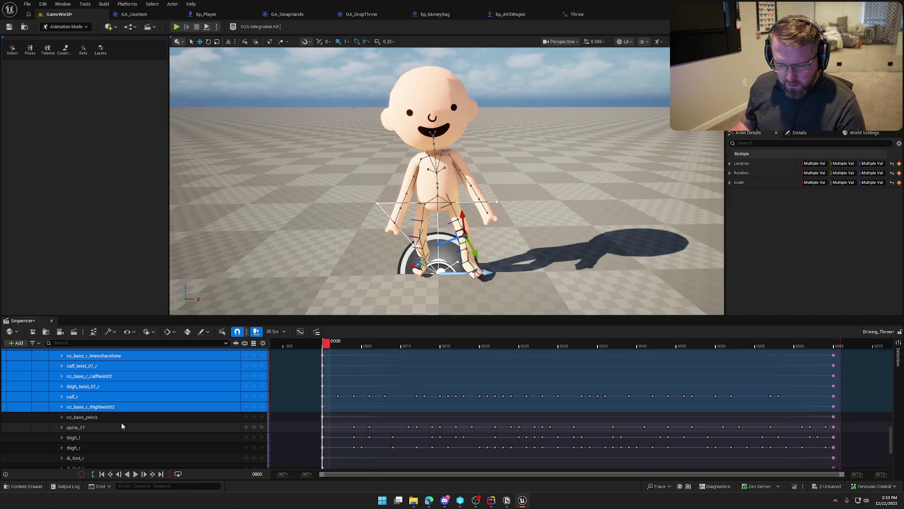
scroll(120, 421, "up", 1)
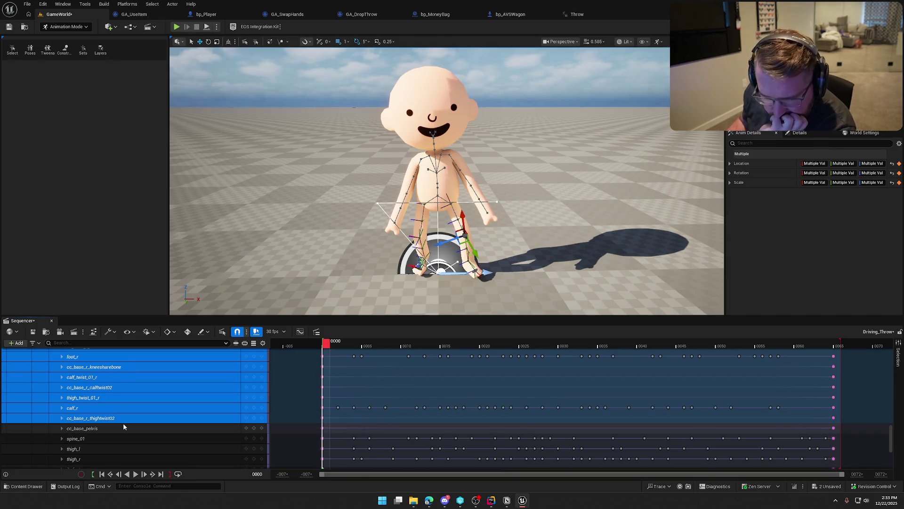
left_click(122, 422, "shift")
scroll(123, 423, "up", 5)
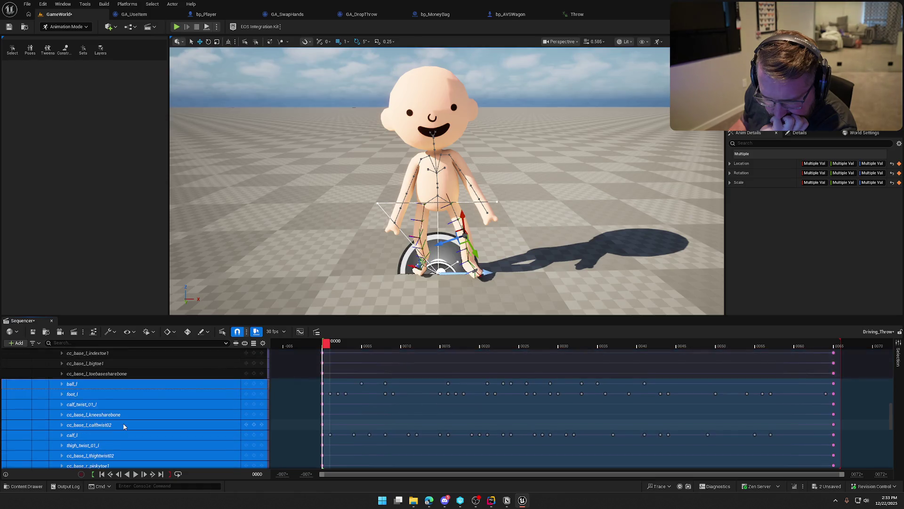
key("Escape")
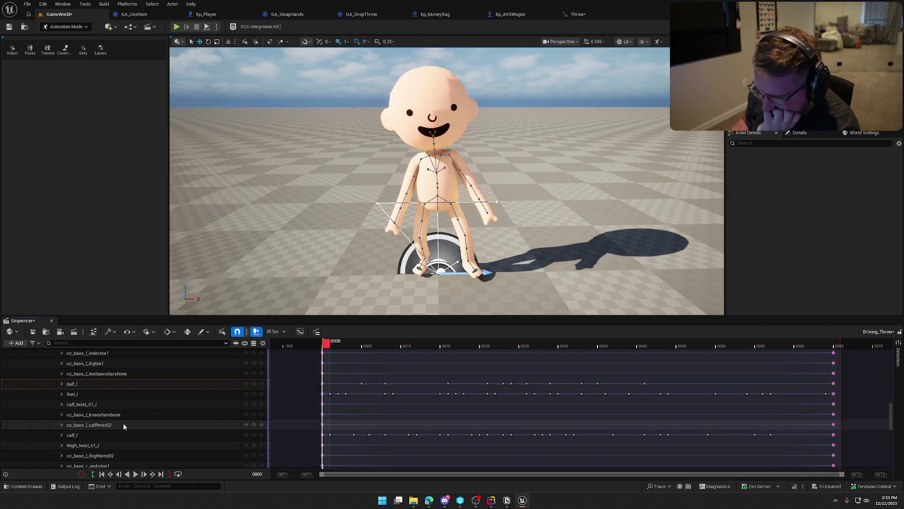
Delete the marquee-selected keys on the toe-through-right-leg tracks and preview the result.
scroll(91, 391, "up", 5)
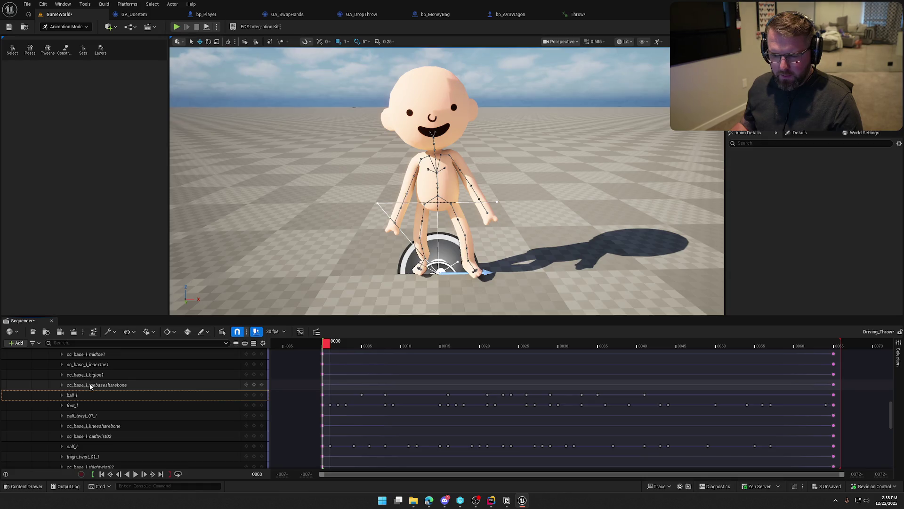
left_click(90, 379)
scroll(103, 420, "down", 10)
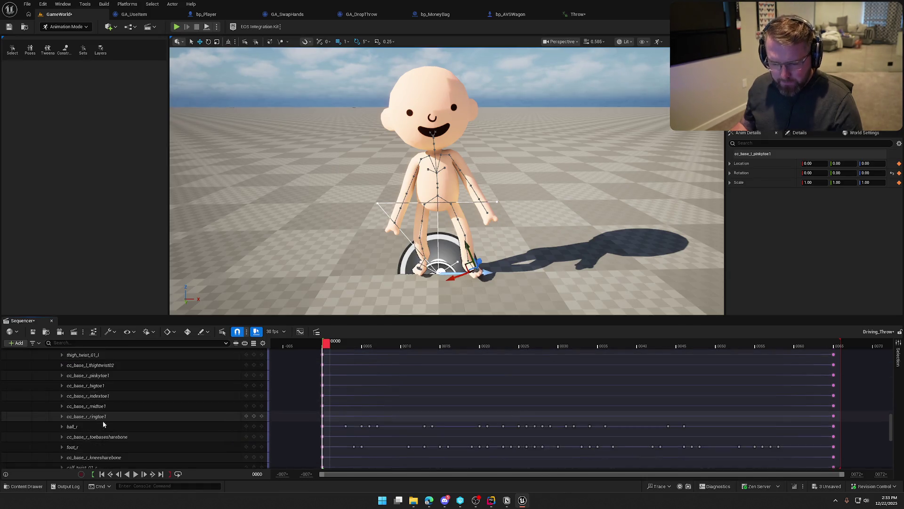
scroll(114, 420, "down", 4)
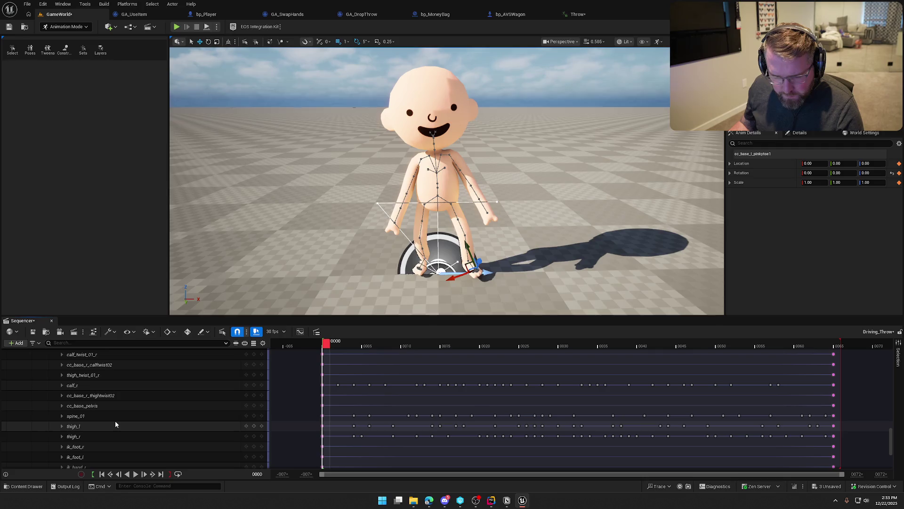
left_click(113, 396, "shift")
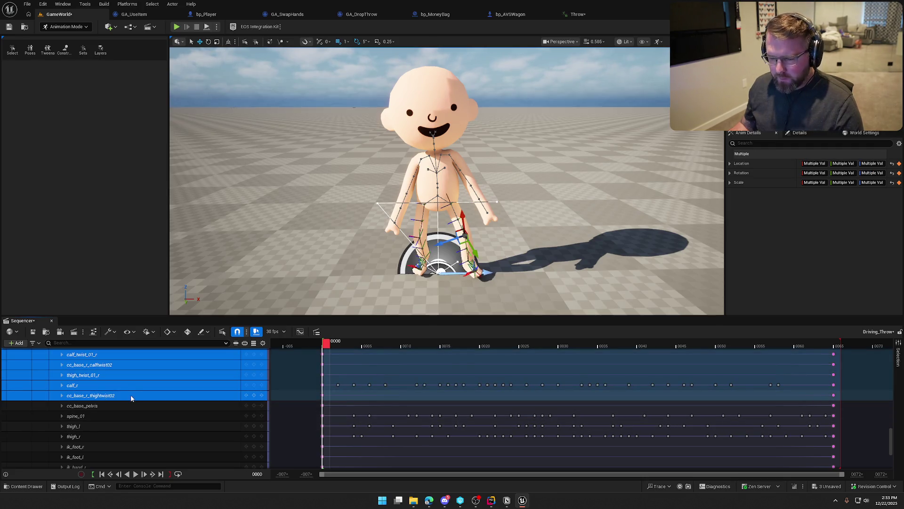
right_click(131, 398)
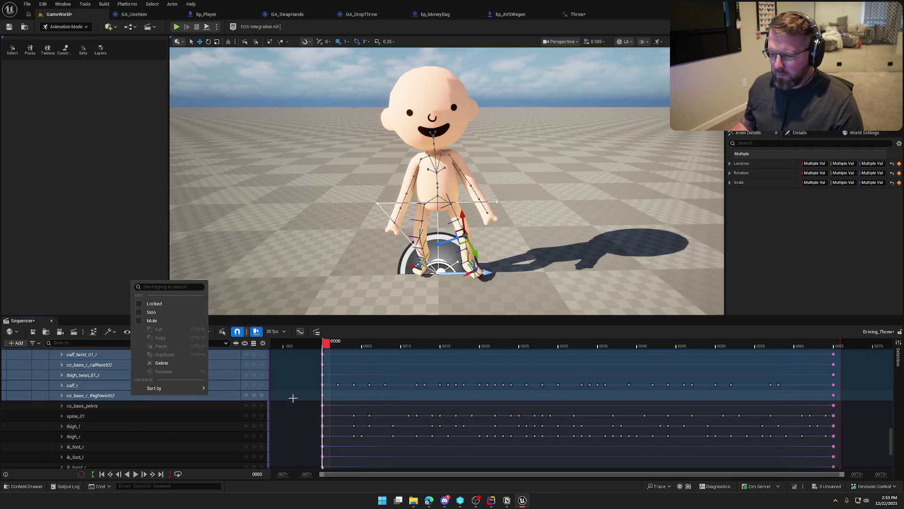
mouse_move(304, 395)
left_mouse_down()
mouse_move(353, 320)
mouse_move(366, 317)
mouse_move(354, 318)
mouse_move(353, 294)
mouse_move(336, 386)
mouse_move(344, 355)
mouse_move(343, 379)
mouse_move(860, 366)
left_mouse_up()
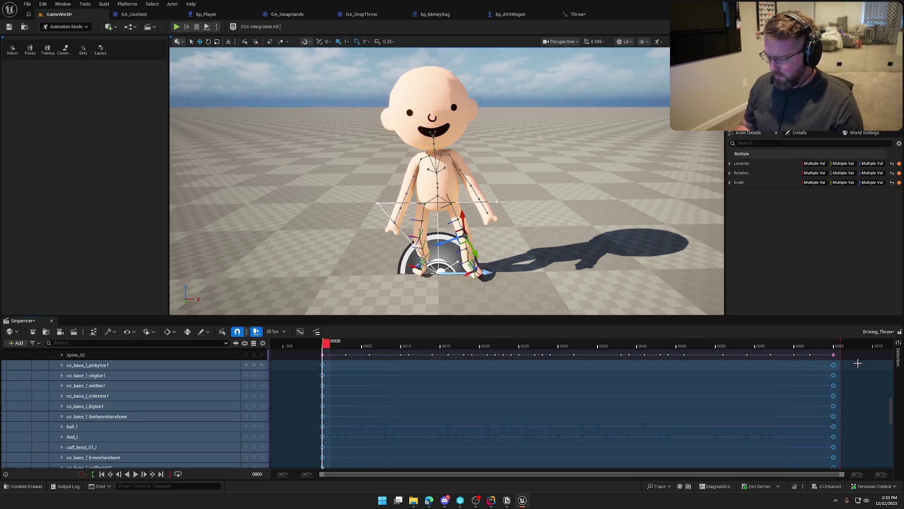
key("Delete")
key("space")
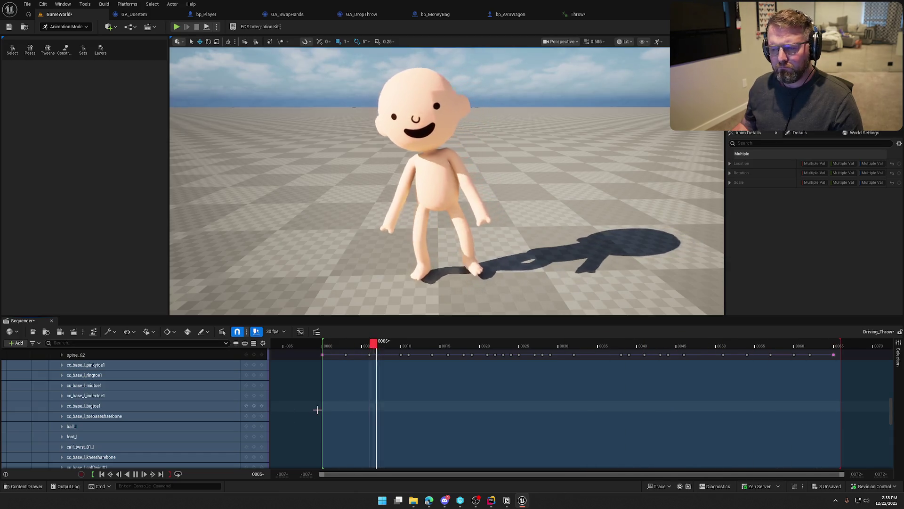
key("space")
mouse_move(442, 343)
left_mouse_down()
mouse_move(342, 344)
mouse_move(428, 343)
mouse_move(395, 344)
mouse_move(404, 344)
left_mouse_up()
Select all keys on the thigh_l, thigh_r, ik_foot_r and ik_foot_l tracks, returning to frame 0.
scroll(121, 434, "down", 2)
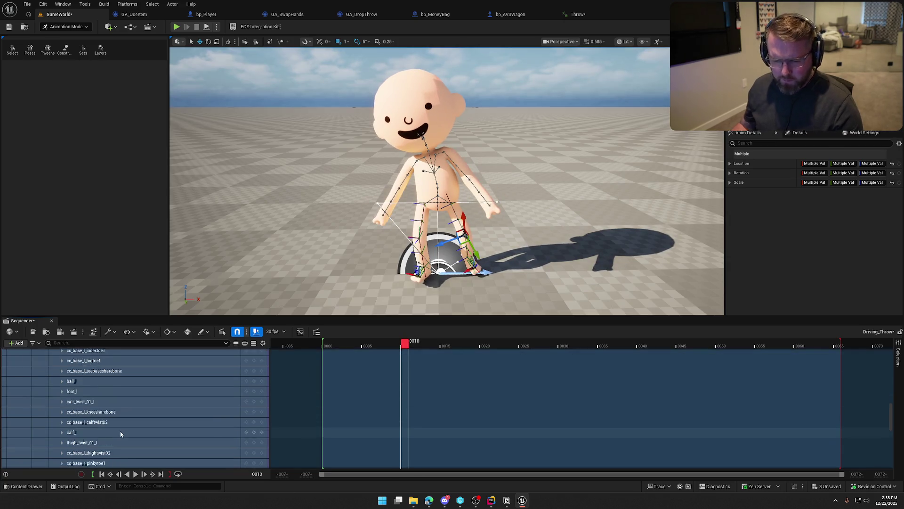
scroll(121, 434, "down", 10)
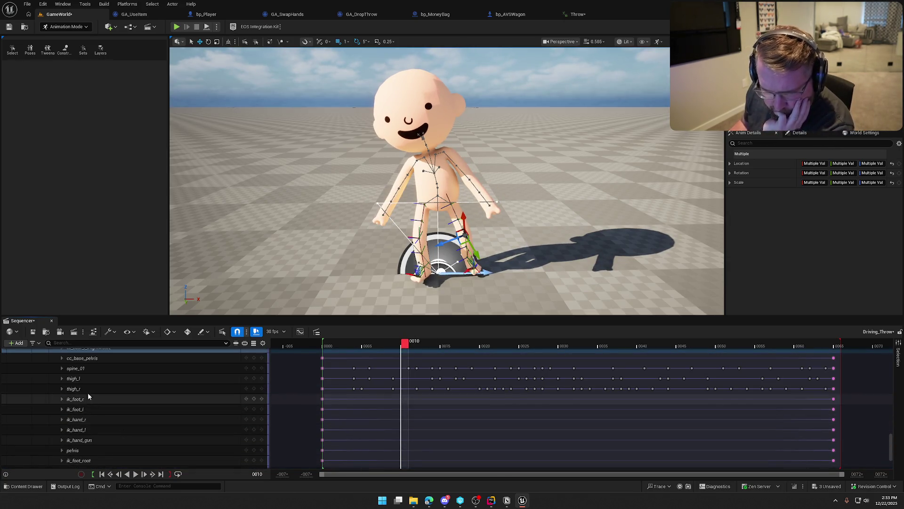
left_click(83, 379)
scroll(89, 385, "down", 1)
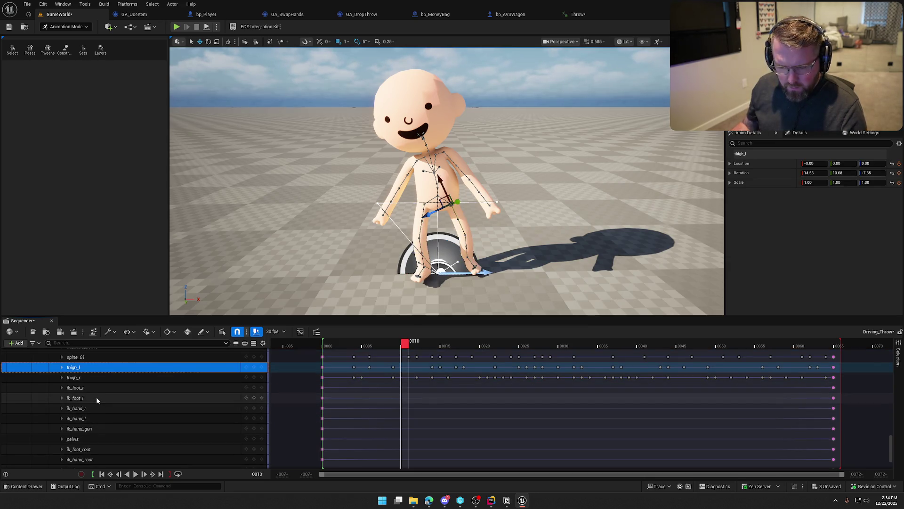
left_click(96, 398, "shift")
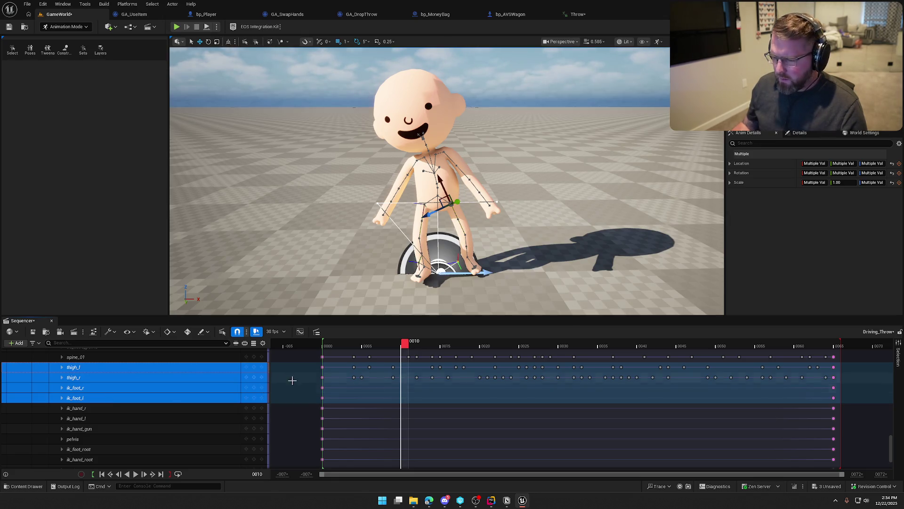
scroll(307, 379, "up", 1)
left_click(316, 378)
mouse_move(316, 379)
left_mouse_down()
mouse_move(599, 413)
mouse_move(868, 413)
left_mouse_up()
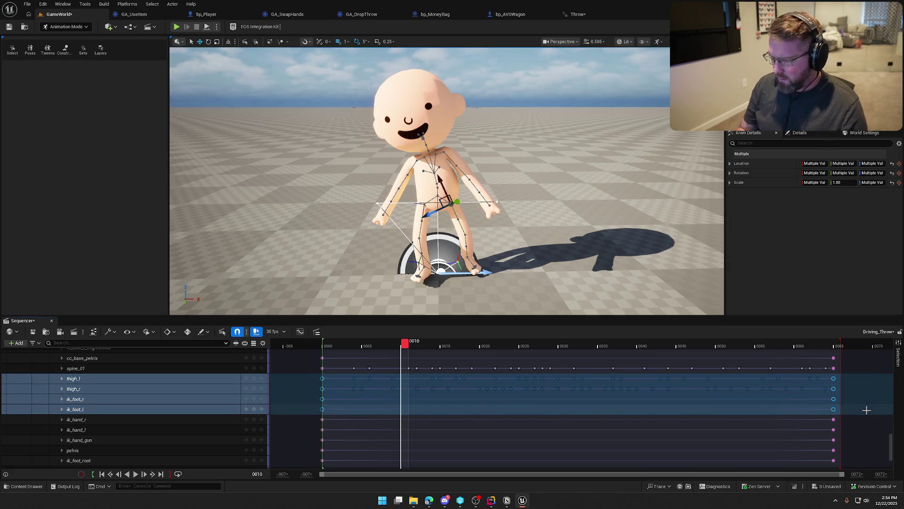
scroll(116, 420, "down", 5)
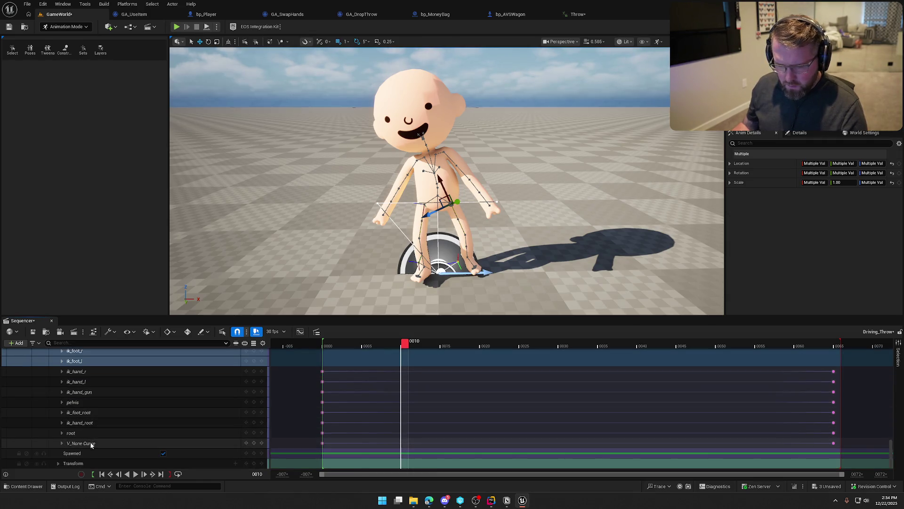
left_click_drag(406, 347, 326, 346)
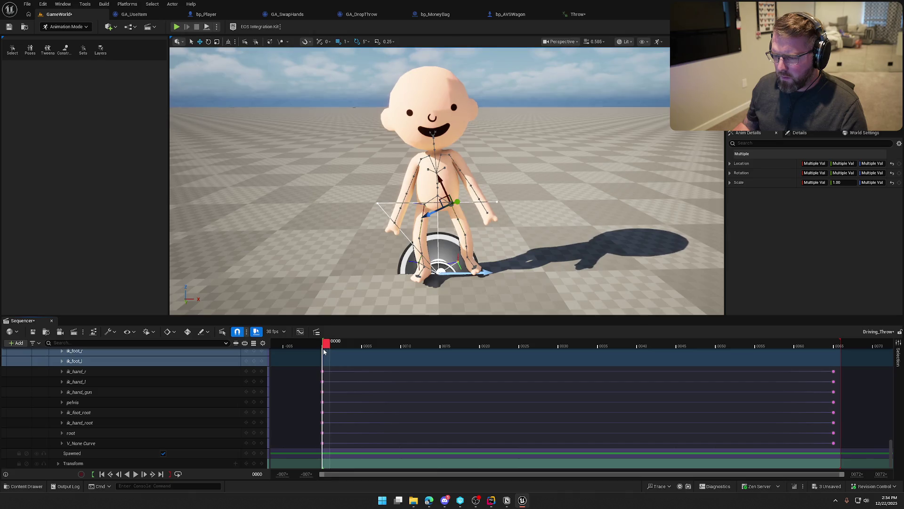
Preview the cleaned throw in Sequencer, rewind to frame 0, and save the level.
left_click(135, 475)
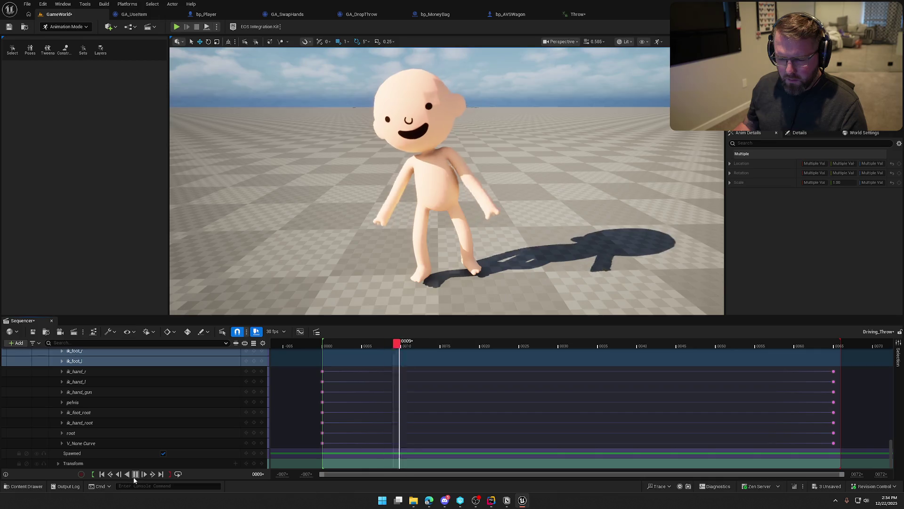
left_click(136, 474)
left_click_drag(486, 347, 327, 347)
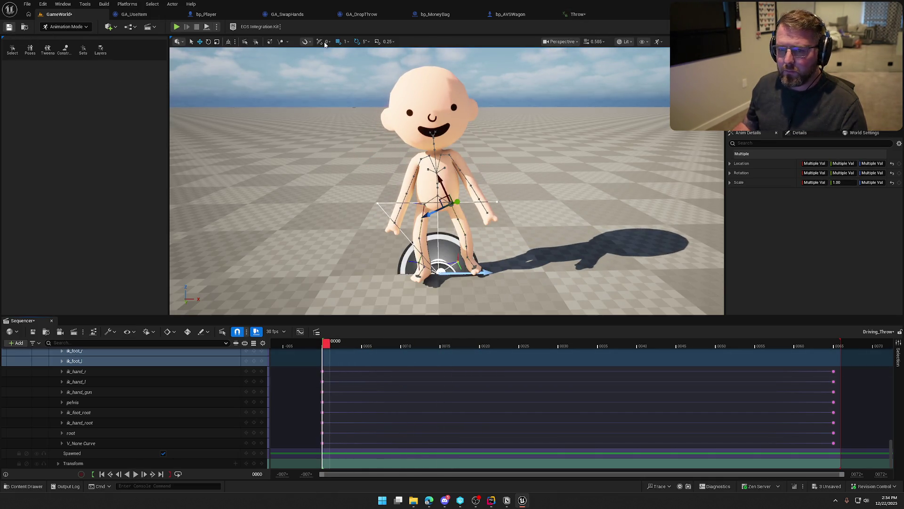
key("ctrl+s")
left_click(573, 16)
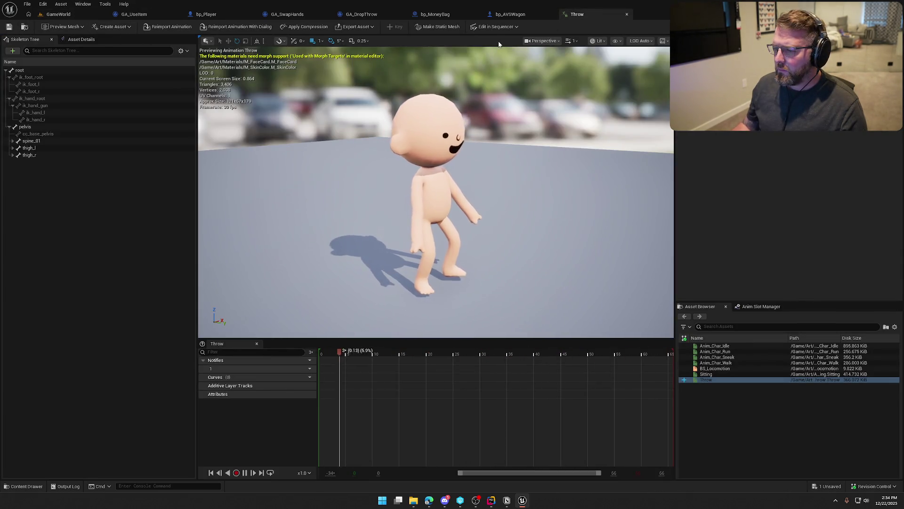
Reopen the Throw animation from the Content Drawer and edit it in Sequencer with an FK Control Rig.
left_click(491, 29)
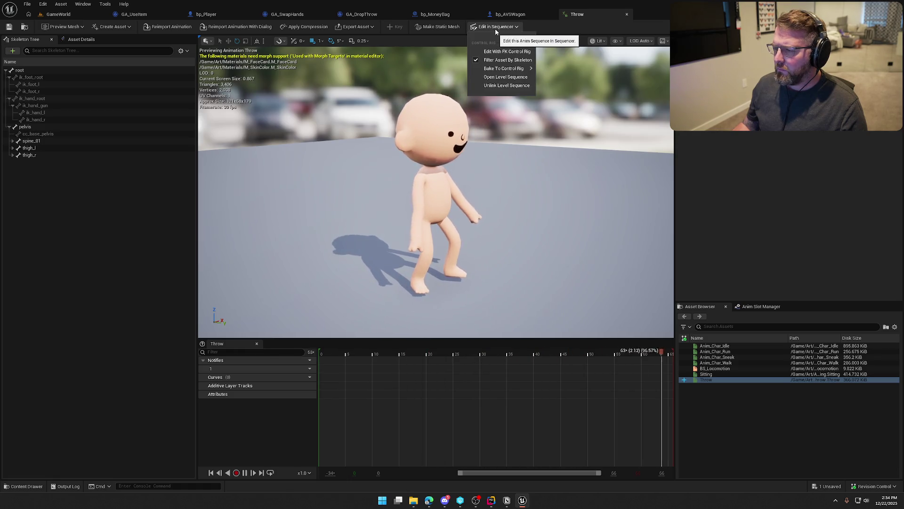
mouse_move(514, 70)
left_click(563, 31)
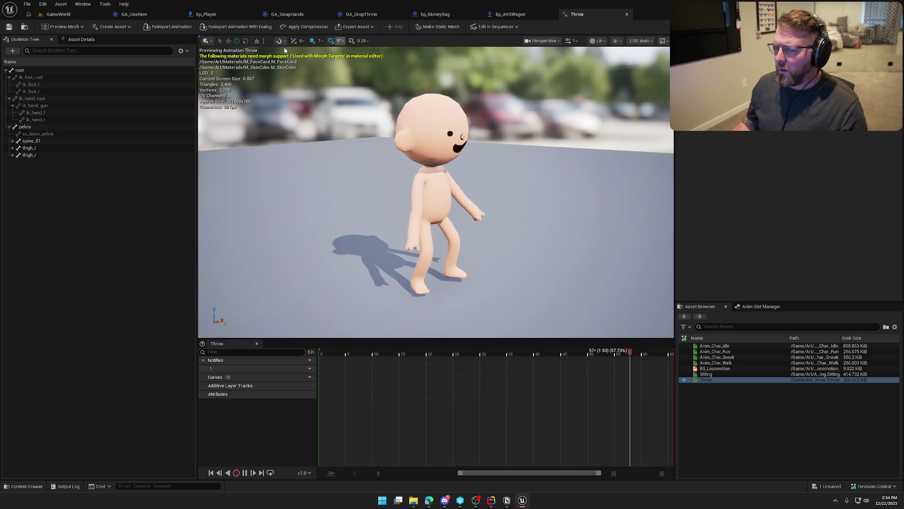
left_click(626, 14)
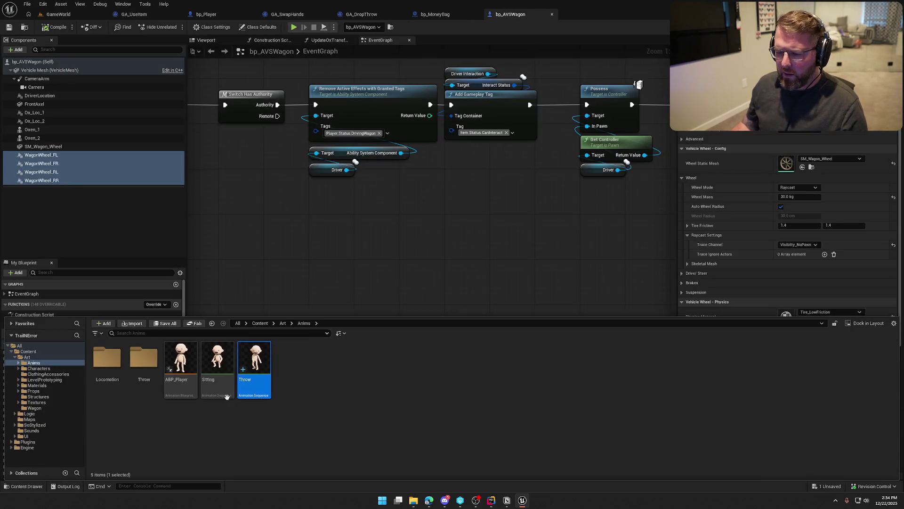
double_click(265, 364)
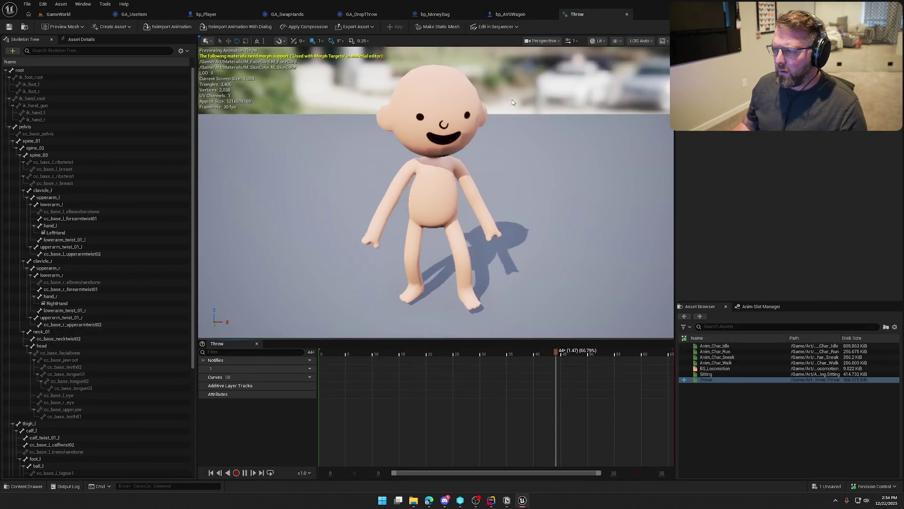
left_click(499, 28)
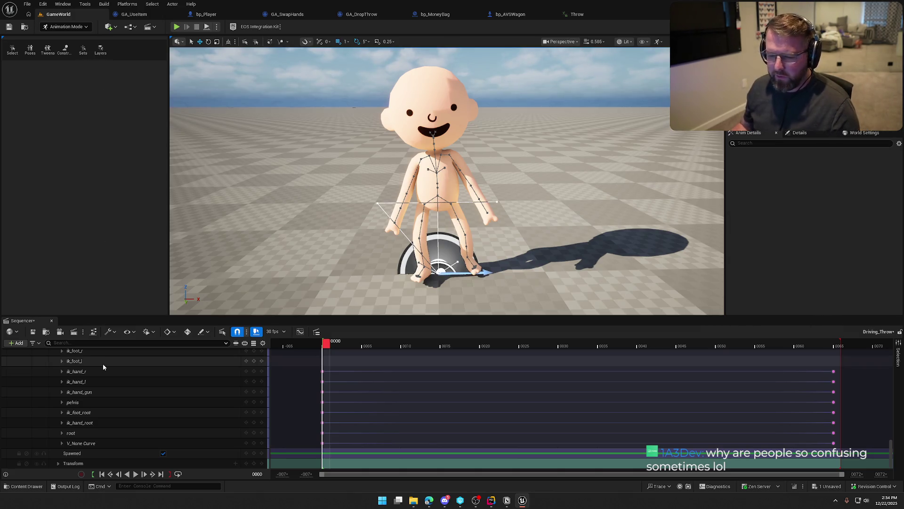
Preview the sequence, pausing at frame 25, and collapse the FKControlRig track's bone rows.
left_click(135, 473)
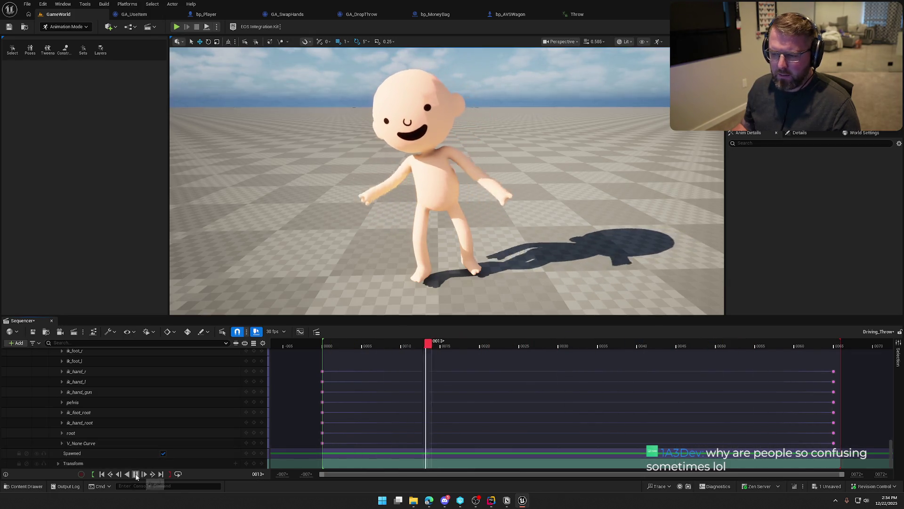
left_click(144, 475)
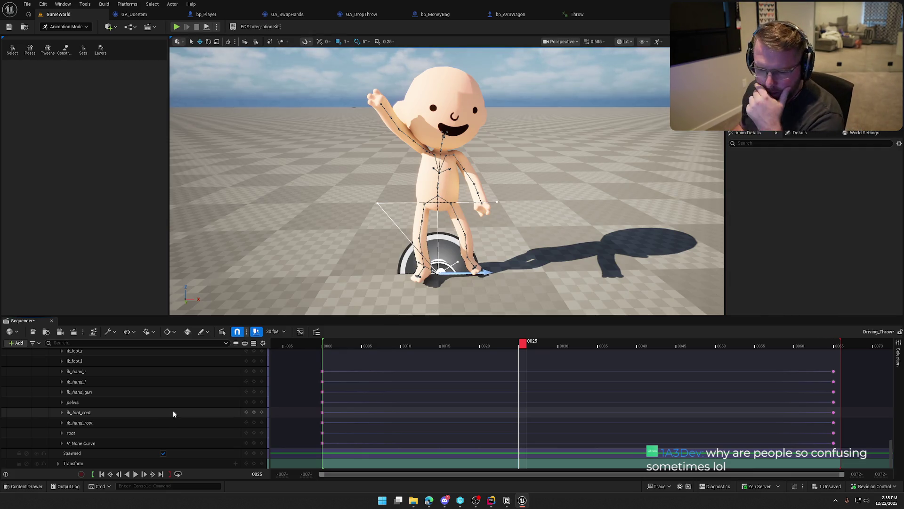
scroll(177, 411, "up", 10)
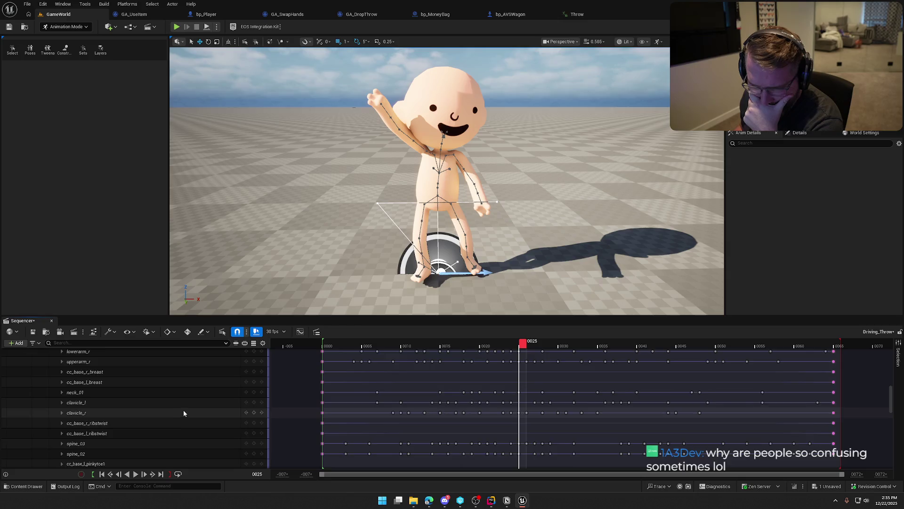
scroll(182, 409, "up", 10)
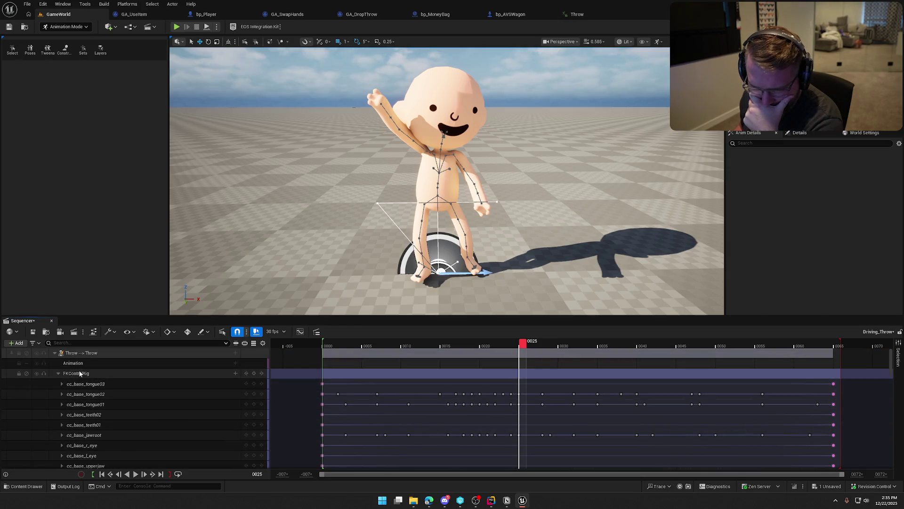
left_click(59, 373)
Choose Bake Animation Sequence from the Throw binding's context menu.
left_click(71, 374)
right_click(72, 374)
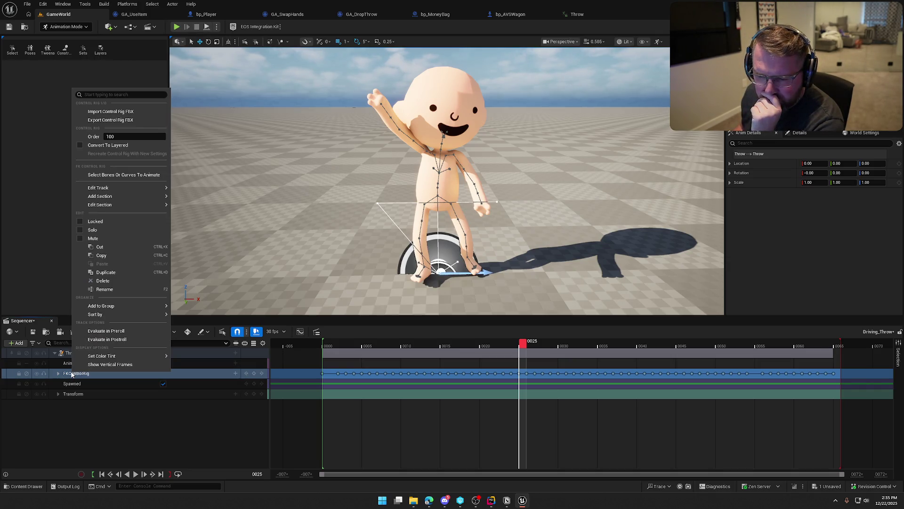
mouse_move(96, 315)
left_click(71, 359)
left_click(71, 352)
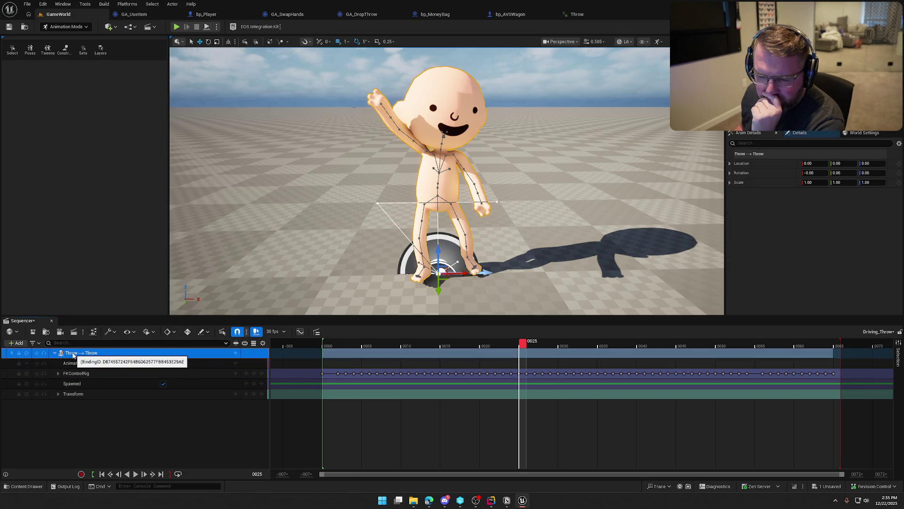
right_click(73, 354)
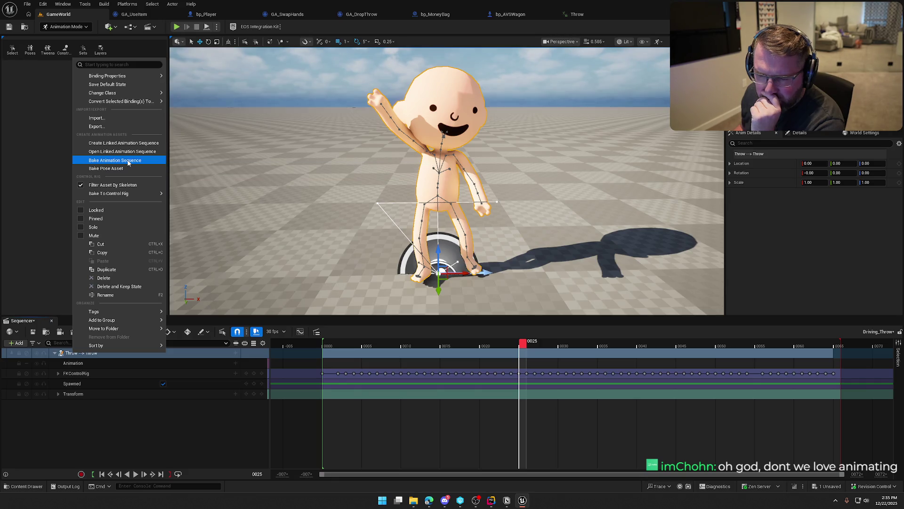
left_click(127, 161)
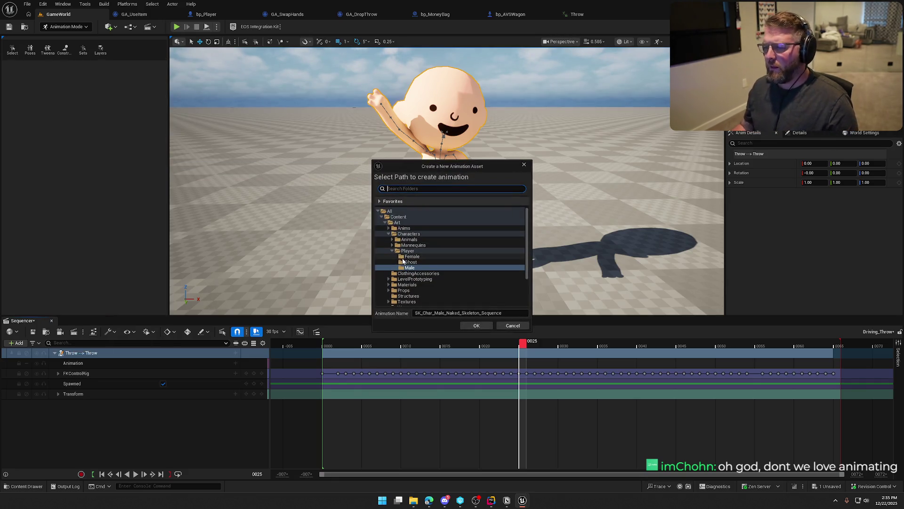
Pick Art/Anims as the save location for the new ThrowItem animation sequence.
double_click(396, 252)
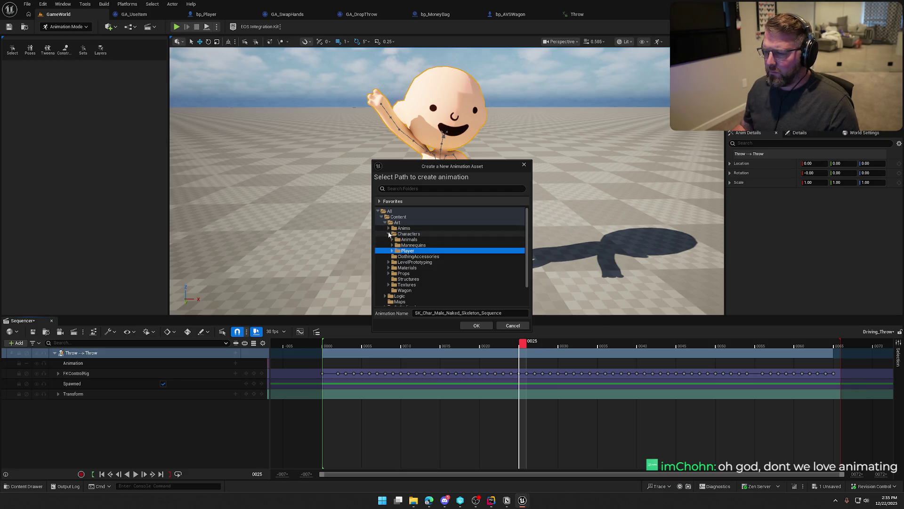
left_click(389, 229)
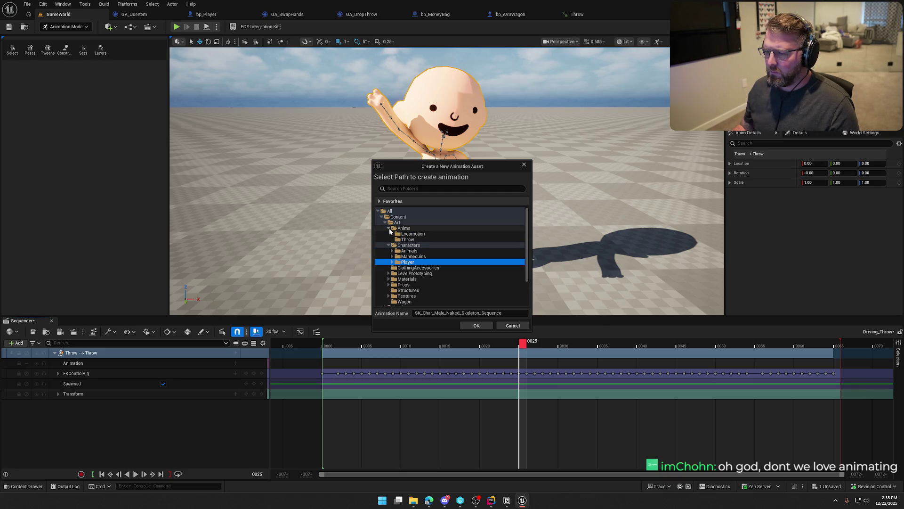
left_click(389, 229)
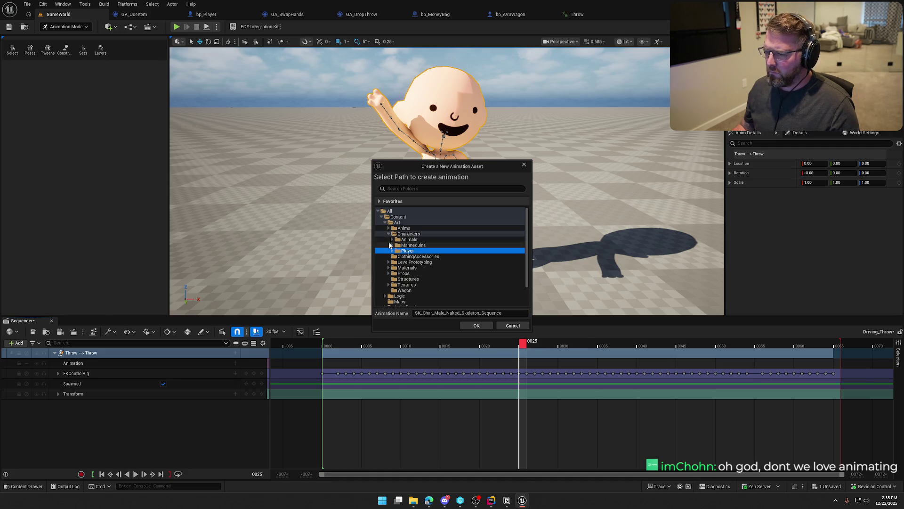
left_click(392, 251)
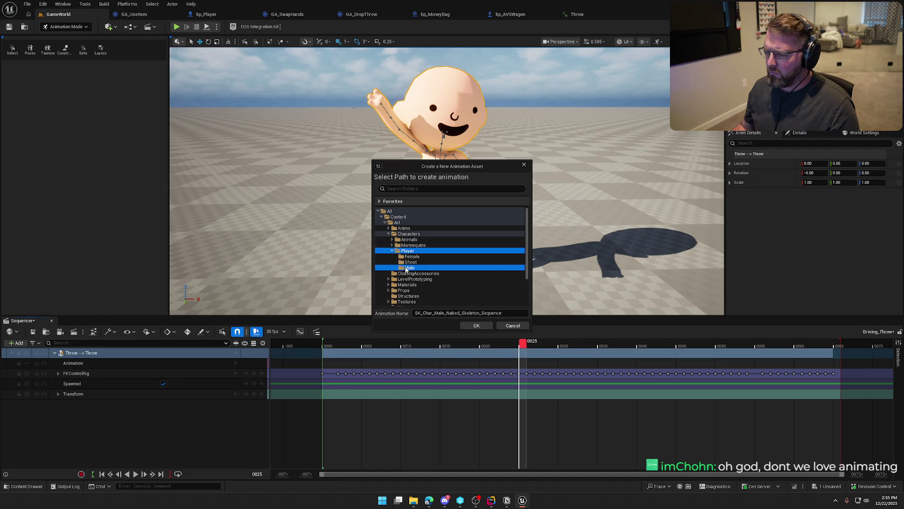
left_click(392, 251)
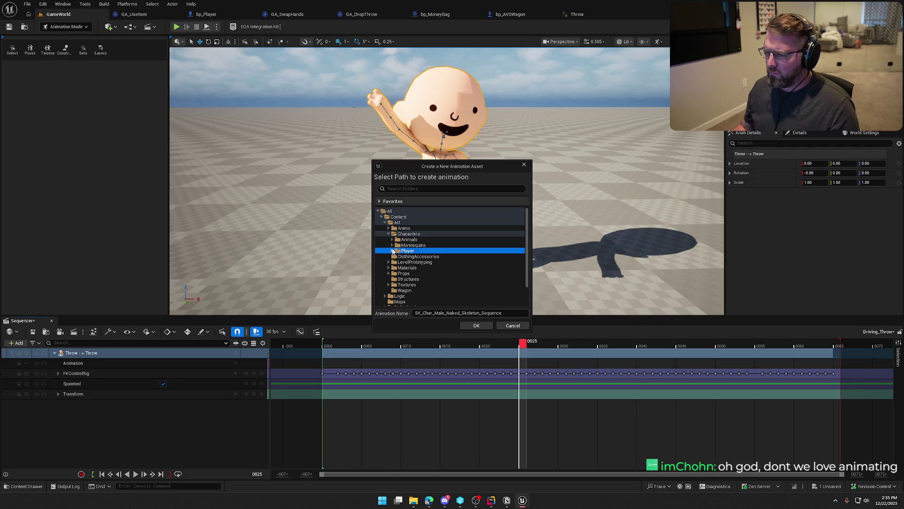
left_click(388, 233)
left_click(389, 228)
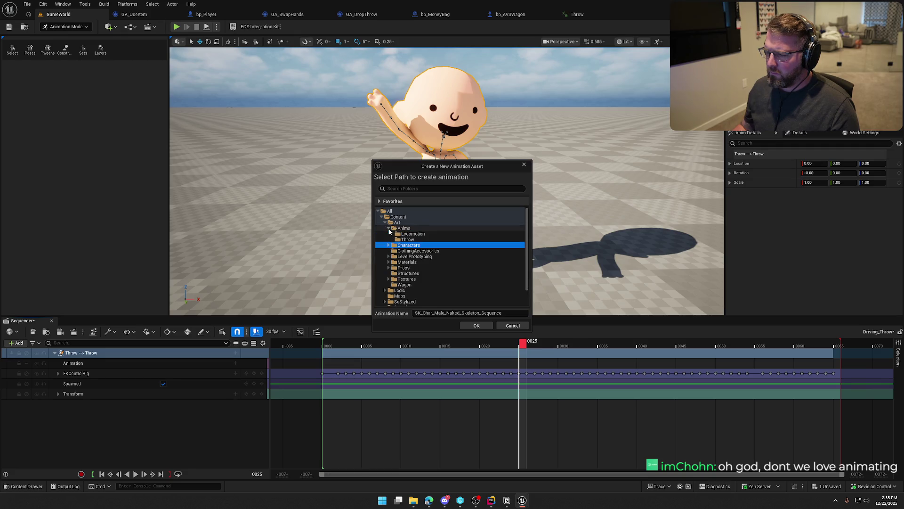
left_click(404, 228)
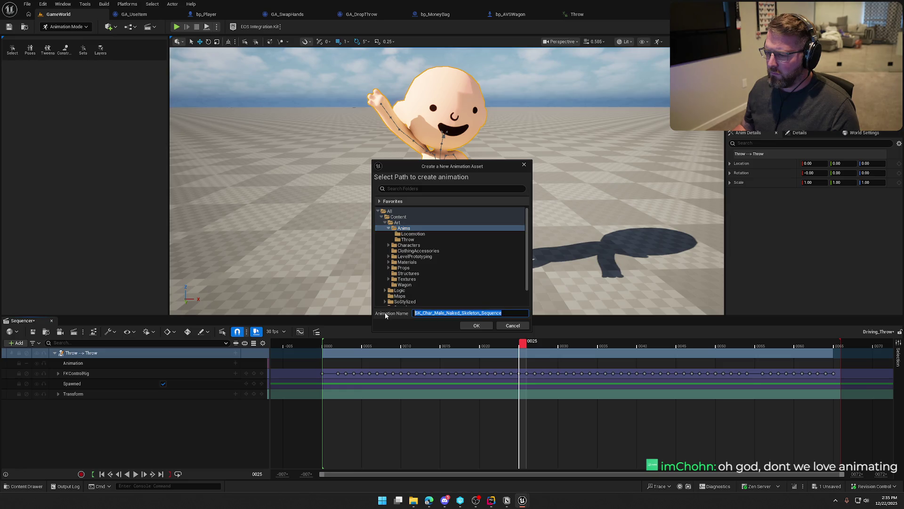
type("ThrowItem")
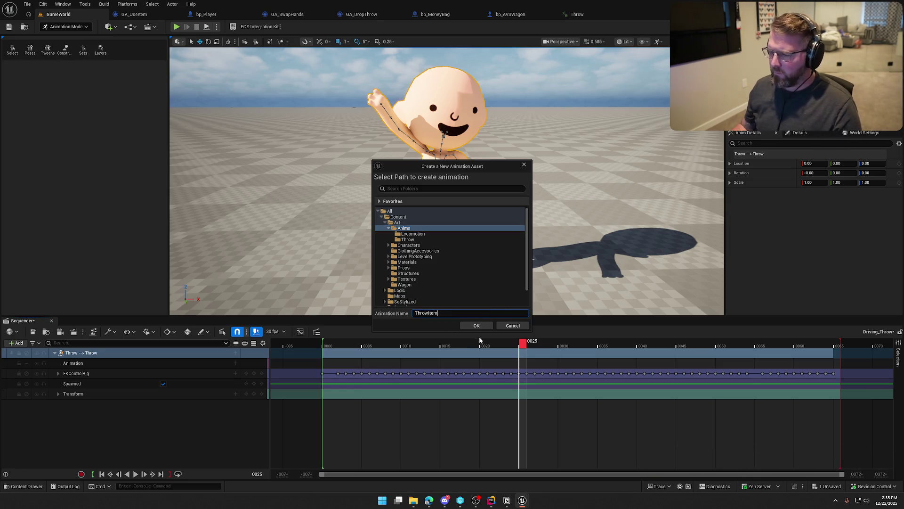
left_click(481, 325)
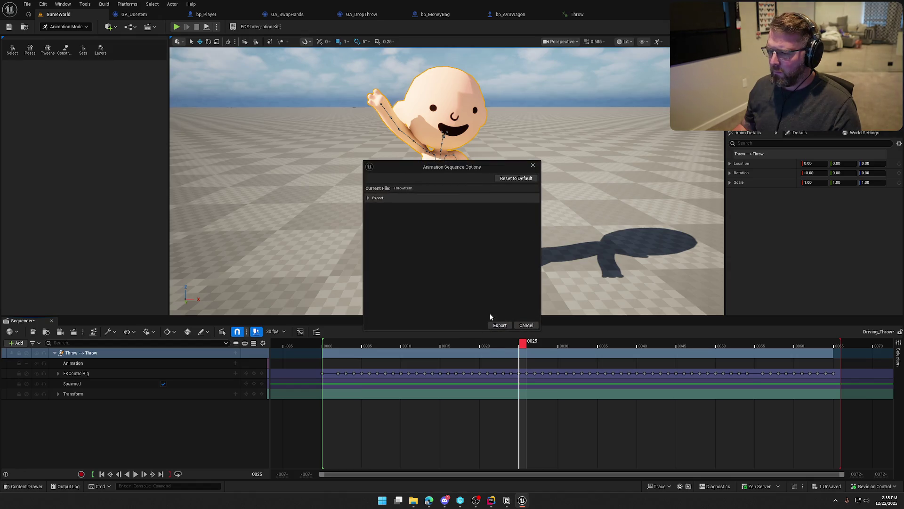
Expand the export settings, bake the sequence, and close Sequencer to leave Animation Mode.
left_click(371, 198)
scroll(452, 264, "down", 5)
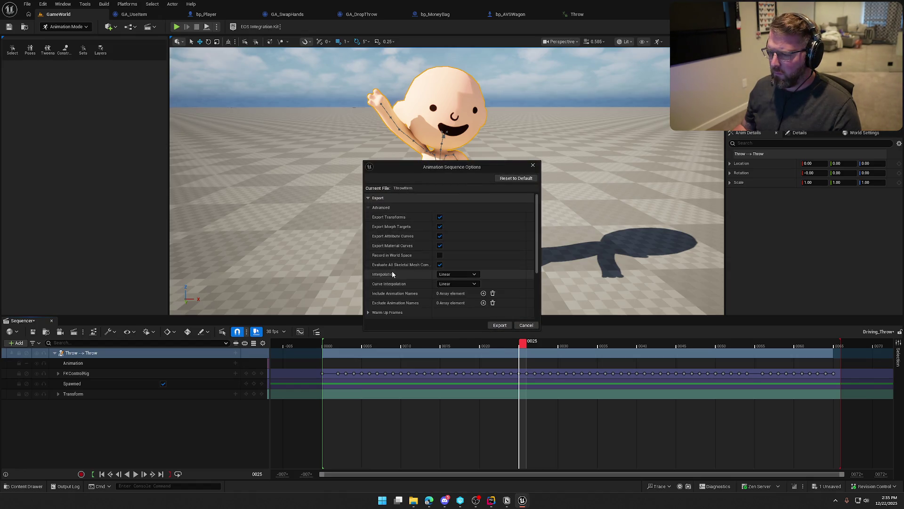
left_click(499, 325)
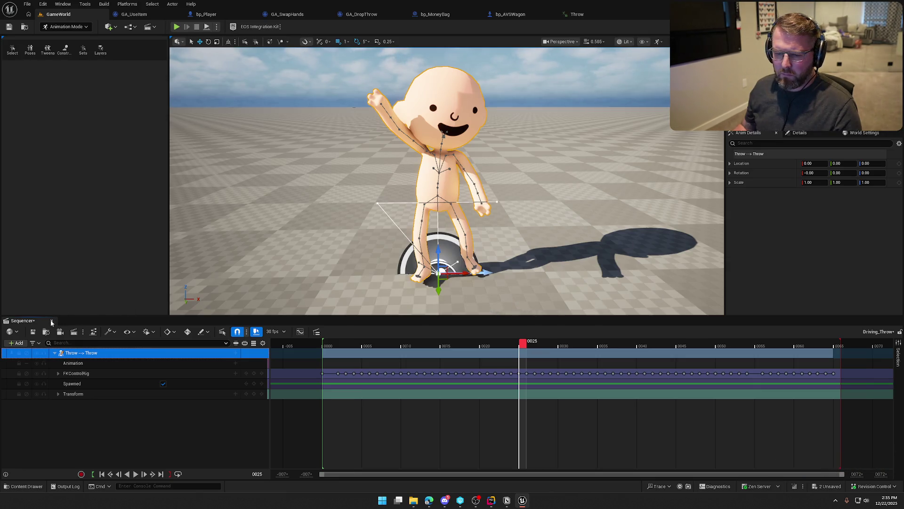
left_click(52, 320)
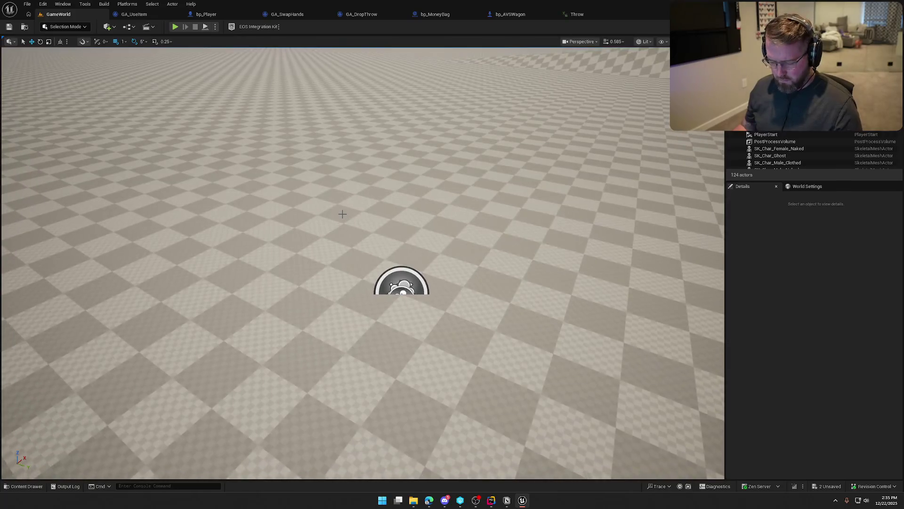
Preview the newly baked ThrowItem animation from the Content Drawer.
key("ctrl+space")
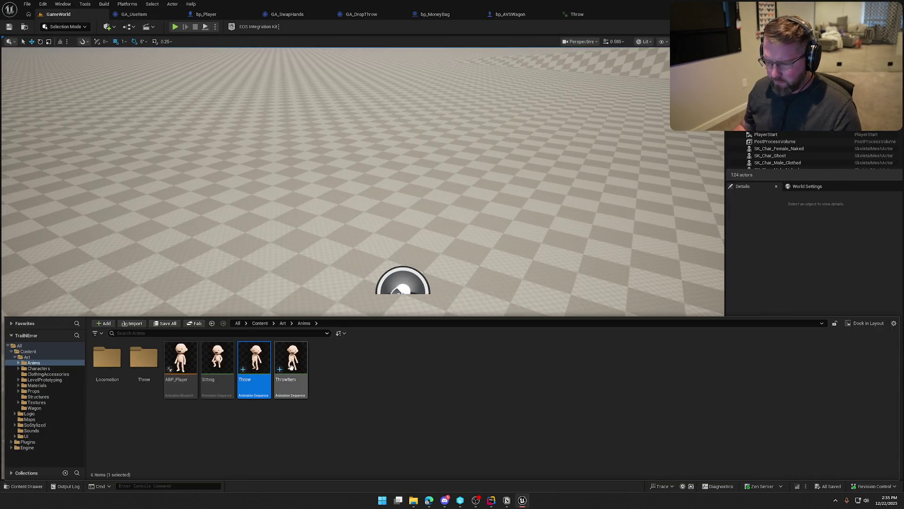
double_click(291, 367)
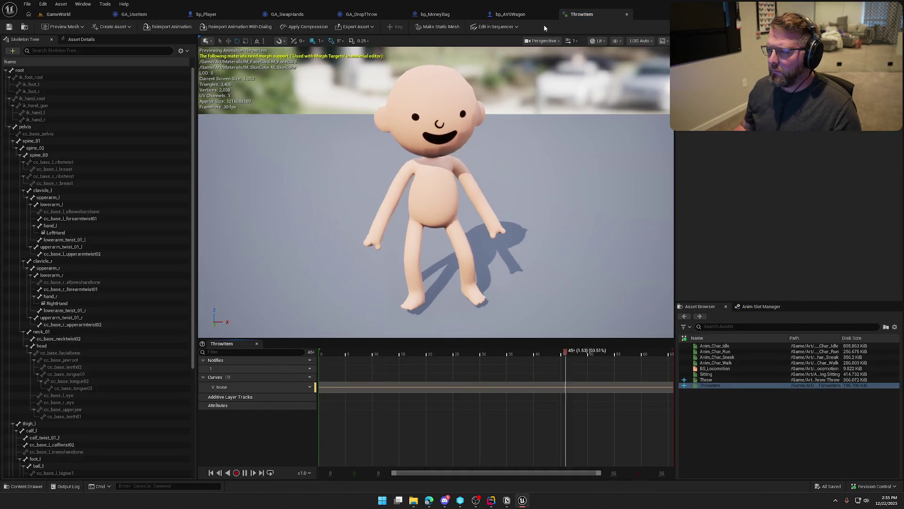
left_click(627, 14)
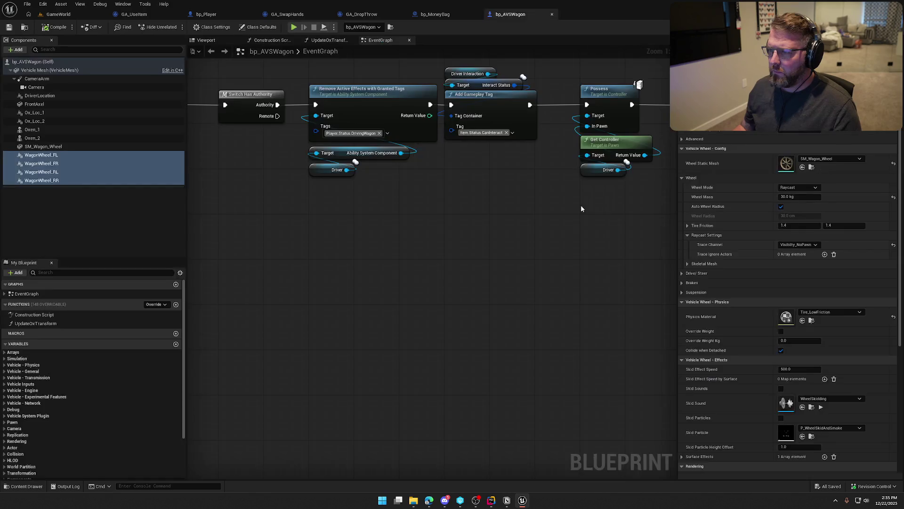
Compare against the old Throw animation, then delete it.
key("ctrl+space")
left_click(255, 368)
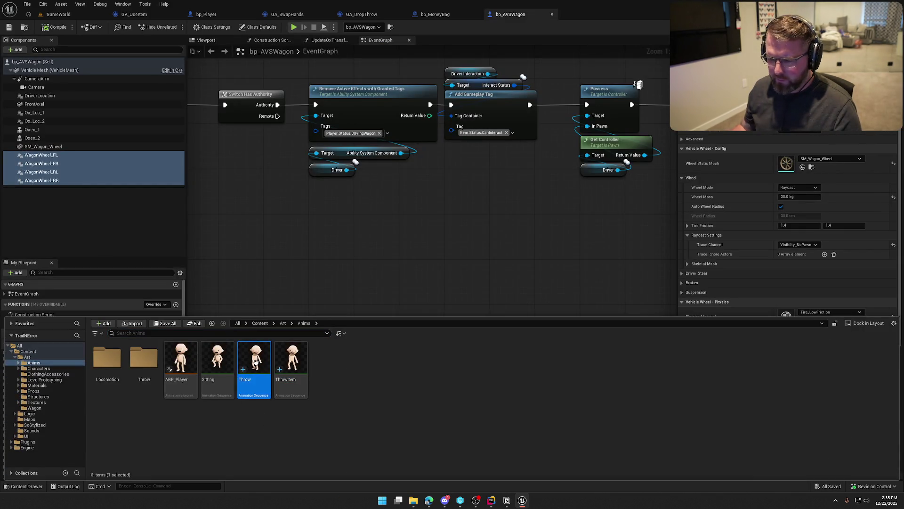
key("Return")
left_click(590, 14)
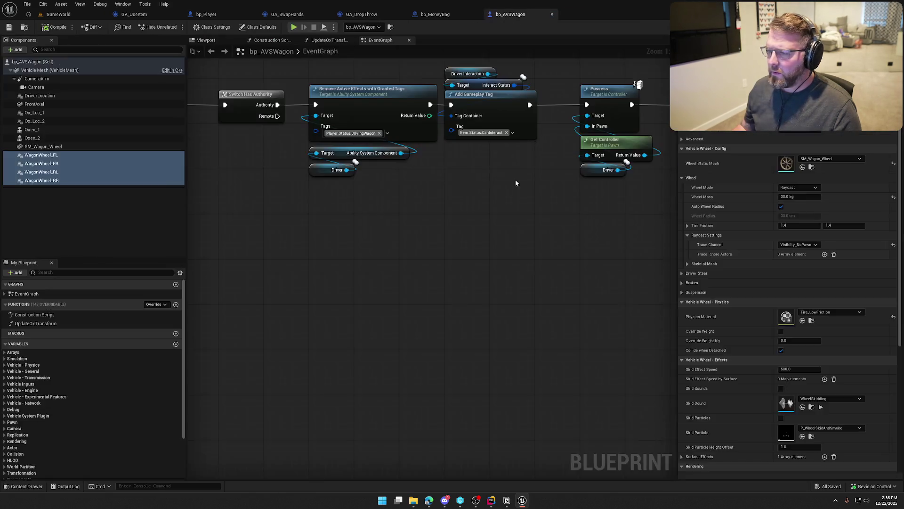
key("ctrl+space")
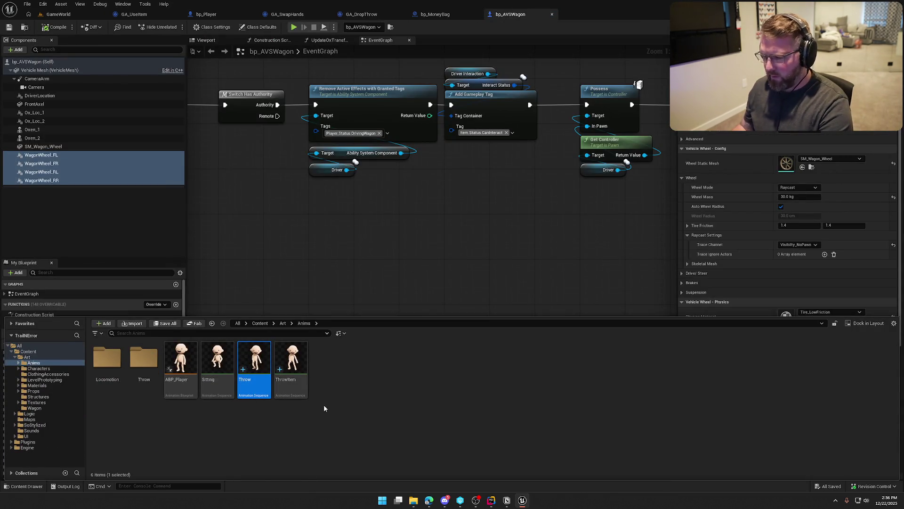
key("Delete")
key("Delete")
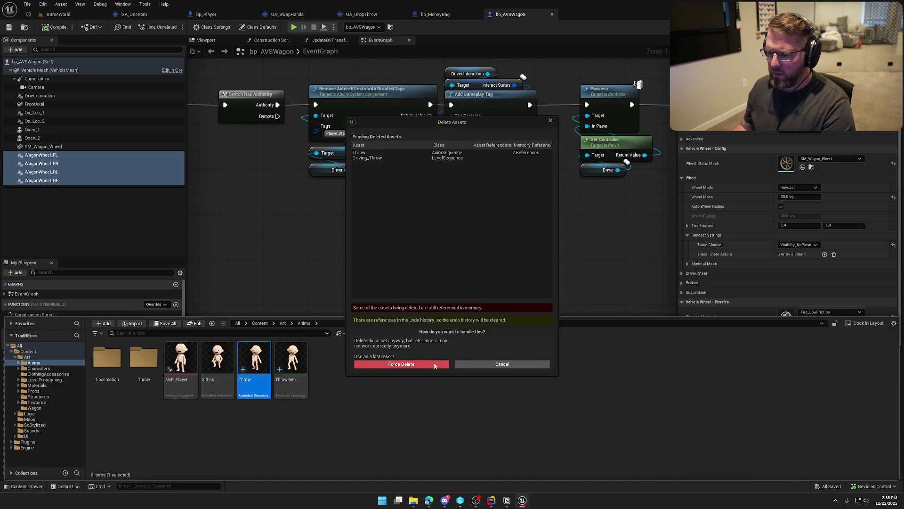
Force delete the old Throw animation despite its remaining references.
left_click(418, 366)
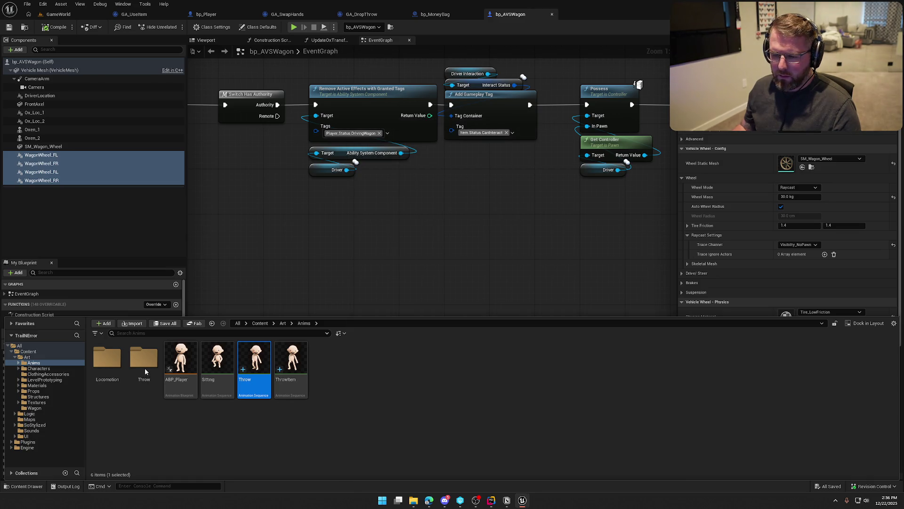
double_click(156, 375)
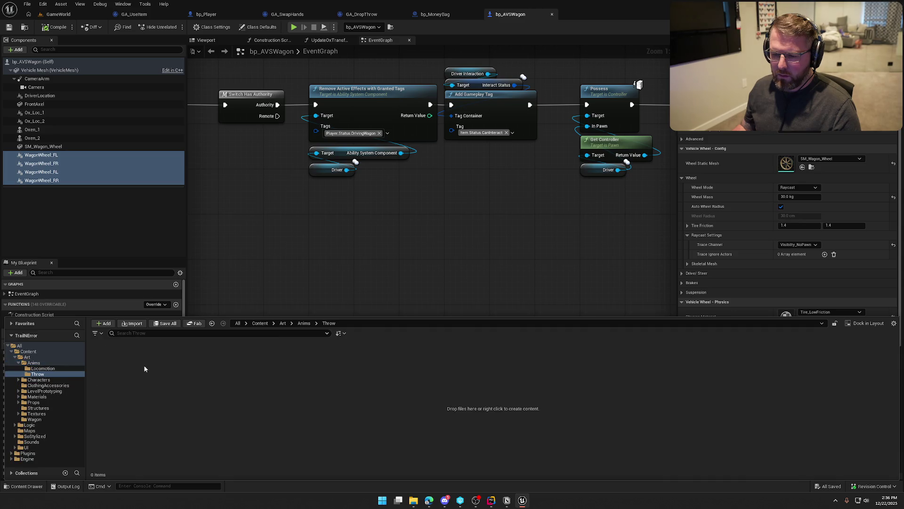
left_click(33, 362)
Enable the Show Redirectors filter in the Content Browser.
left_click(97, 333)
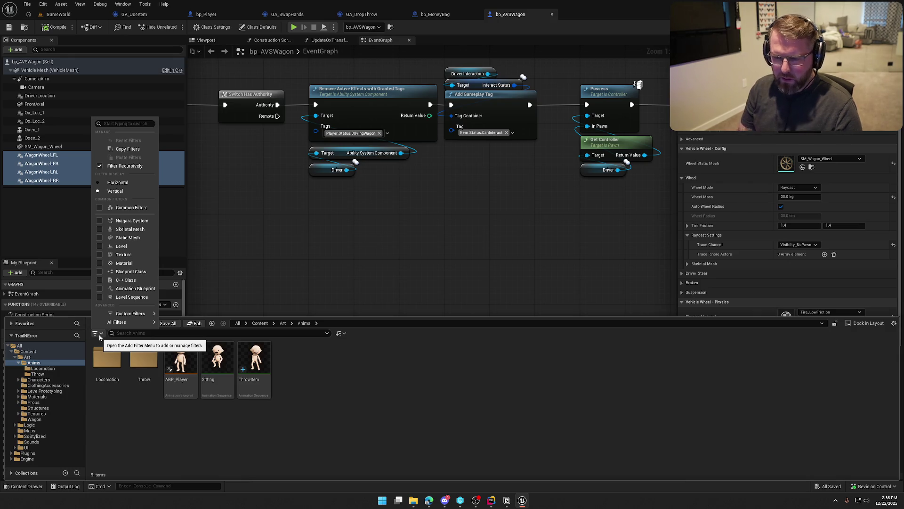
mouse_move(121, 325)
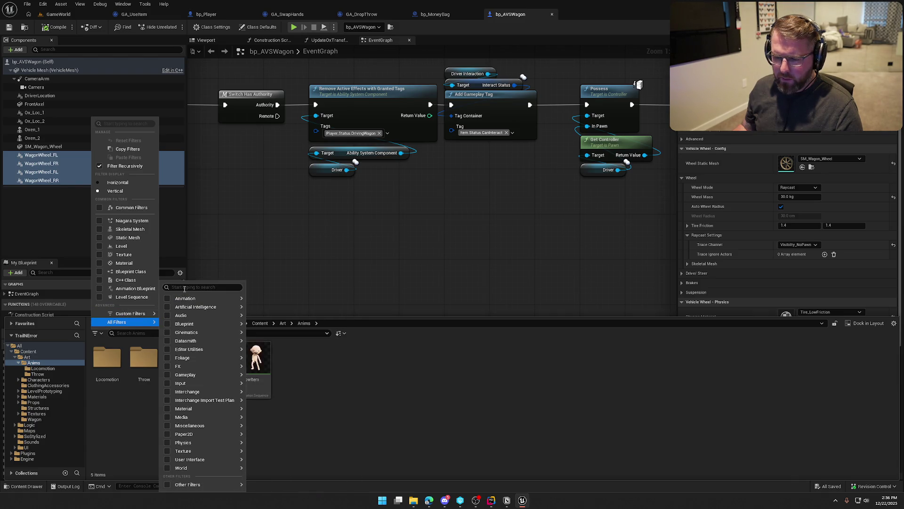
type("redi")
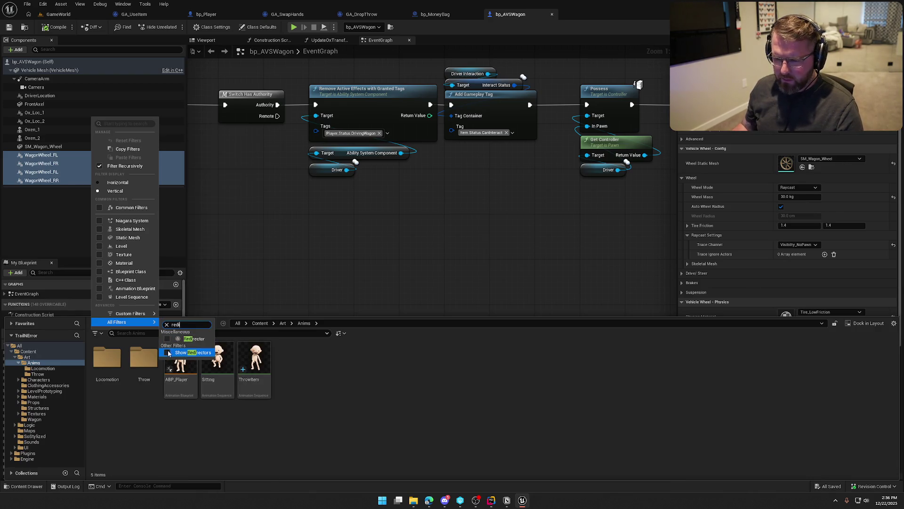
left_click(167, 351)
left_click(351, 431)
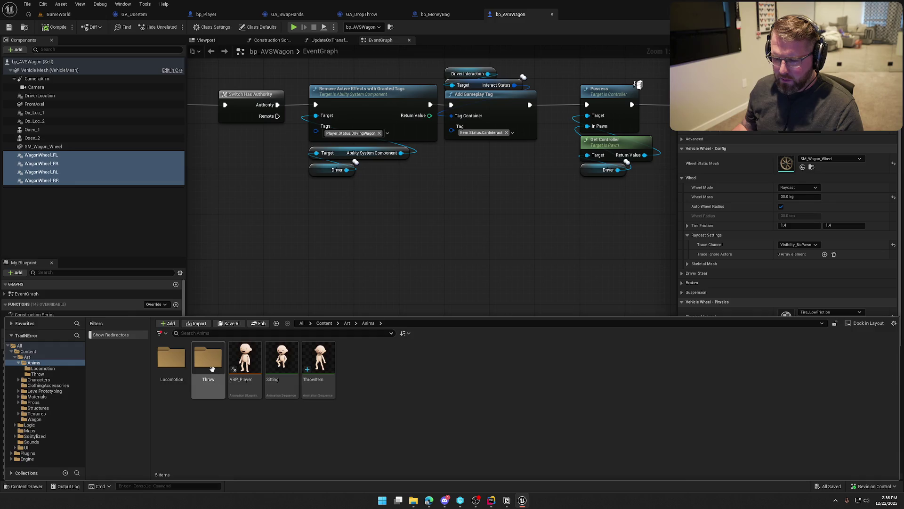
Delete the now-empty Throw folder from Art/Anims after checking it for redirectors.
double_click(211, 367)
left_click(36, 363)
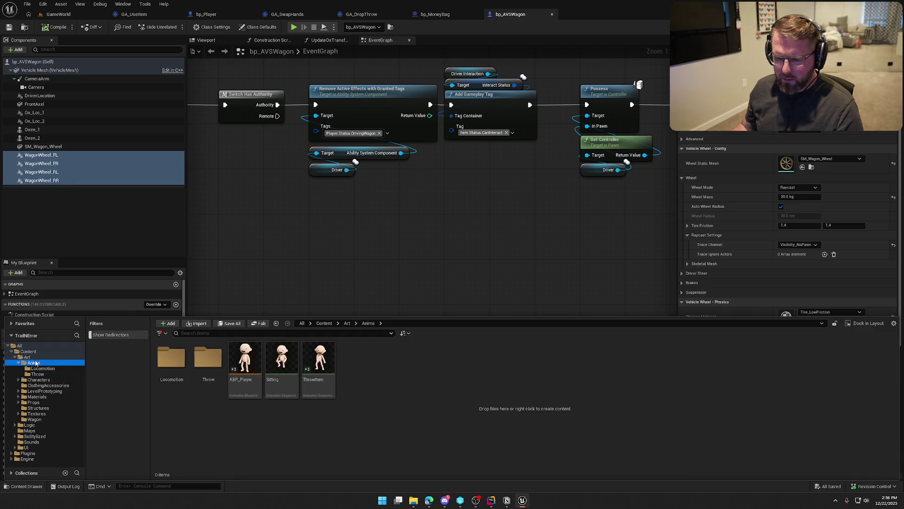
key("Delete")
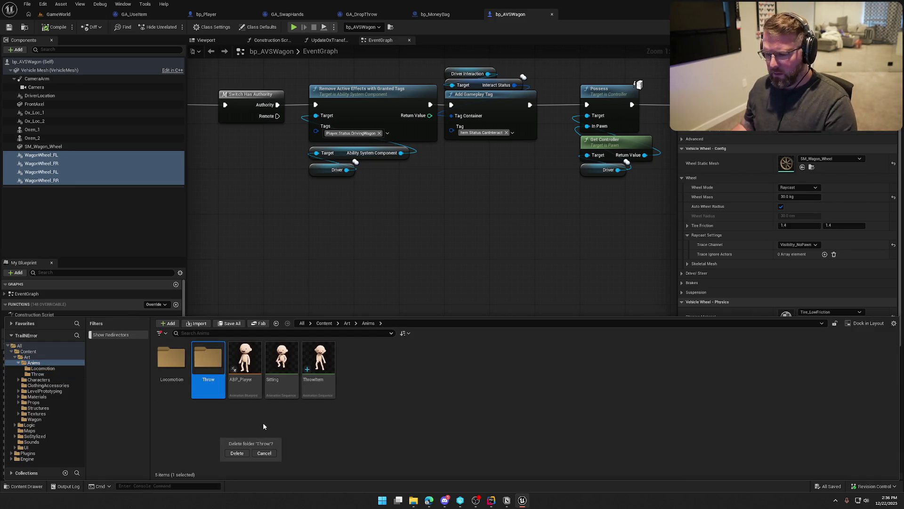
left_click(237, 454)
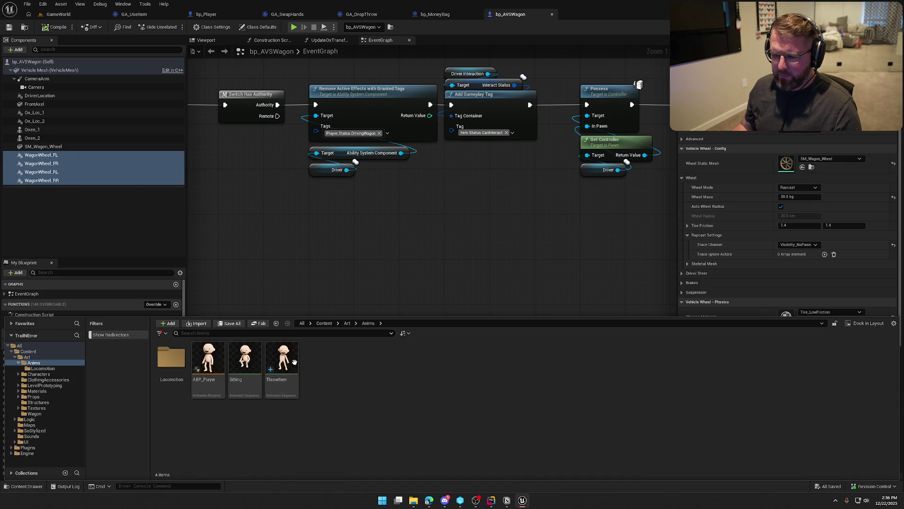
left_click(288, 360)
right_click(288, 360)
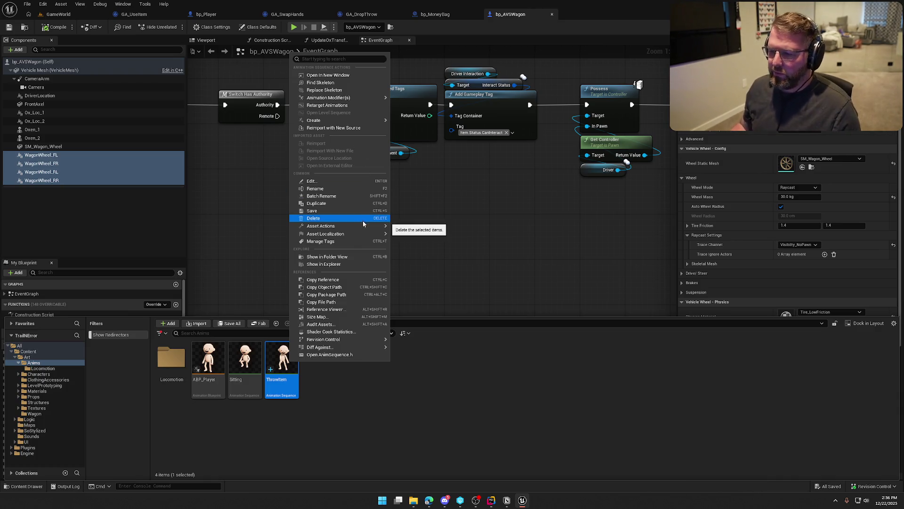
Create ThrowItem_Montage from the ThrowItem sequence and save it.
mouse_move(363, 227)
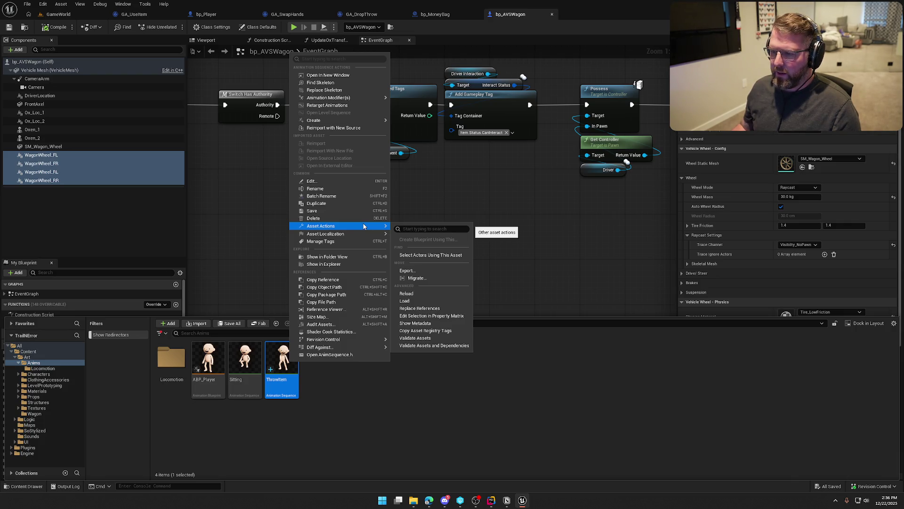
mouse_move(354, 121)
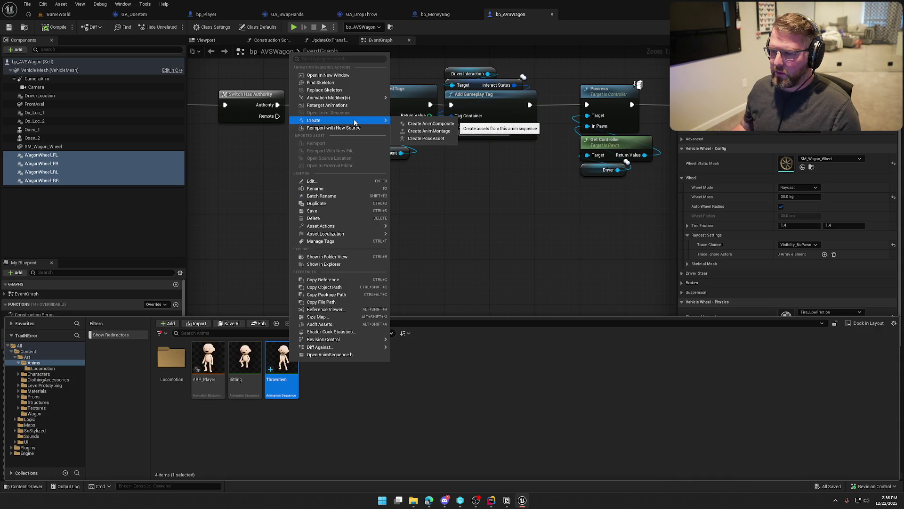
left_click(428, 131)
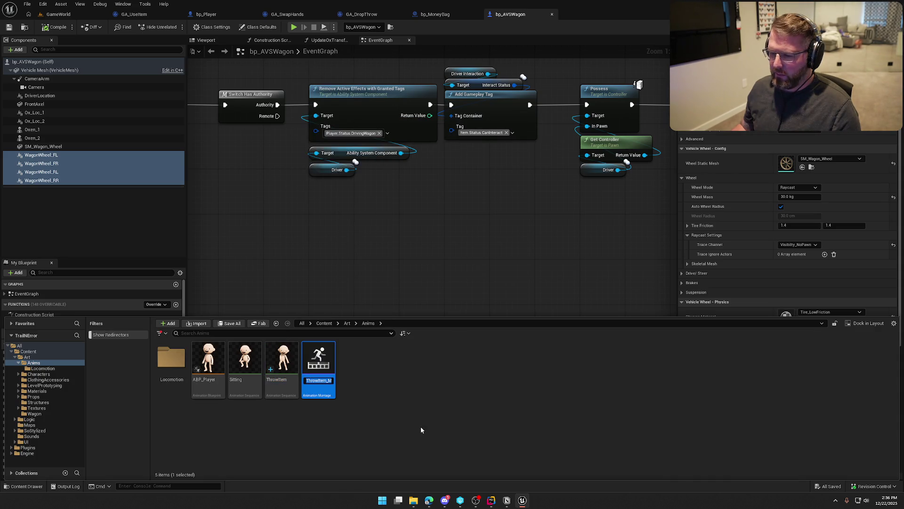
key("Return")
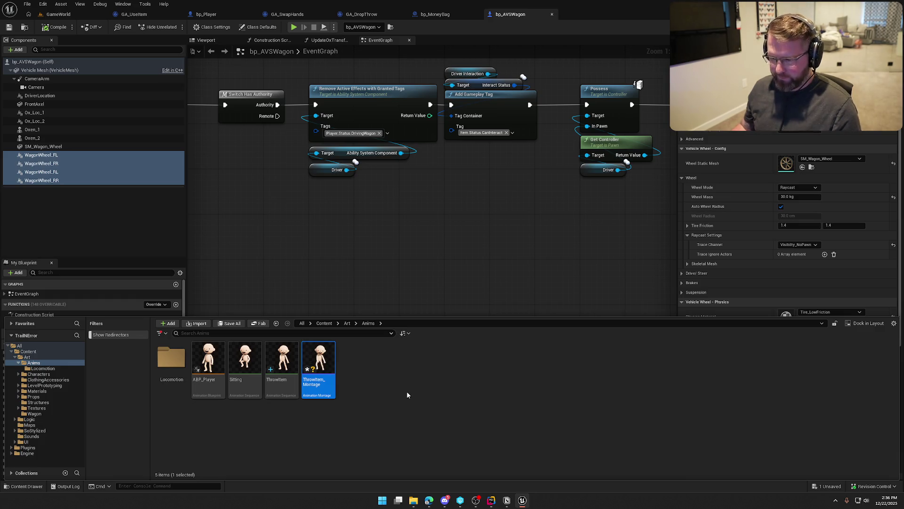
key("ctrl+s")
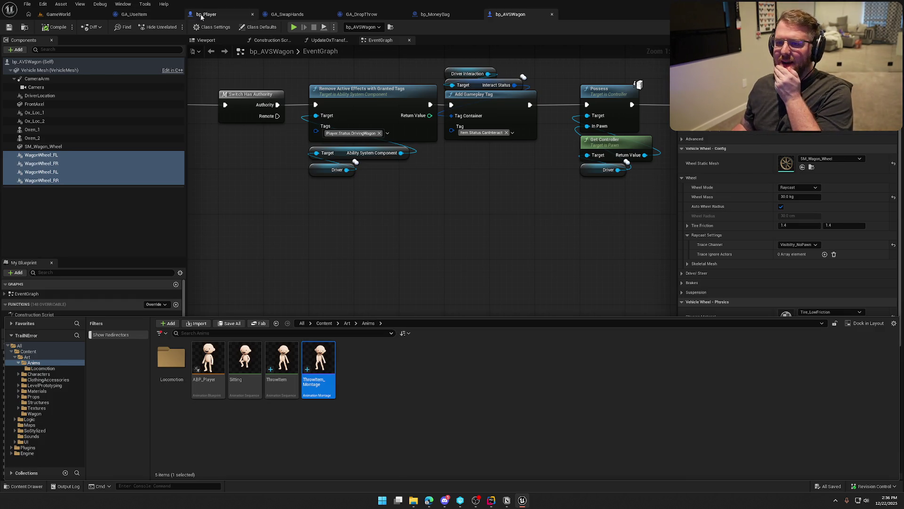
Select the Mesh component in bp_Player and open its SK_Char_Male_Naked skeletal mesh.
left_click(202, 15)
left_click(51, 79)
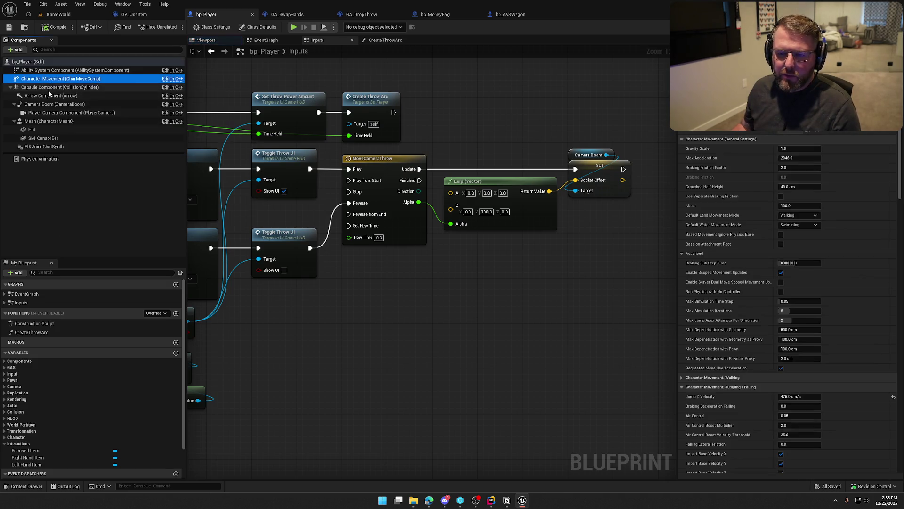
left_click(50, 121)
left_click(785, 292)
double_click(784, 288)
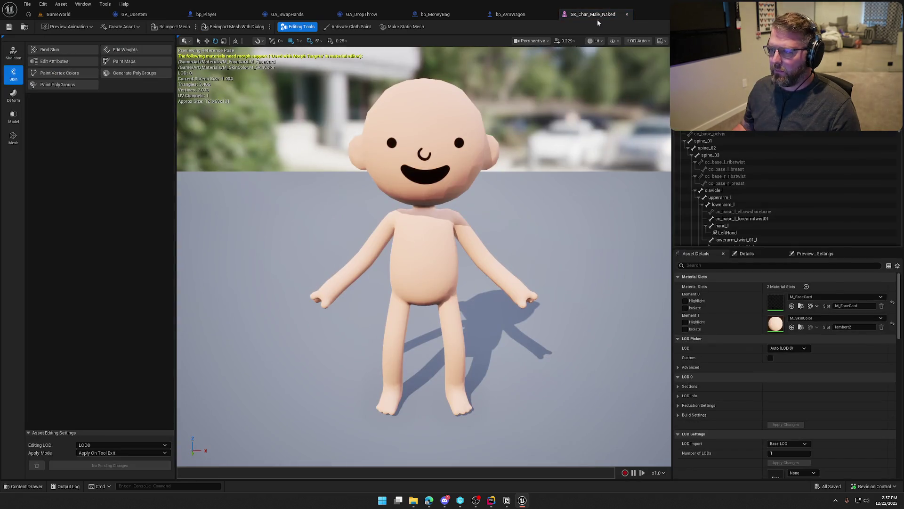
Close the skeletal mesh, bp_AVSWagon and bp_MoneyBag tabs, then open the mesh's ABP_Player.
middle_click(597, 19)
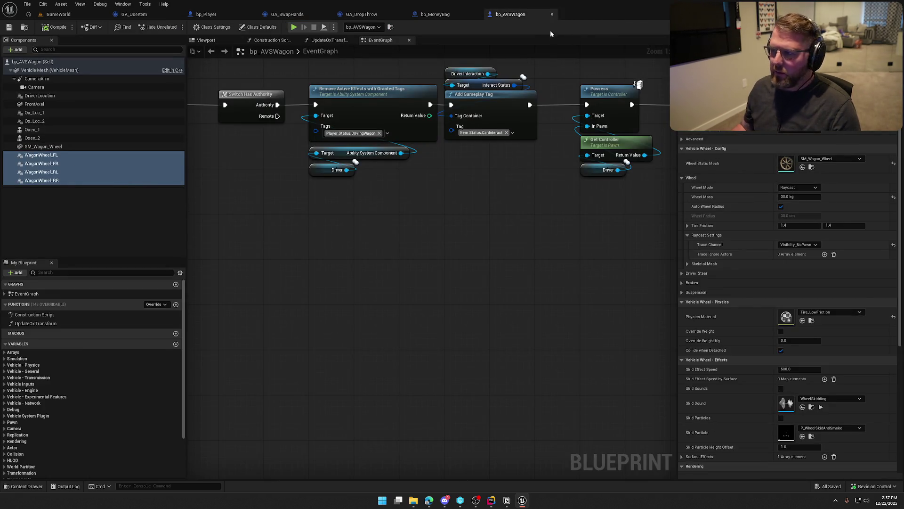
middle_click(533, 18)
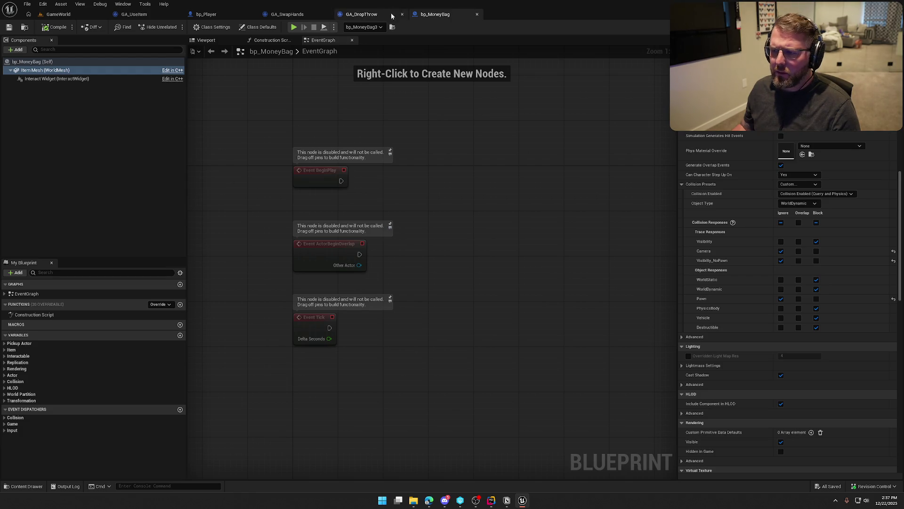
middle_click(436, 15)
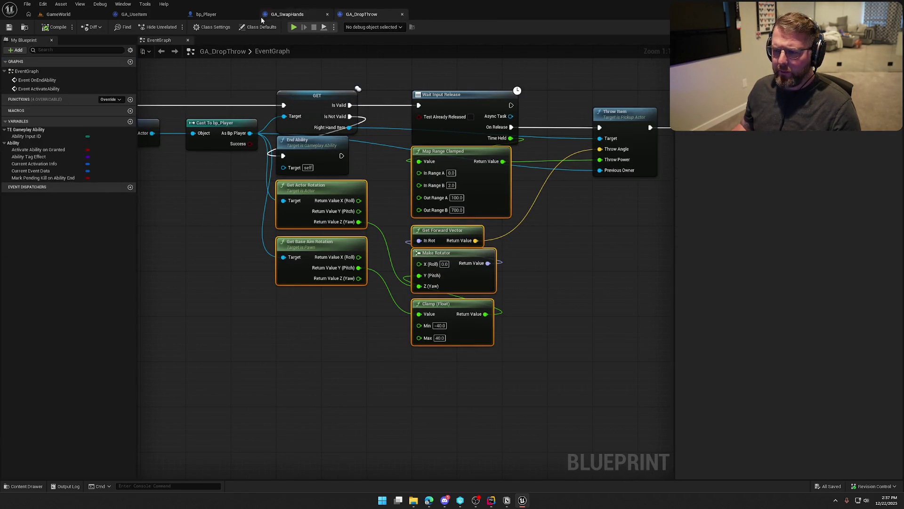
left_click(202, 17)
left_click_drag(217, 15, 137, 15)
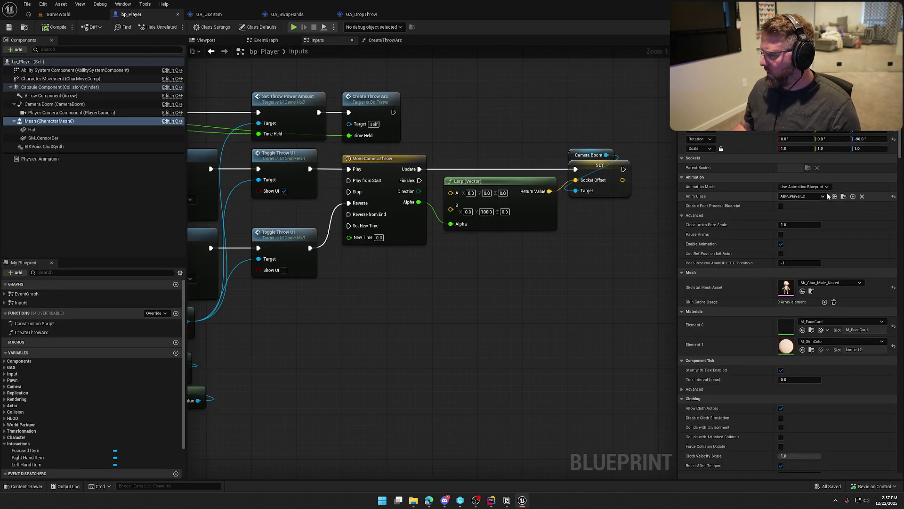
left_click(844, 196)
double_click(208, 384)
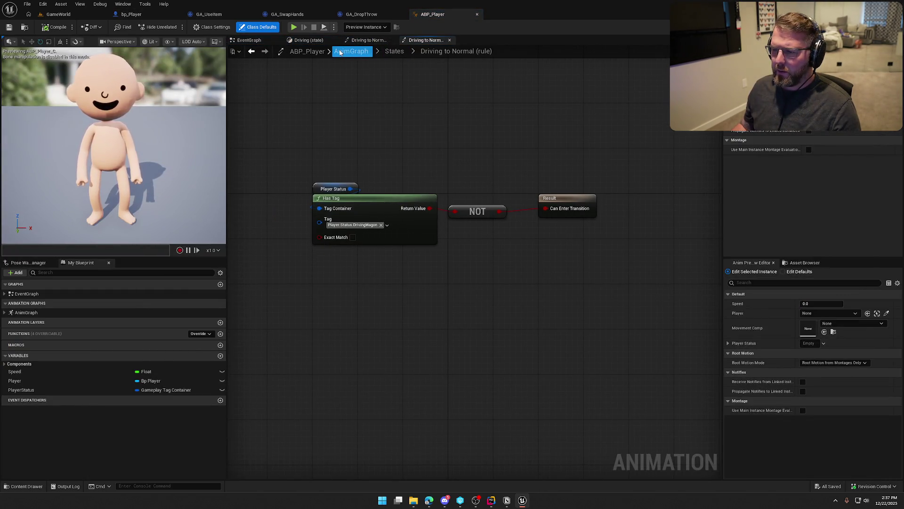
Go to ABP_Player's top-level AnimGraph and move Output Pose right to make room.
left_click(264, 41)
left_click(306, 40)
left_click(366, 41)
left_click(424, 40)
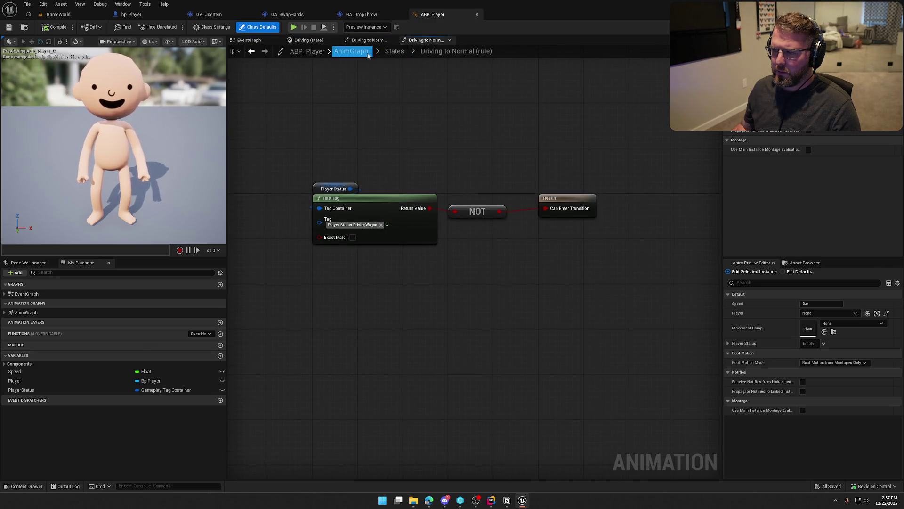
left_click(351, 51)
mouse_move(441, 199)
left_mouse_down()
mouse_move(578, 200)
mouse_move(565, 201)
left_mouse_up()
left_click(445, 239)
Insert a Slot 'DefaultSlot' node between States and Output Pose, then save and check out.
right_click(369, 208)
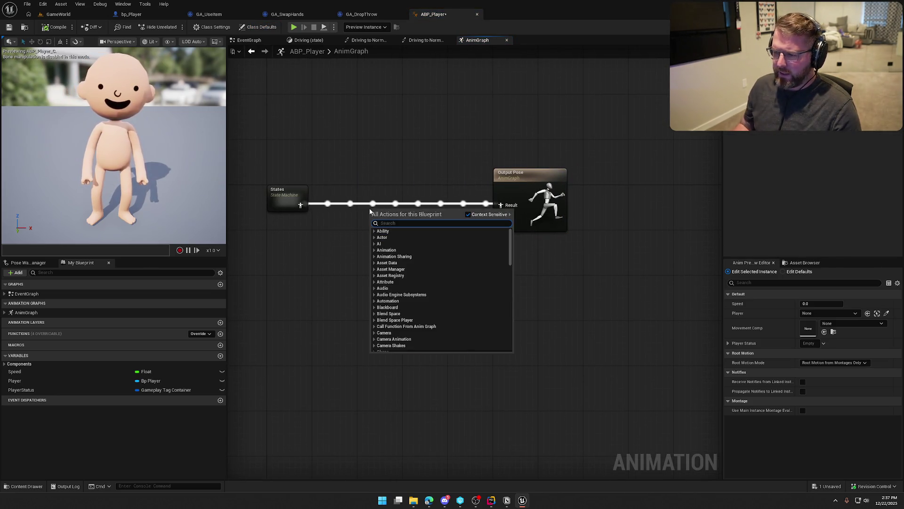
type("default l")
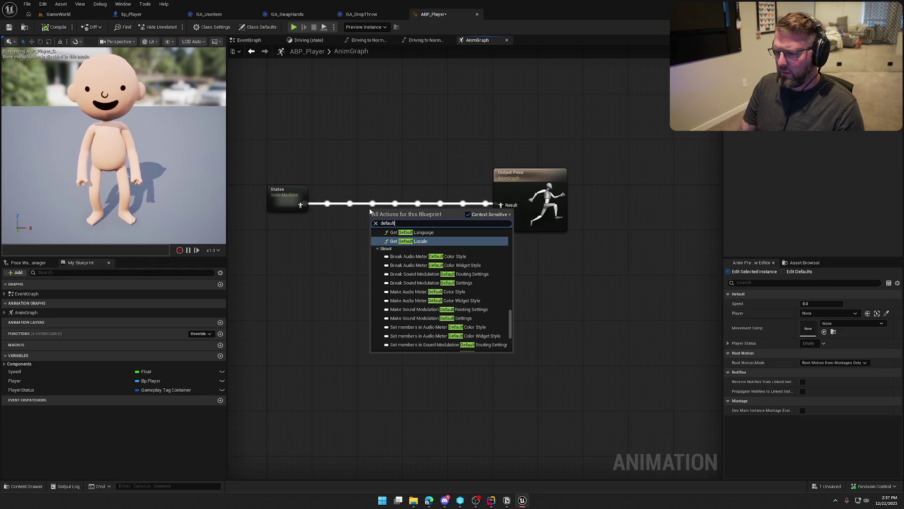
key("BackSpace")
type("slo")
key("Return")
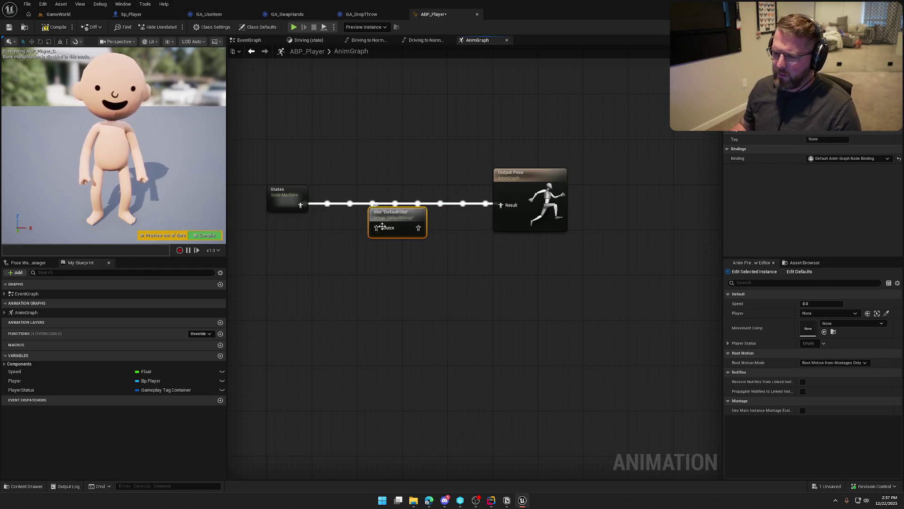
mouse_move(302, 208)
left_mouse_down()
mouse_move(376, 228)
mouse_move(409, 206)
mouse_move(501, 205)
left_mouse_up()
left_click(325, 133)
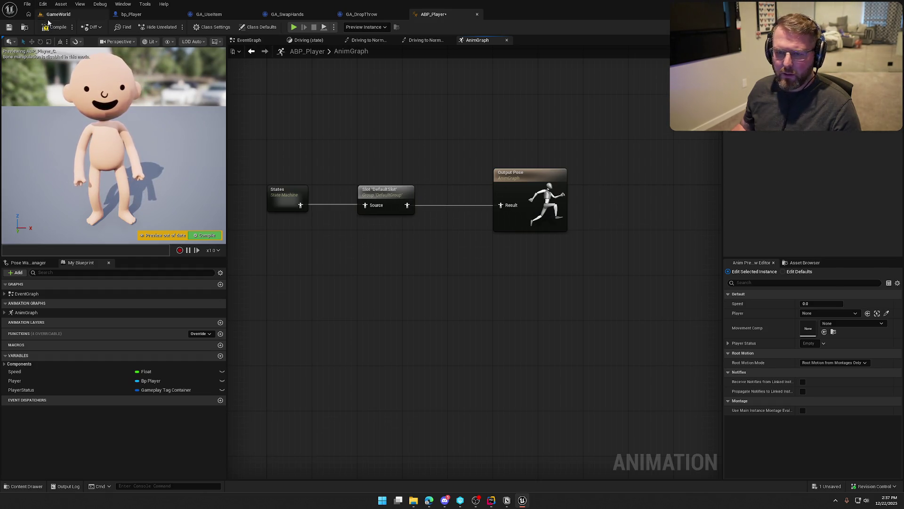
key("ctrl+s")
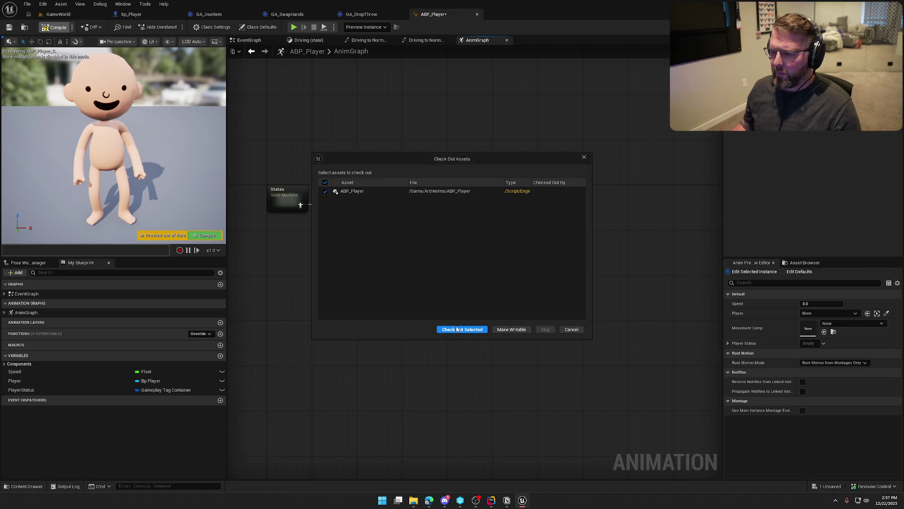
left_click(462, 327)
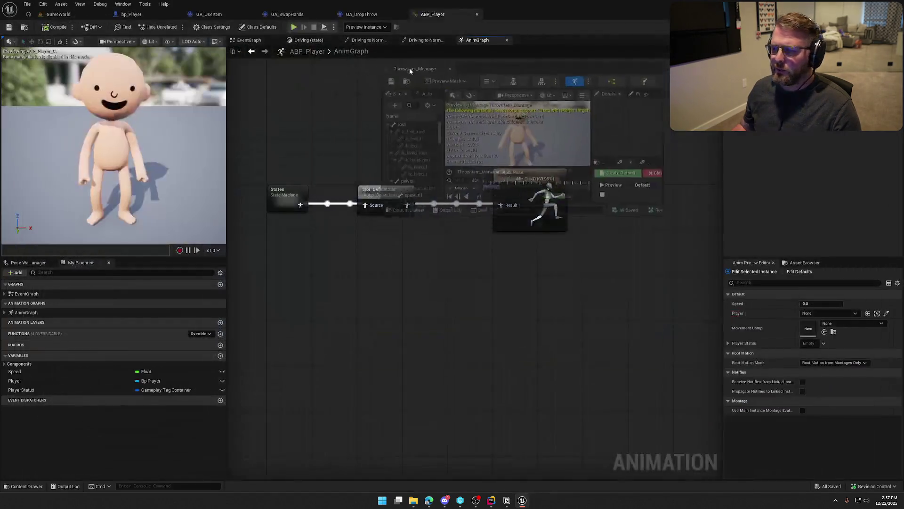
Watch ThrowItem_Montage play on the character, select spine_01, then return to GameWorld.
left_click(520, 15)
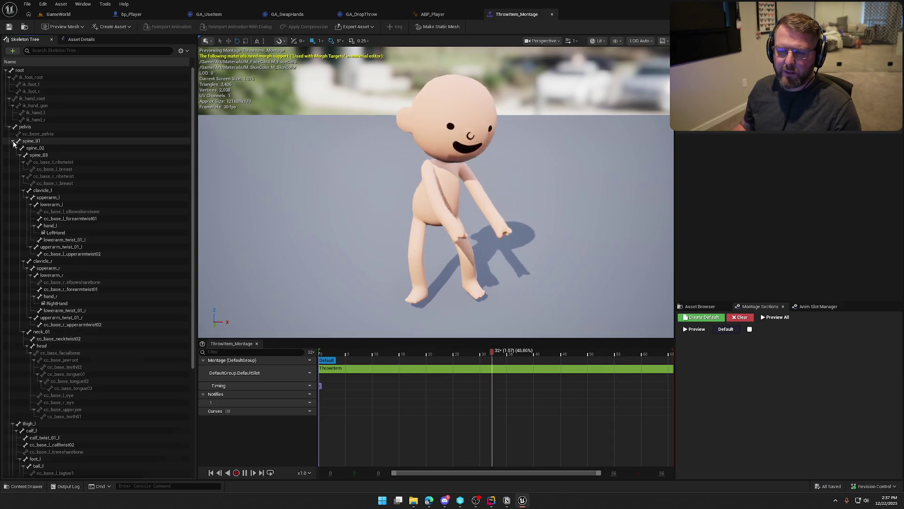
left_click(30, 141)
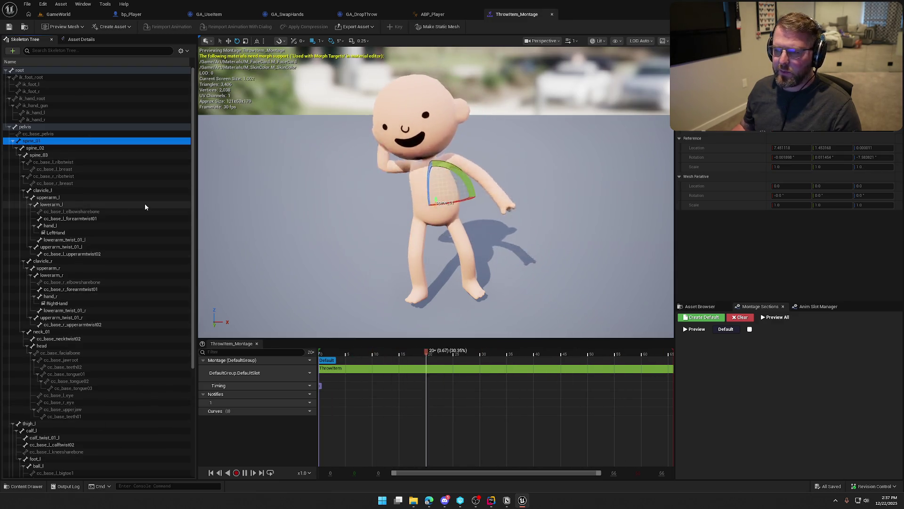
left_click(58, 14)
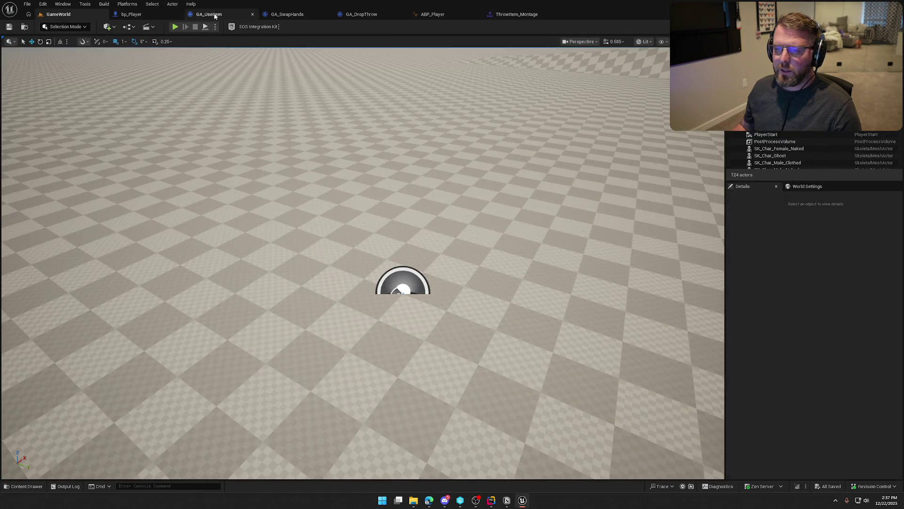
In GA_DropThrow's graph, shift the Throw Item and End Ability nodes right to make room.
left_click(214, 15)
left_click(361, 14)
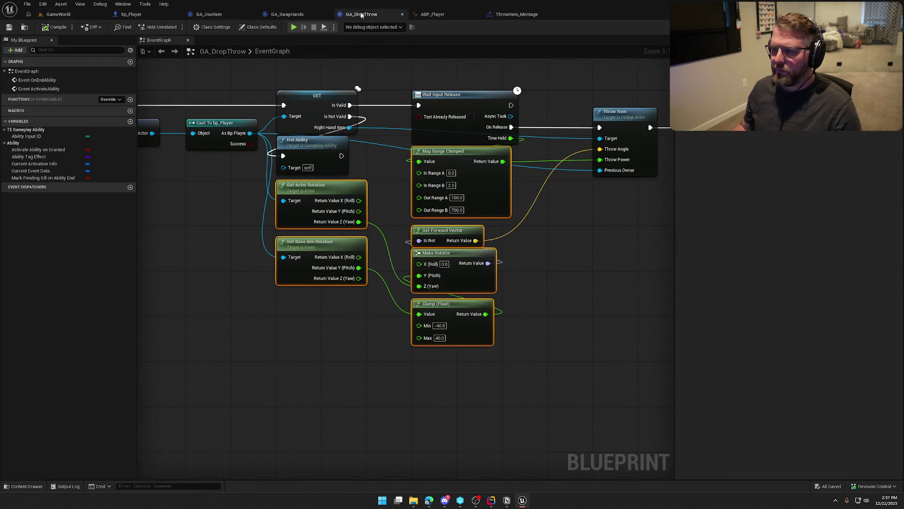
left_click_drag(323, 118, 504, 258)
left_click_drag(368, 155, 499, 156)
left_click(356, 241)
Add a PlayMontageAndWait node wired from Wait Input Release's On Release.
right_click(356, 242)
type("montag")
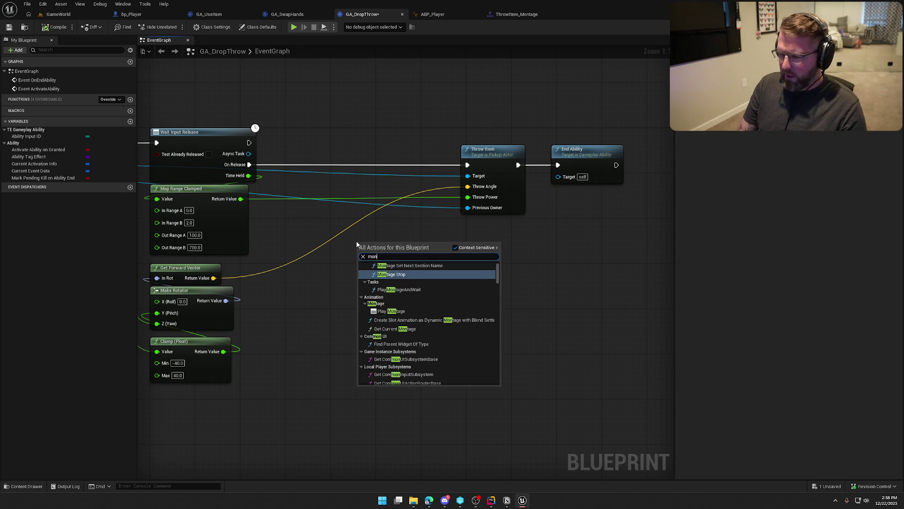
scroll(419, 324, "up", 1)
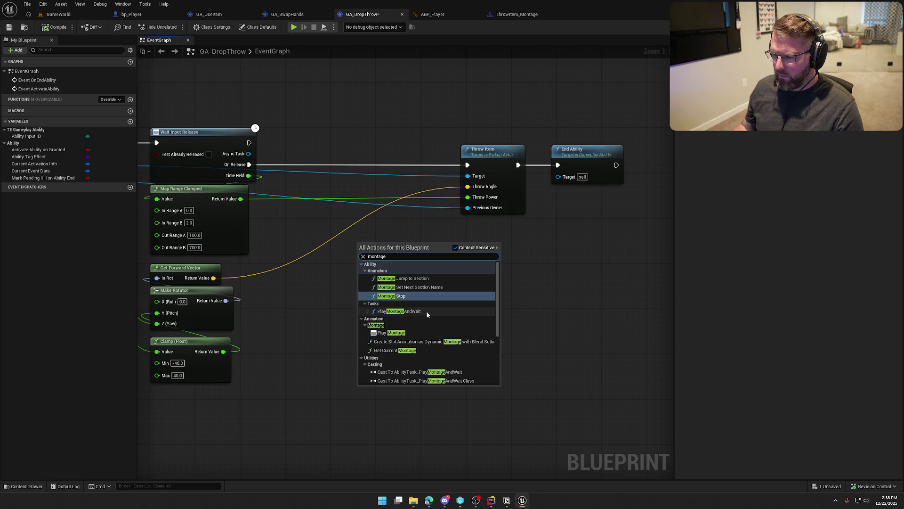
left_click(426, 311)
mouse_move(361, 256)
left_mouse_down()
mouse_move(299, 194)
mouse_move(250, 167)
left_mouse_up()
left_click_drag(418, 259, 354, 163)
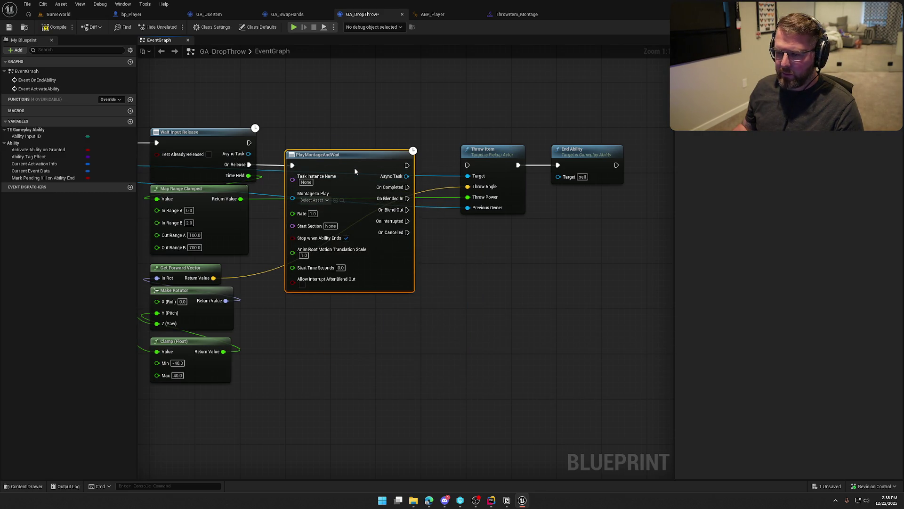
Set PlayMontageAndWait's Montage to Play to ThrowItem_Montage, then return to the ThrowItem_Montage editor.
left_click(377, 205)
left_click(424, 235)
left_click_drag(546, 317, 515, 295)
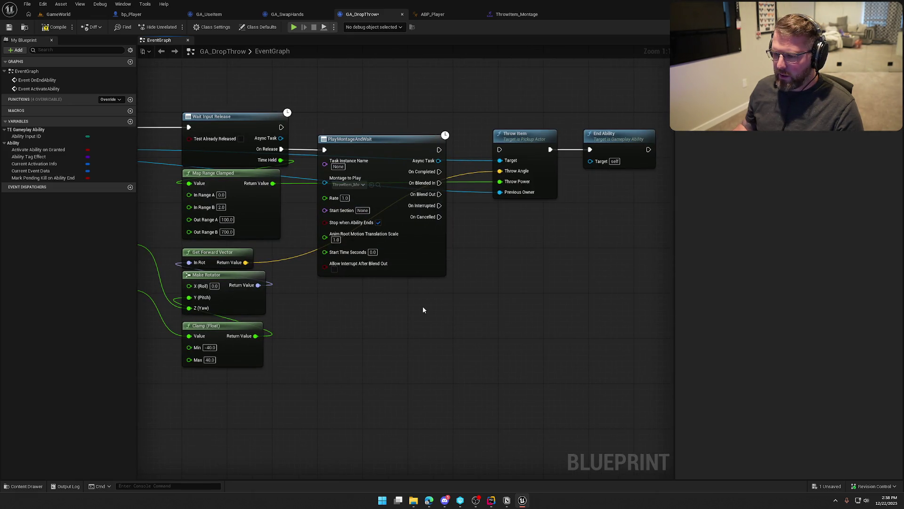
left_click_drag(439, 296, 386, 303)
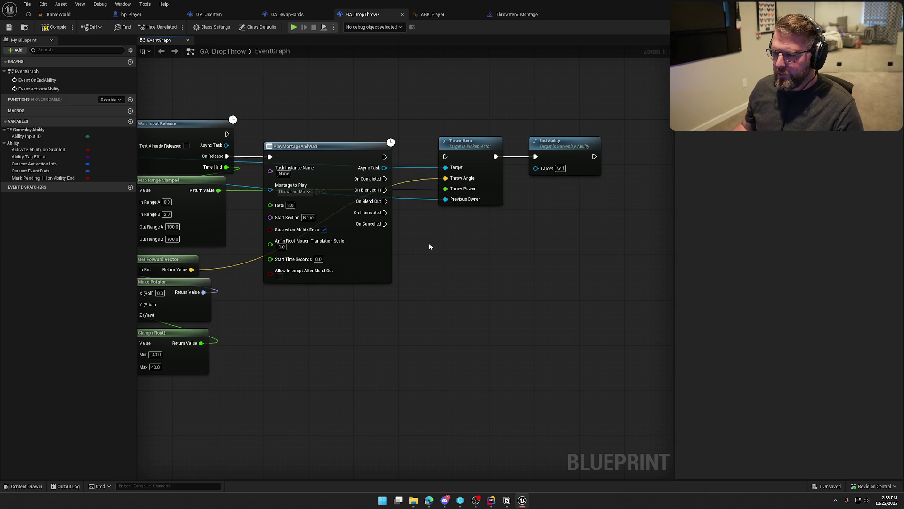
left_click(517, 14)
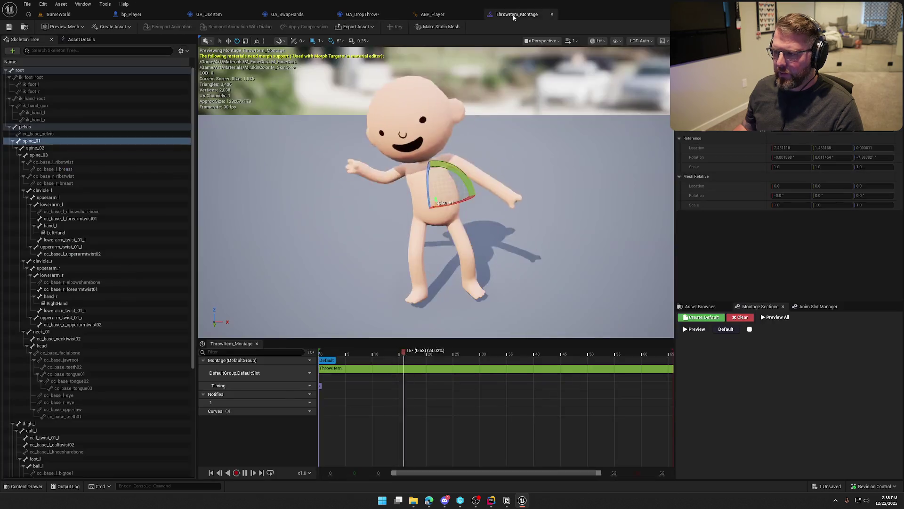
left_click(245, 473)
left_click_drag(399, 355, 451, 358)
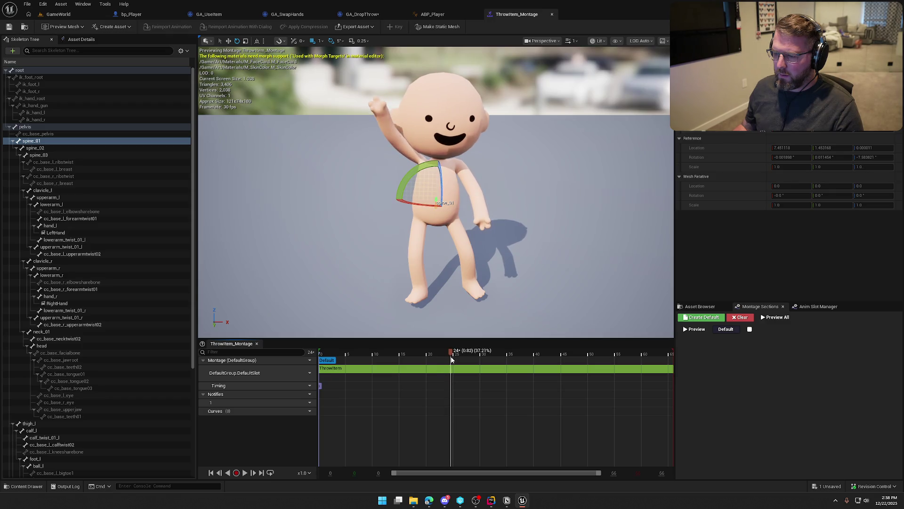
right_click(451, 367)
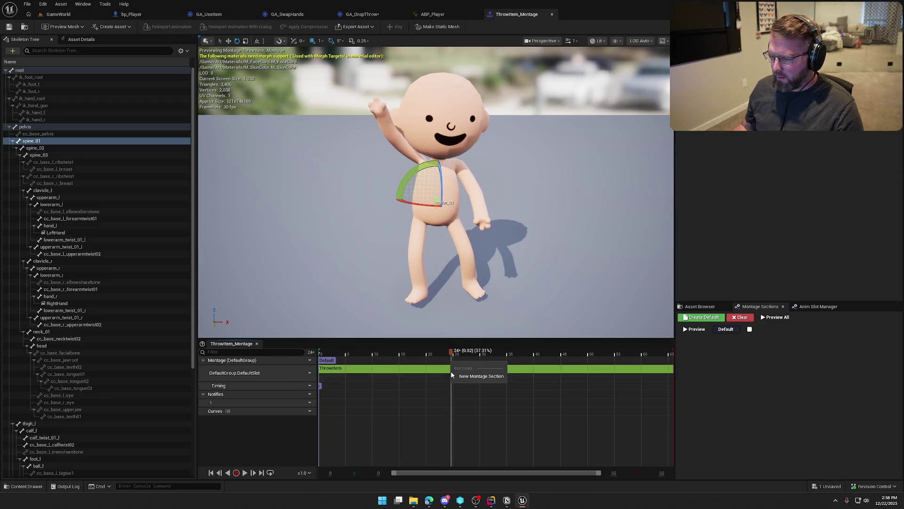
right_click(452, 392)
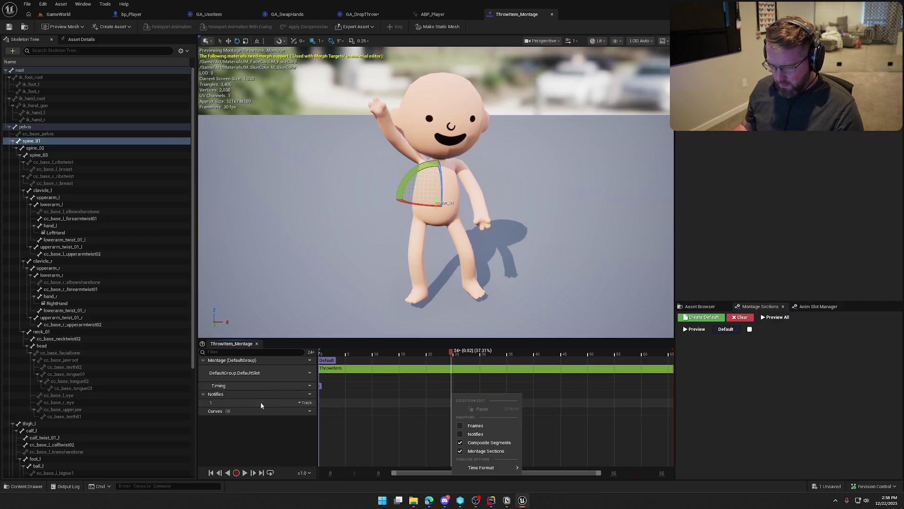
right_click(449, 403)
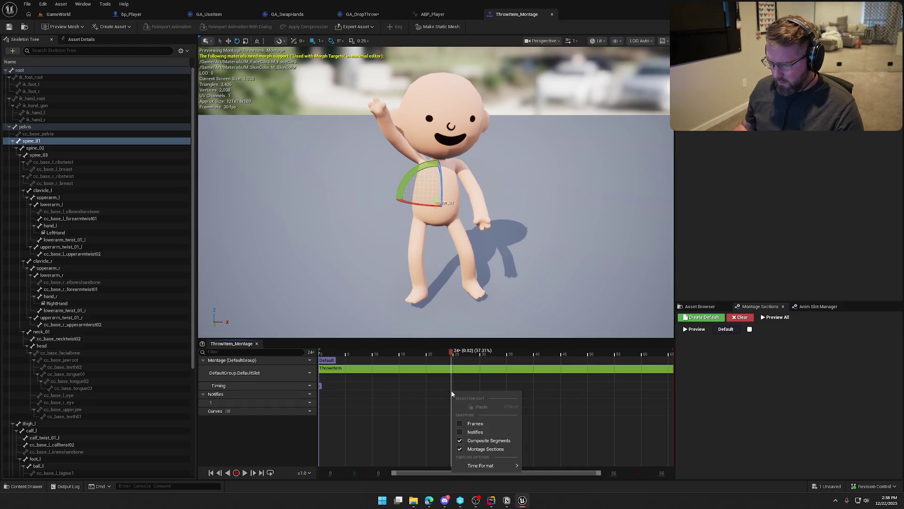
left_click(452, 389)
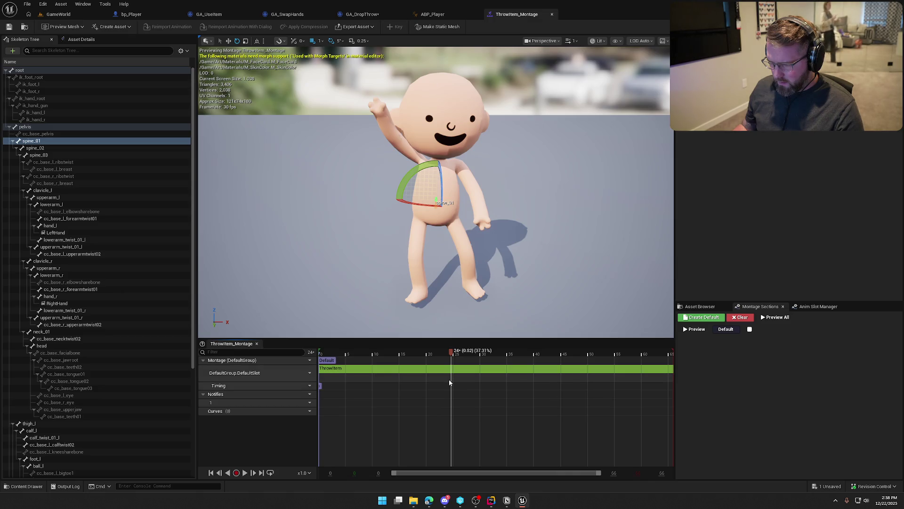
right_click(450, 379)
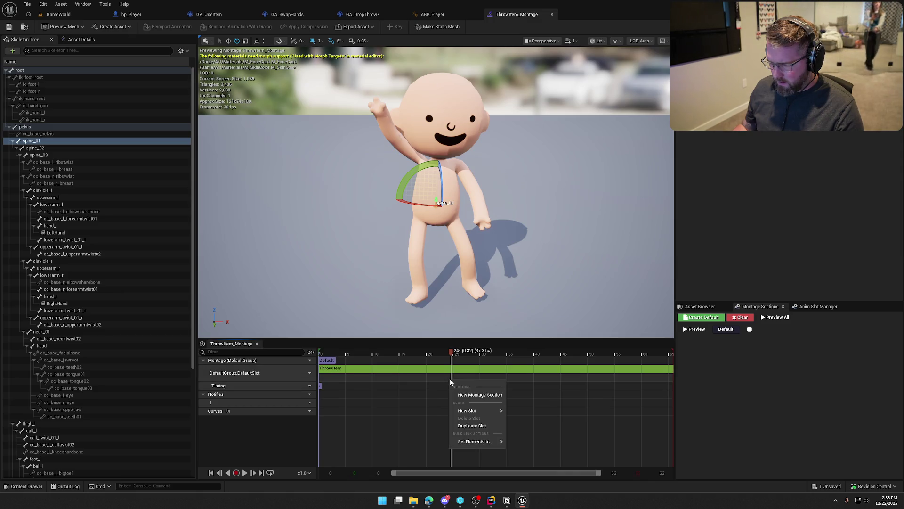
mouse_move(476, 441)
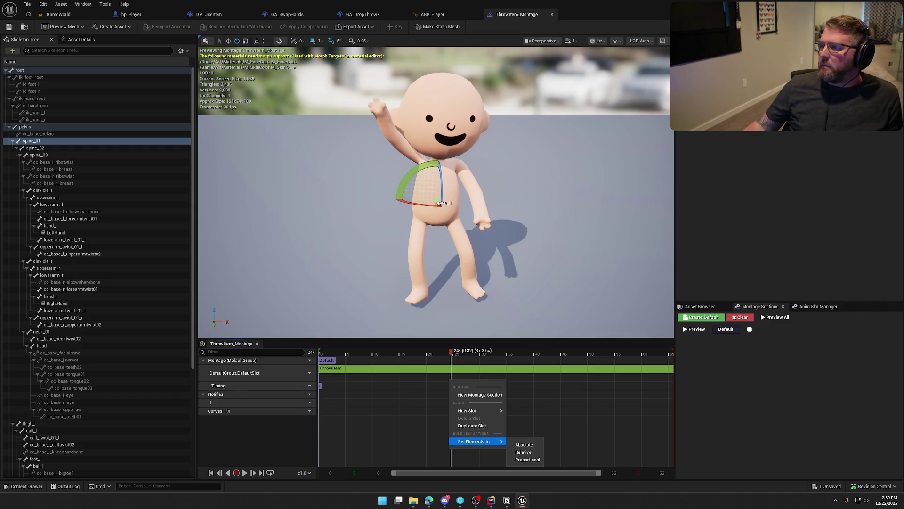
key("alt+Tab")
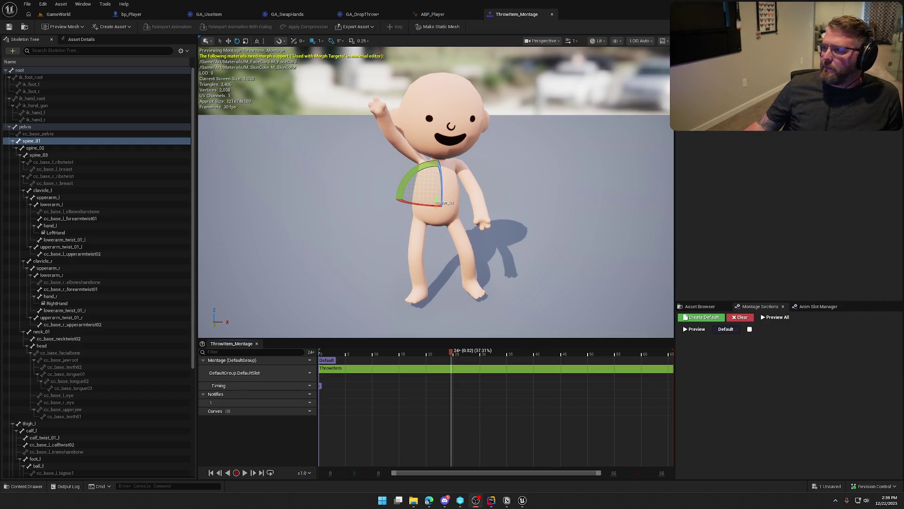
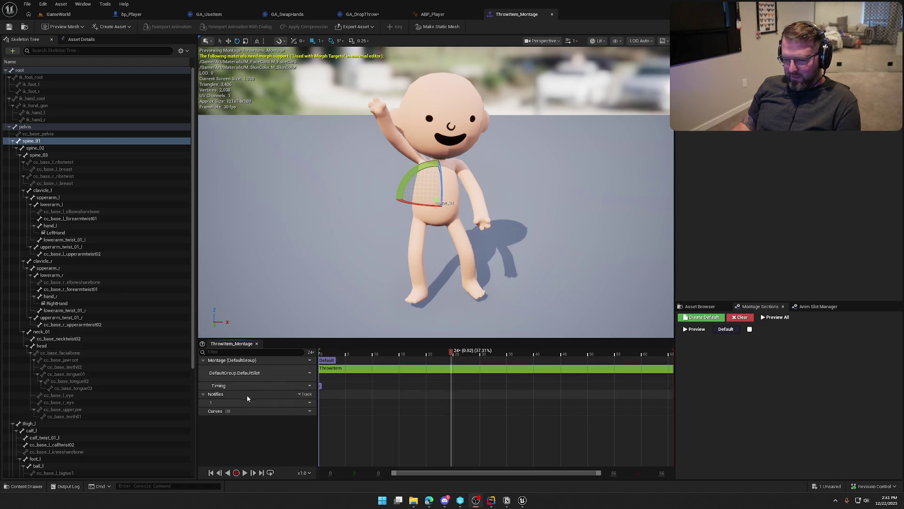
Add a second notify track, then remove that extra track 2 again.
left_click(303, 394)
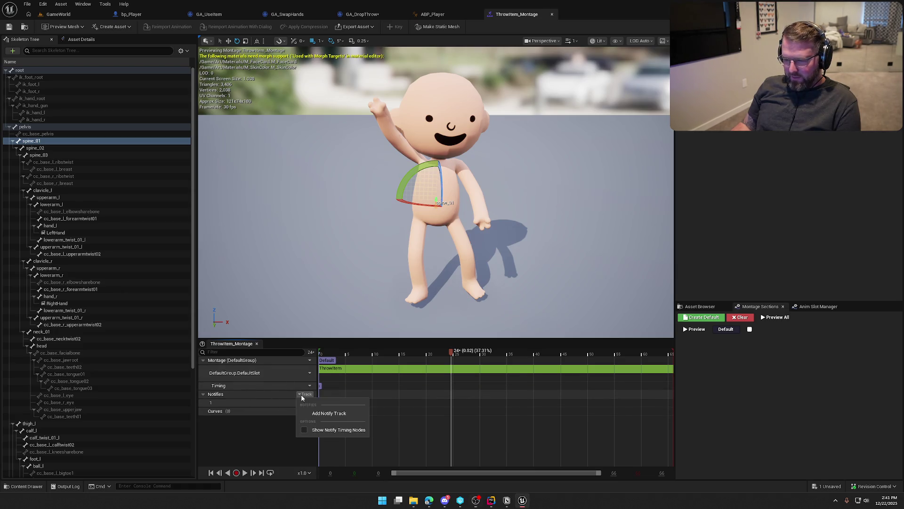
left_click(320, 412)
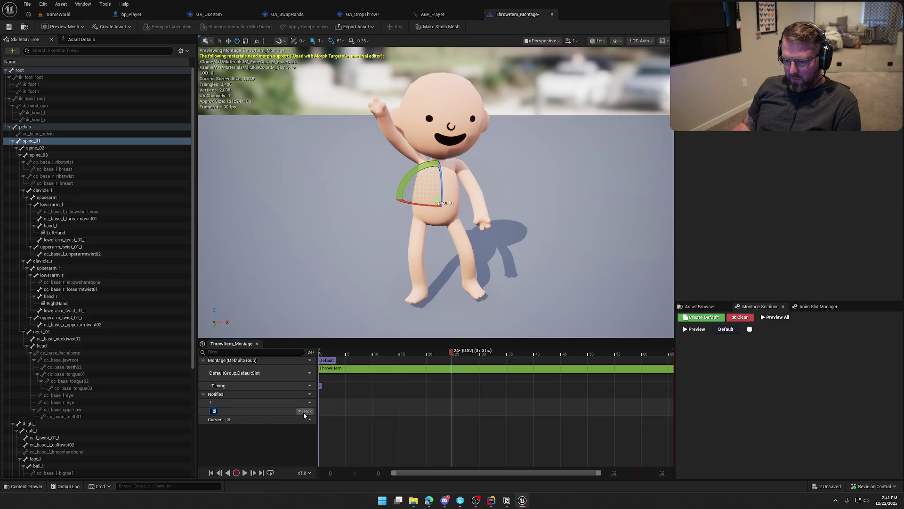
left_click(302, 411)
left_click(311, 429)
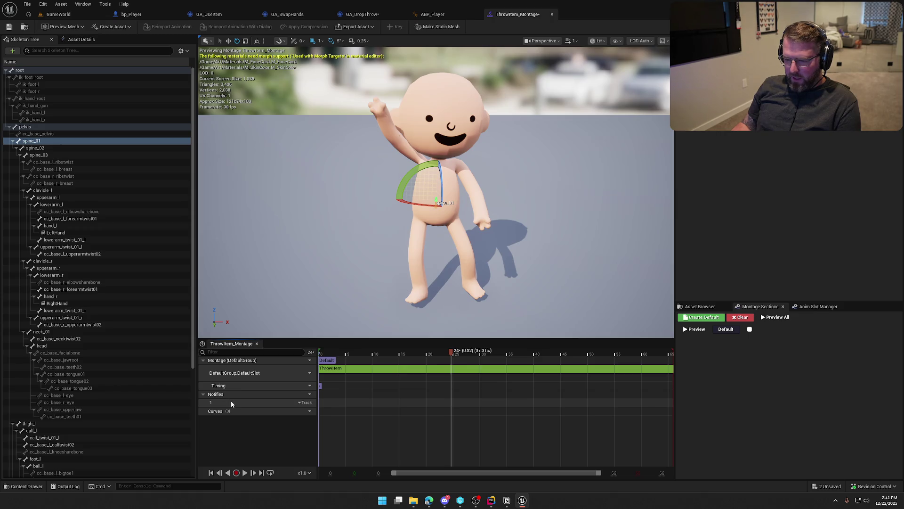
Add the Throw notify at the playhead on notify track 1, check its settings, and save the montage.
right_click(452, 402)
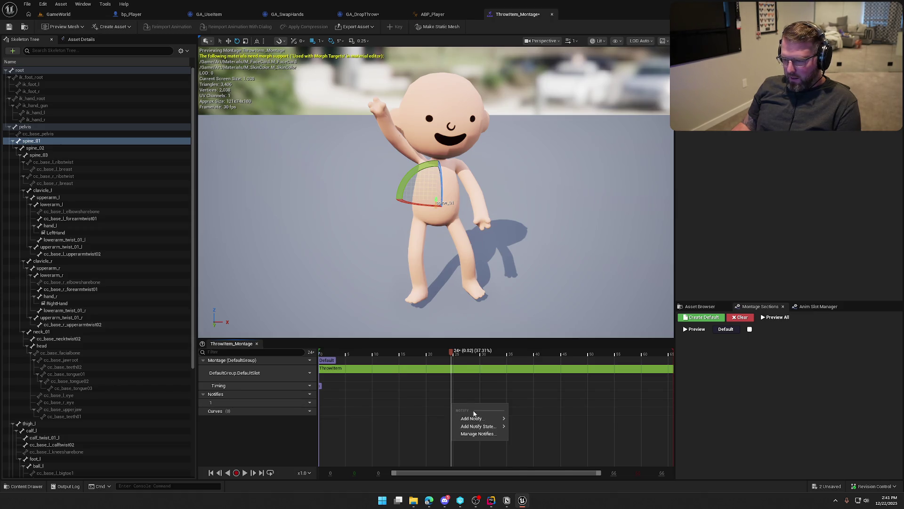
mouse_move(490, 418)
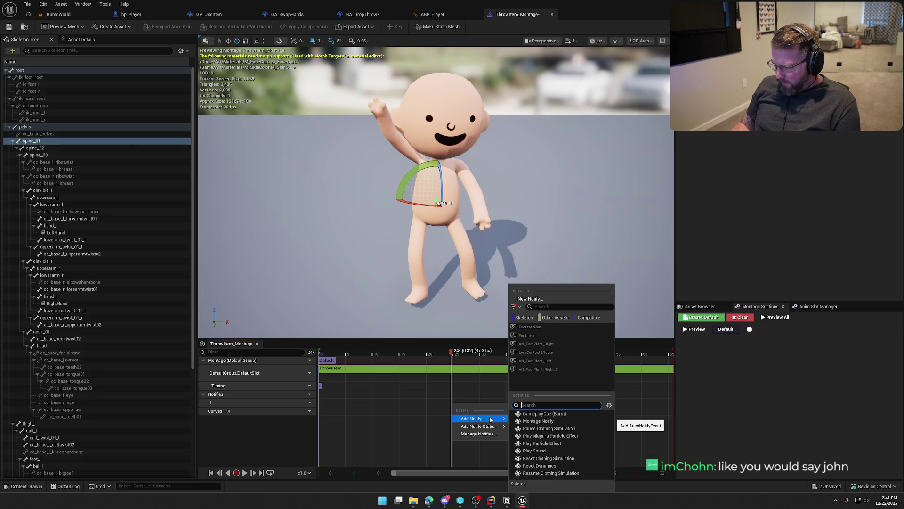
left_click(562, 420)
left_click(464, 405)
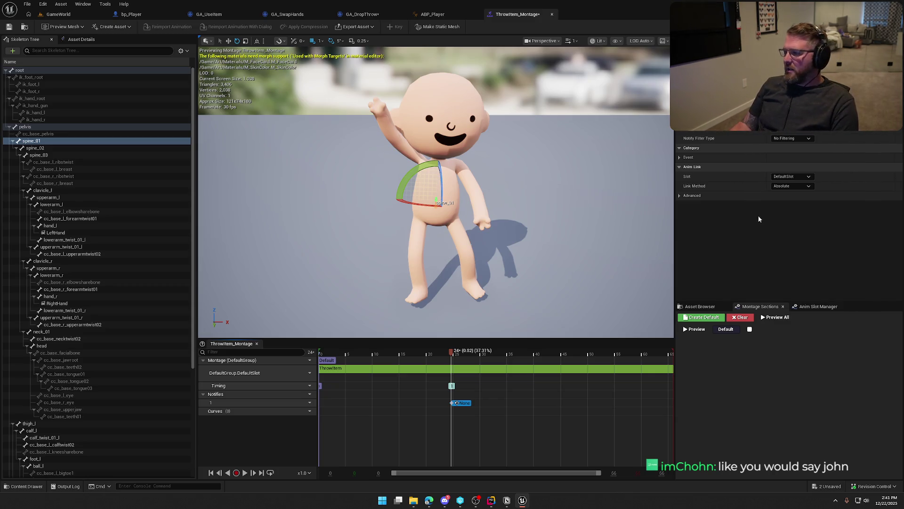
scroll(789, 164, "up", 1)
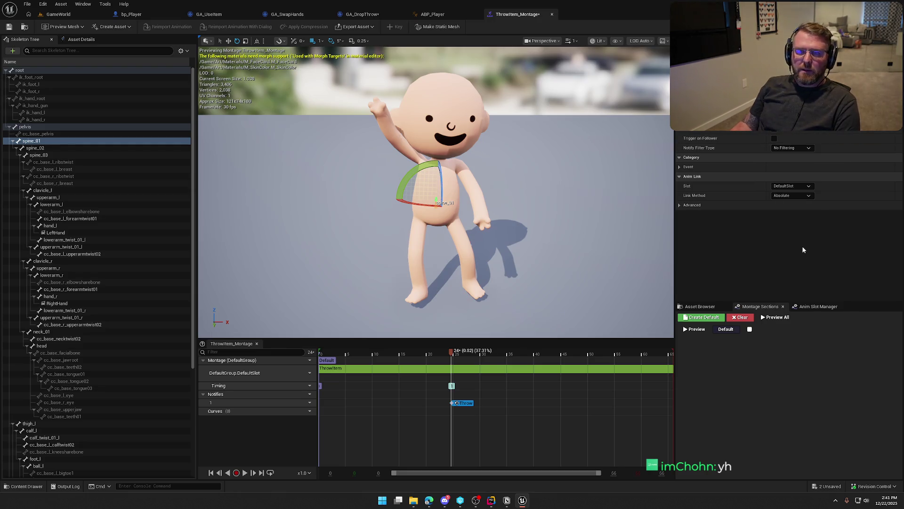
scroll(789, 177, "up", 1)
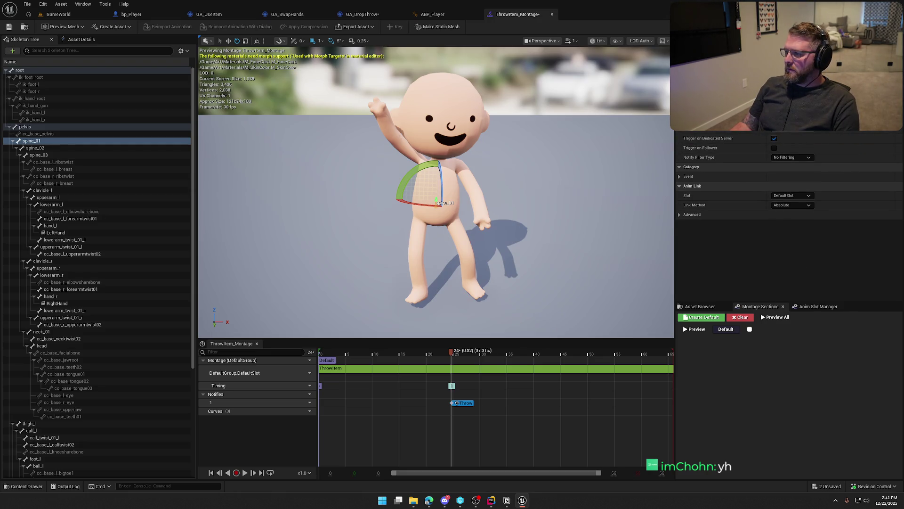
scroll(739, 231, "up", 4)
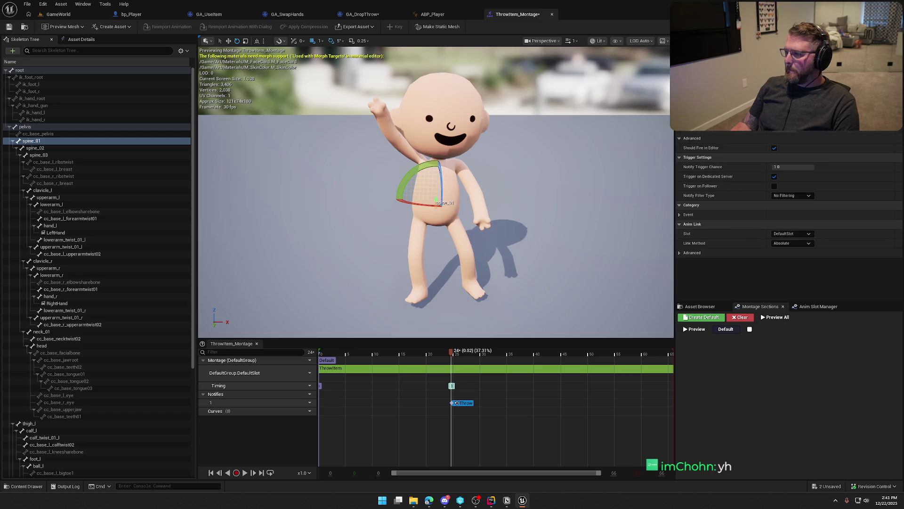
scroll(788, 198, "down", 4)
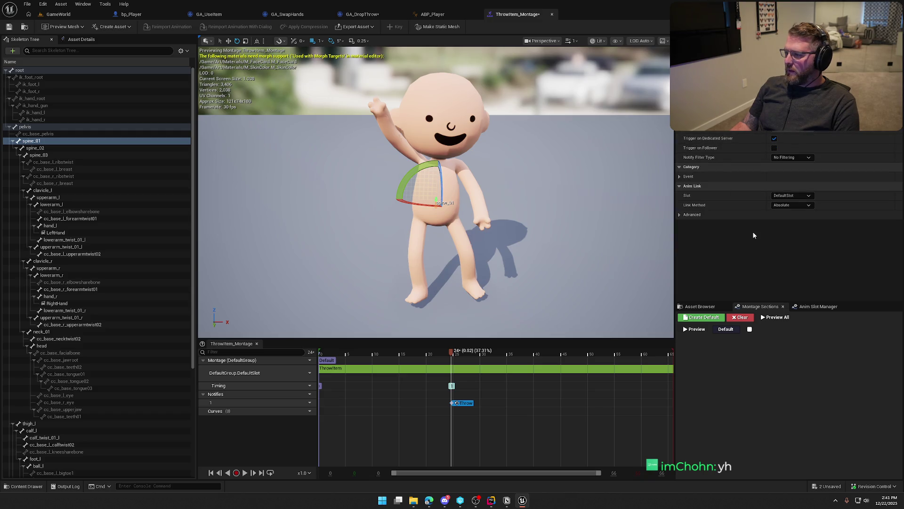
left_click(679, 177)
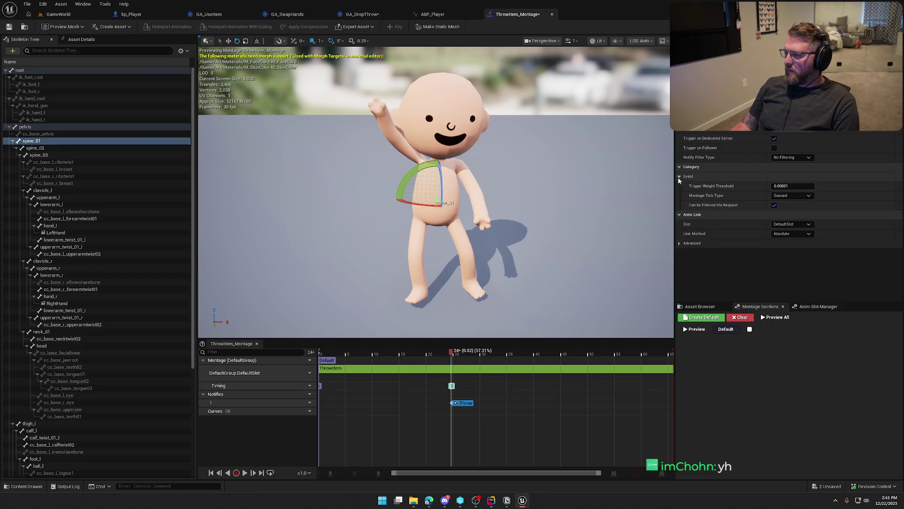
left_click(679, 178)
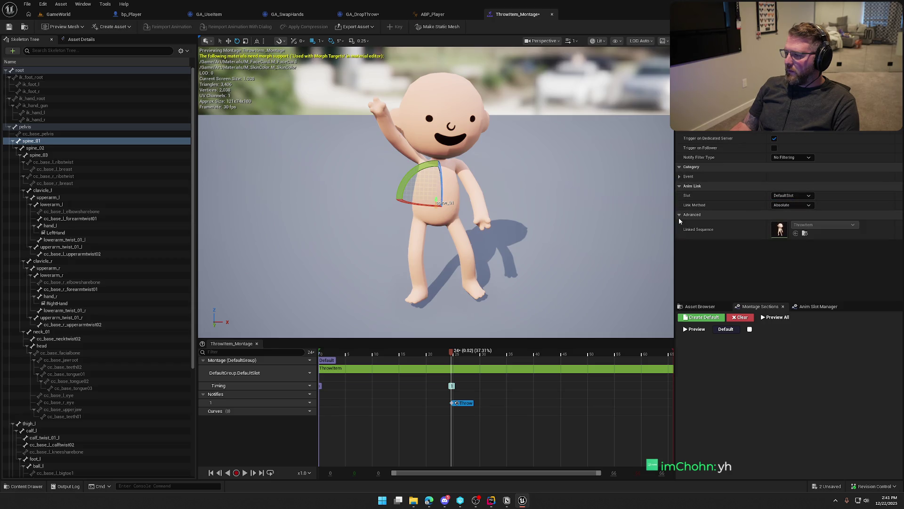
left_click(8, 27)
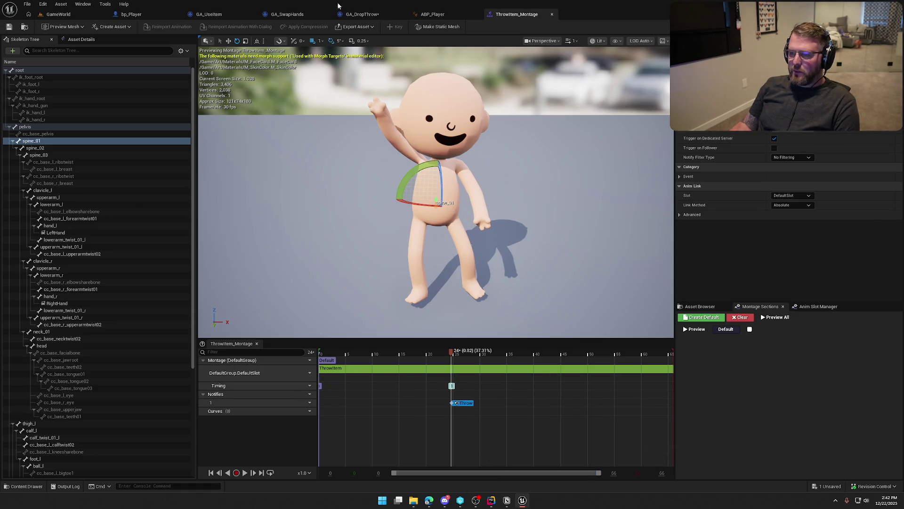
left_click(361, 14)
Start a connection from Play Montage's On Blend Out output in GA_DropThrow, then cancel it.
left_click_drag(432, 296, 456, 304)
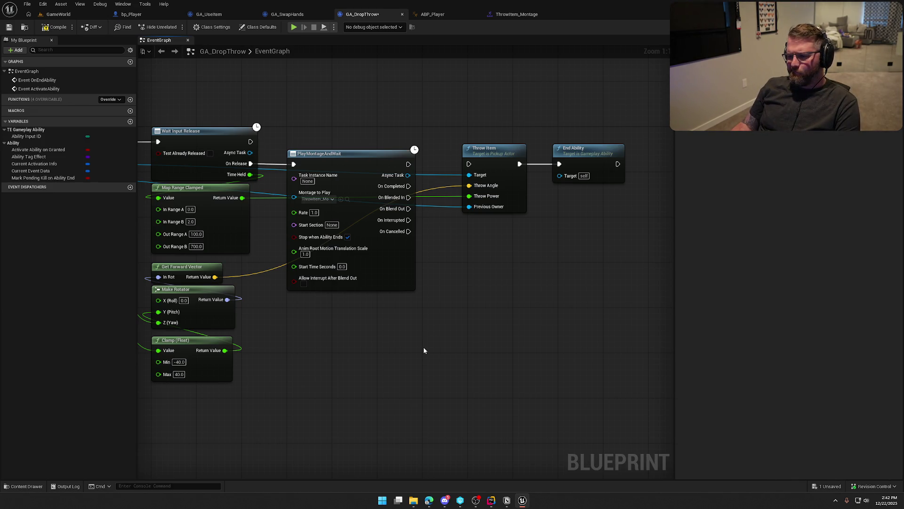
left_click_drag(408, 208, 464, 263)
key("Escape")
Show ThrowItem_Montage's Asset Details, expand Blend Out, and set the timeline format to Seconds.
left_click(516, 14)
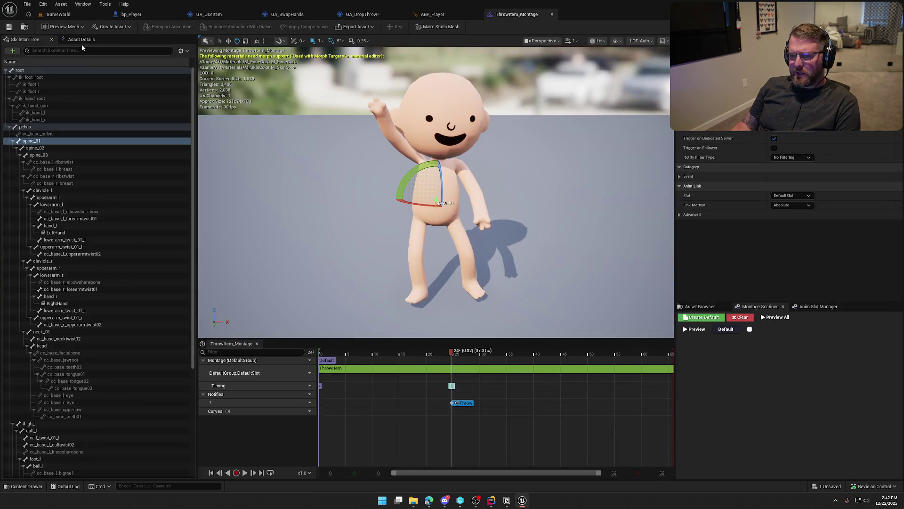
left_click(81, 40)
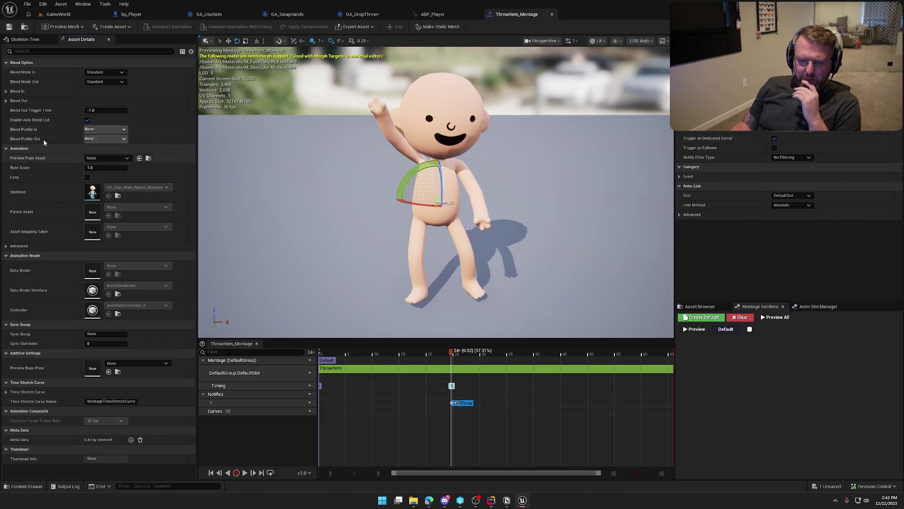
left_click(7, 101)
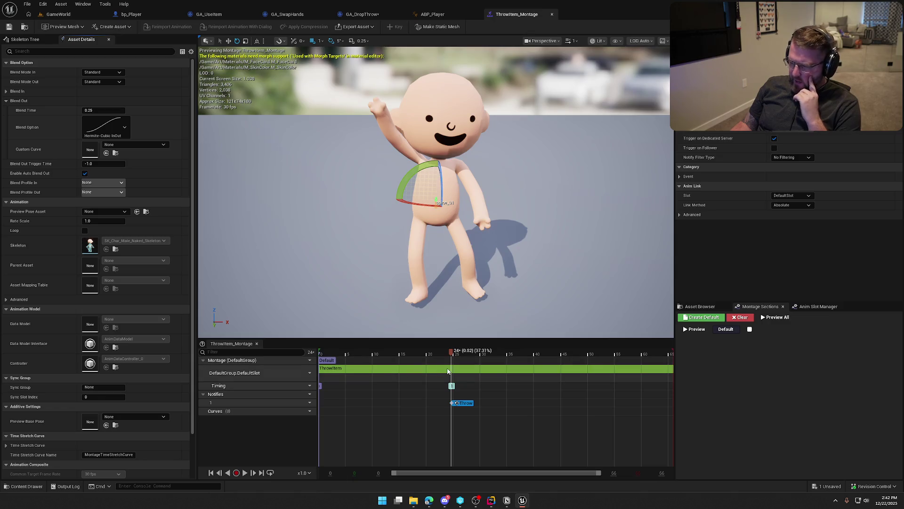
right_click(377, 352)
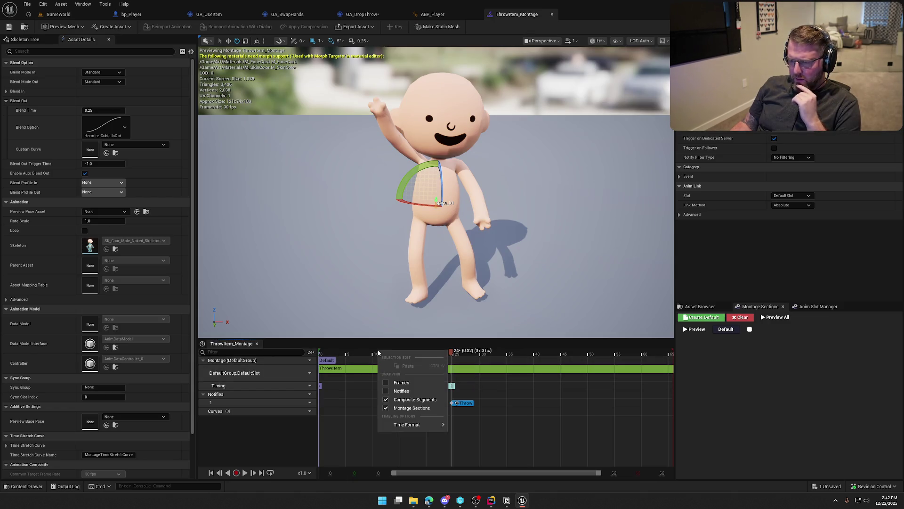
mouse_move(419, 425)
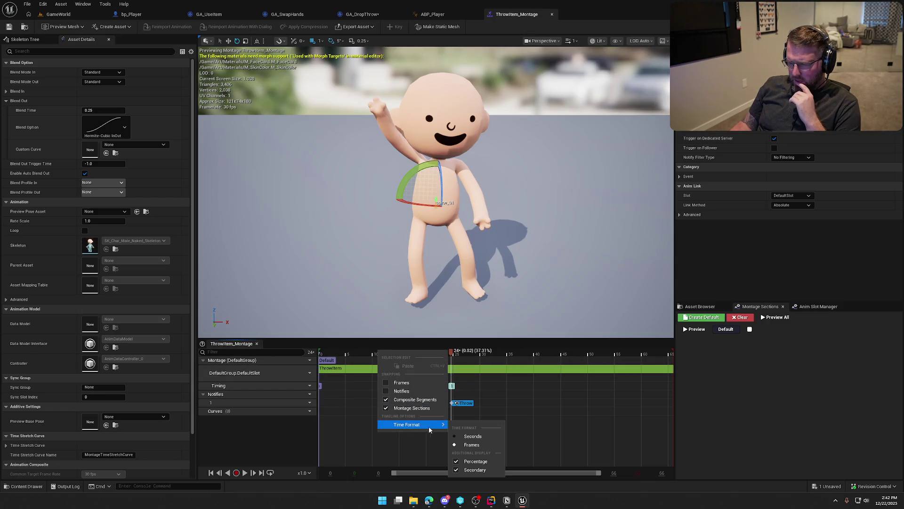
left_click(478, 439)
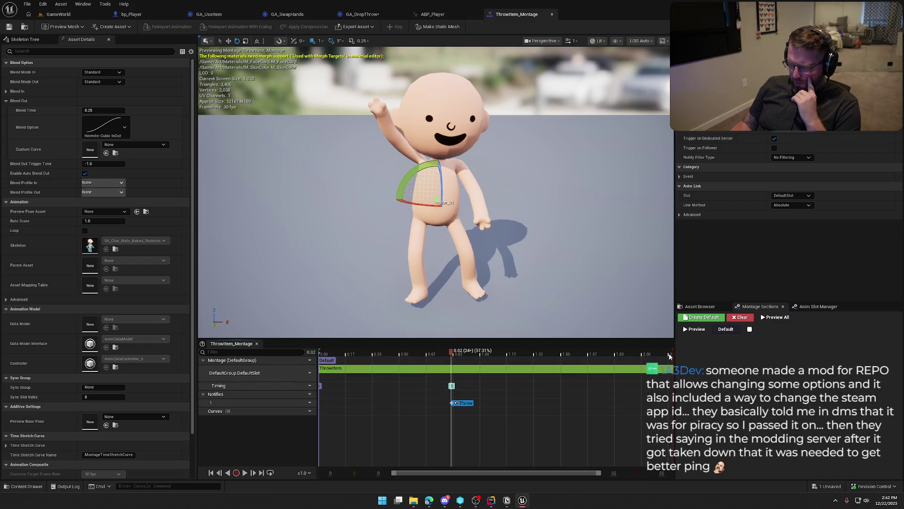
left_click_drag(675, 347, 681, 347)
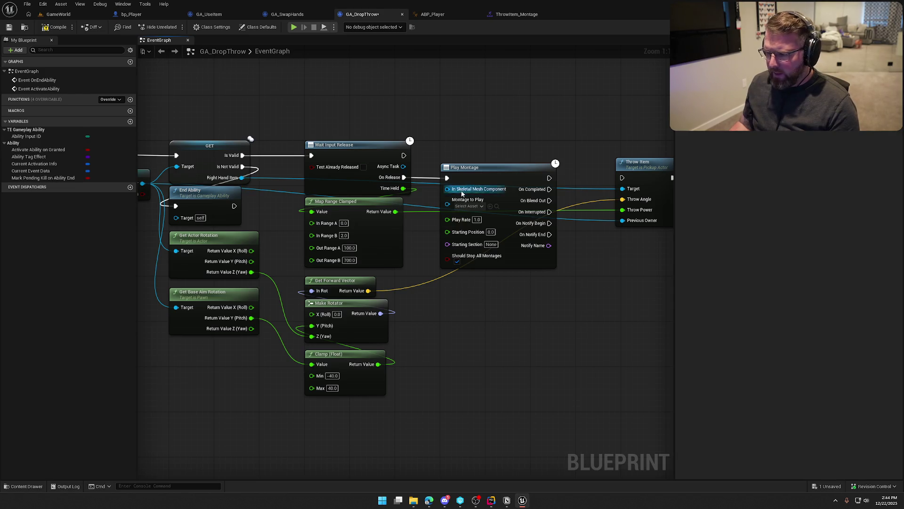
Feed the player's Get Mesh from Cast To bp_Player into Play Montage's mesh input.
left_click_drag(465, 343, 558, 305)
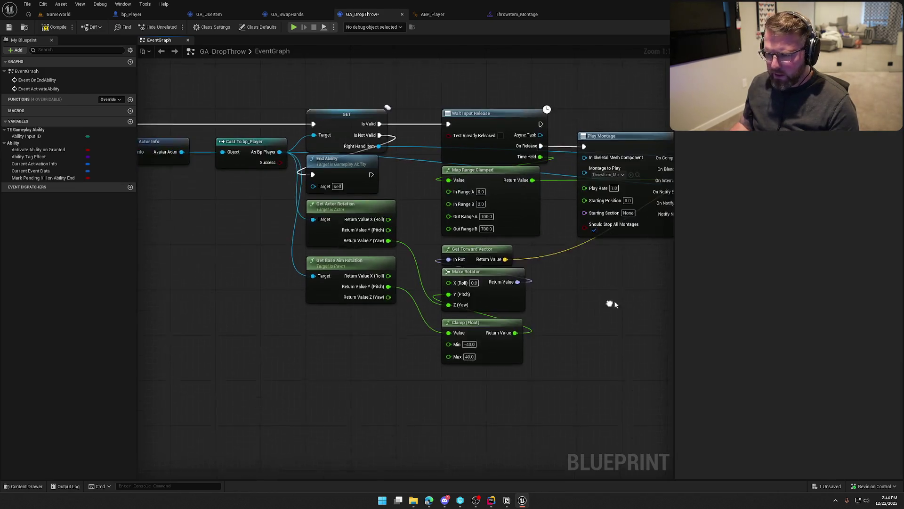
mouse_move(237, 144)
left_mouse_down()
mouse_move(409, 259)
mouse_move(534, 285)
left_mouse_up()
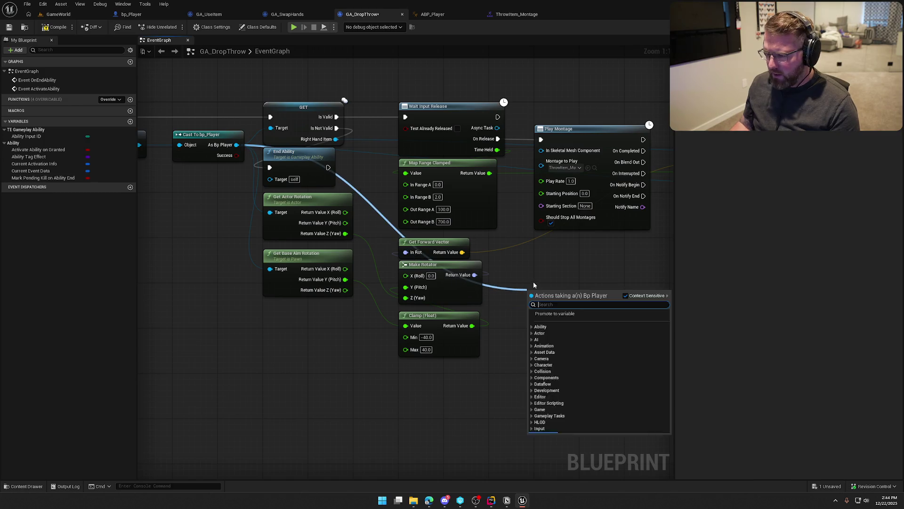
type("get mesh")
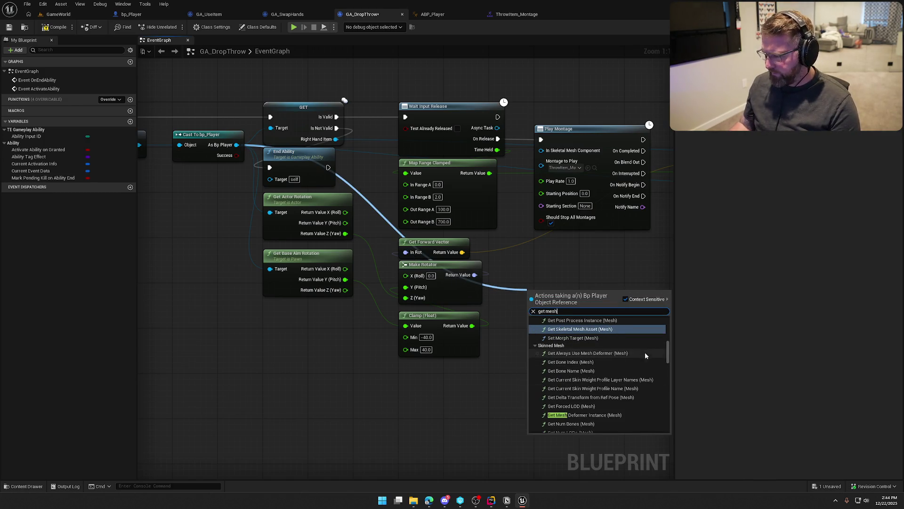
left_click_drag(669, 352, 670, 430)
left_click(571, 431)
mouse_move(575, 295)
left_mouse_down()
mouse_move(548, 242)
mouse_move(551, 207)
mouse_move(560, 208)
left_mouse_up()
mouse_move(549, 300)
left_mouse_down()
mouse_move(564, 248)
mouse_move(434, 258)
left_mouse_up()
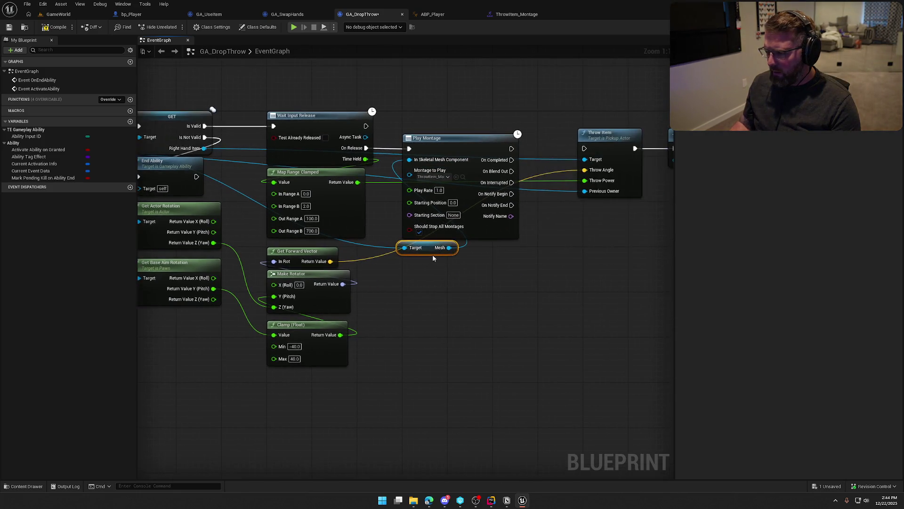
Wire On Notify Begin to Throw Item, tidy the nodes, and start Play in the GameWorld level.
left_click_drag(468, 297, 376, 295)
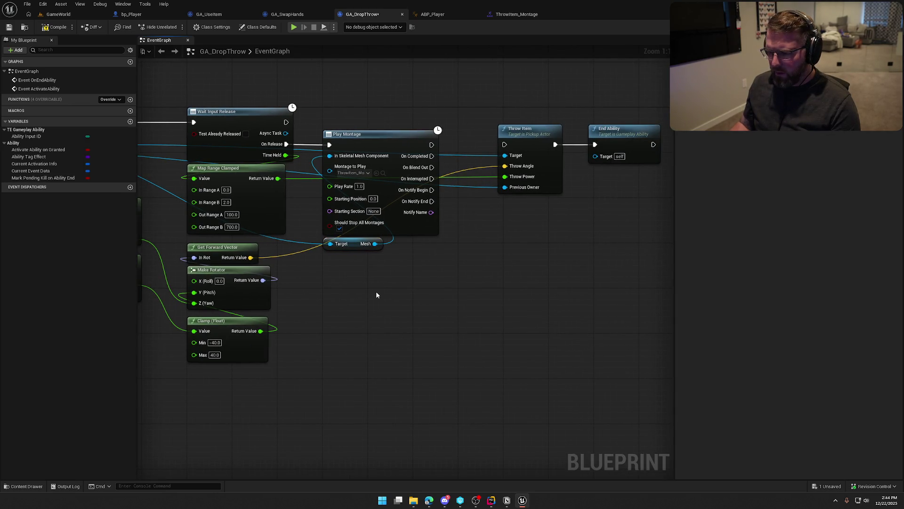
left_click_drag(431, 190, 433, 194)
left_click_drag(473, 232, 504, 144)
left_click_drag(491, 102, 608, 142)
mouse_move(533, 143)
left_mouse_down()
mouse_move(476, 172)
mouse_move(493, 188)
left_mouse_up()
left_click(492, 139)
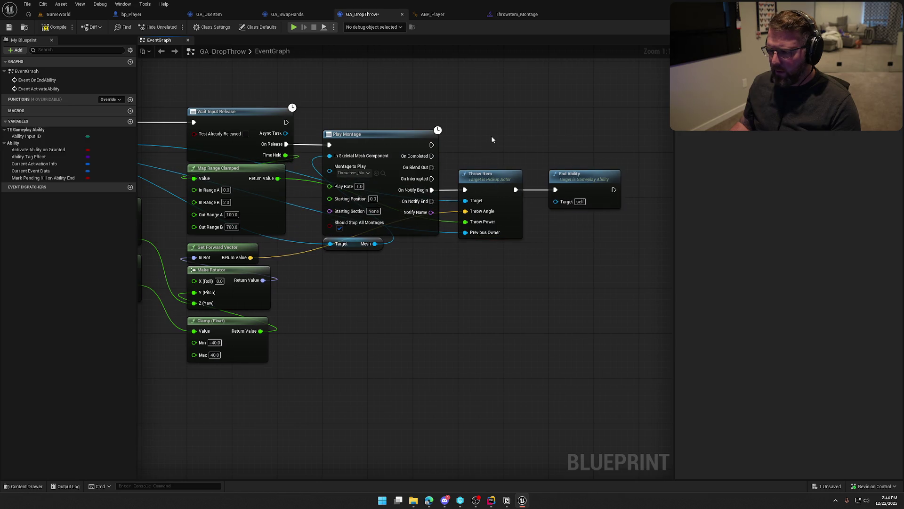
left_click_drag(492, 139, 548, 124)
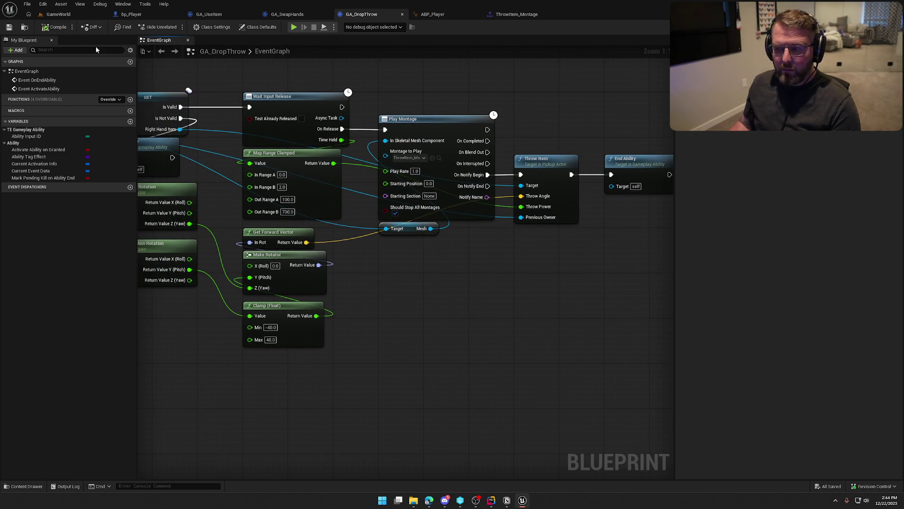
left_click(57, 14)
left_click(175, 27)
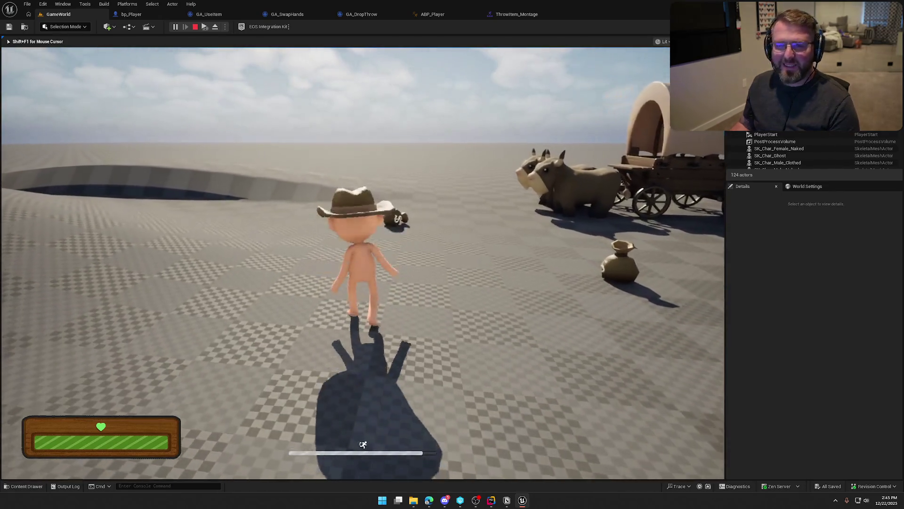
Stop the play session after trying the throw.
key("Escape")
Check the montage's Default slot in the Anim Slot Manager, then view ABP_Player's AnimGraph.
left_click(516, 15)
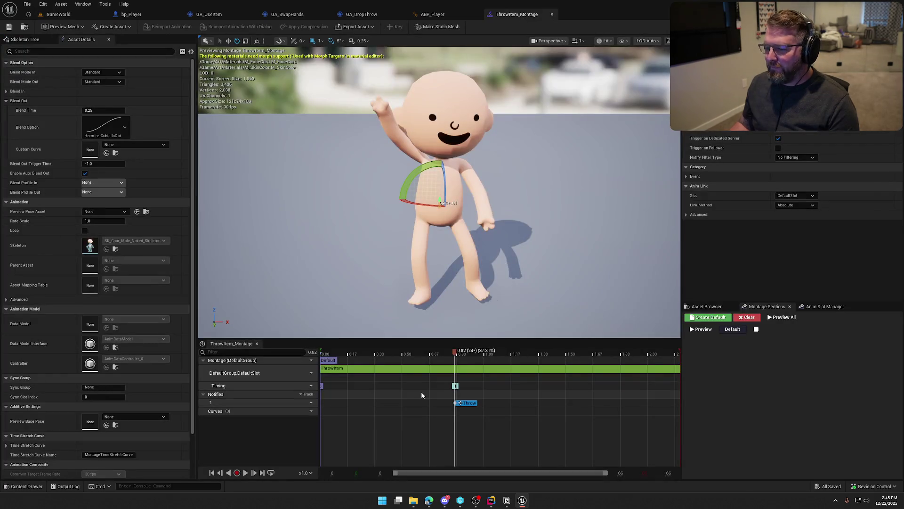
left_click(326, 361)
right_click(325, 361)
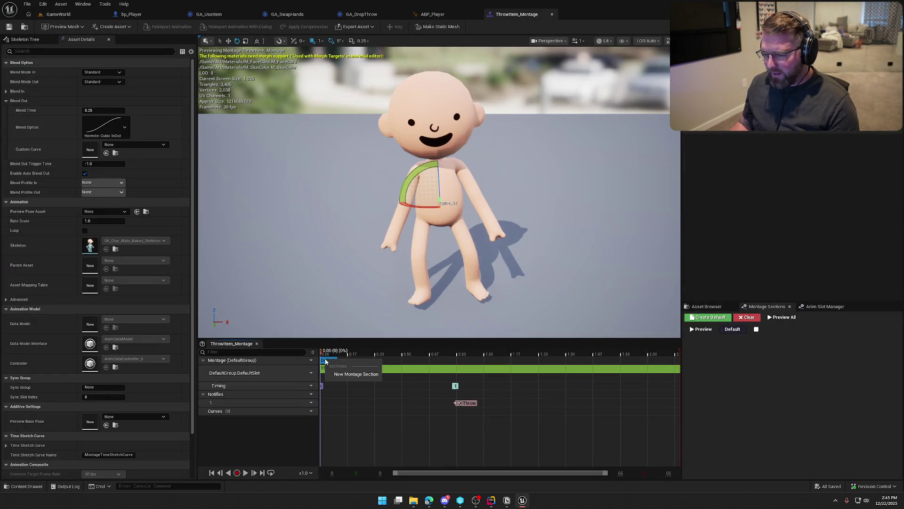
key("Escape")
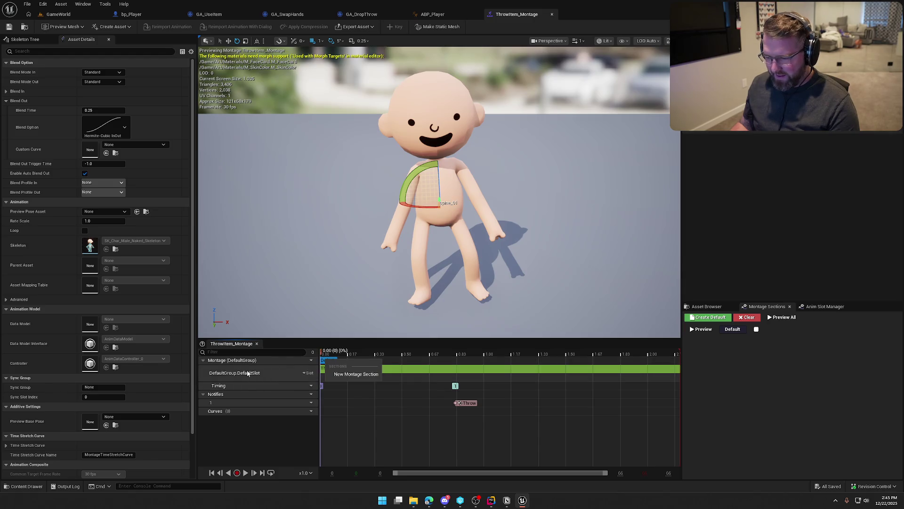
left_click(307, 372)
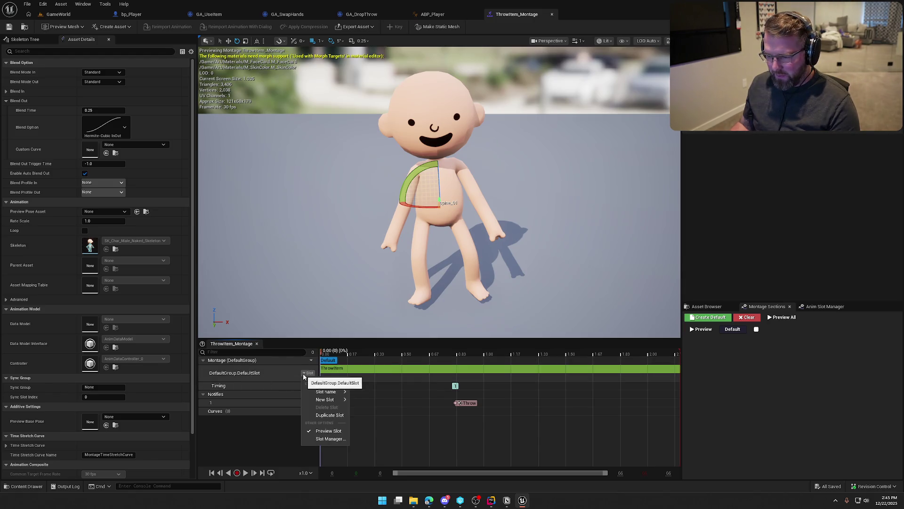
mouse_move(342, 393)
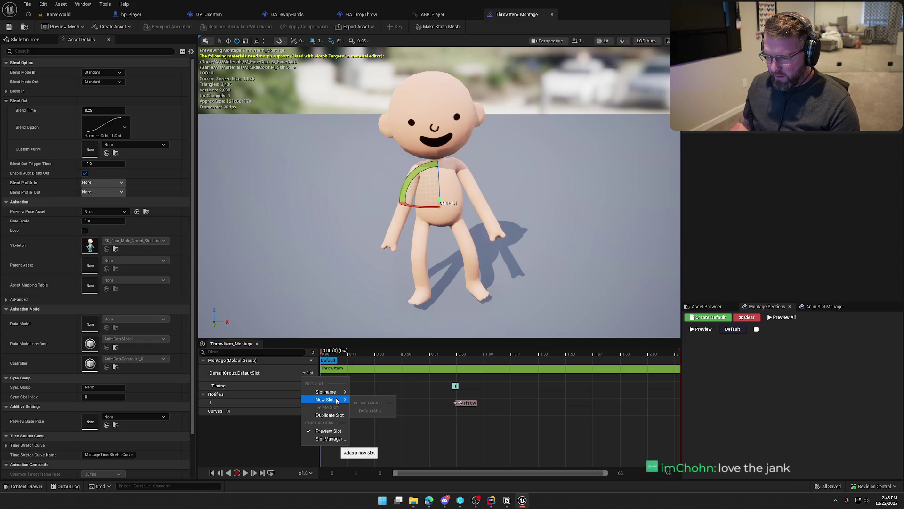
left_click(330, 439)
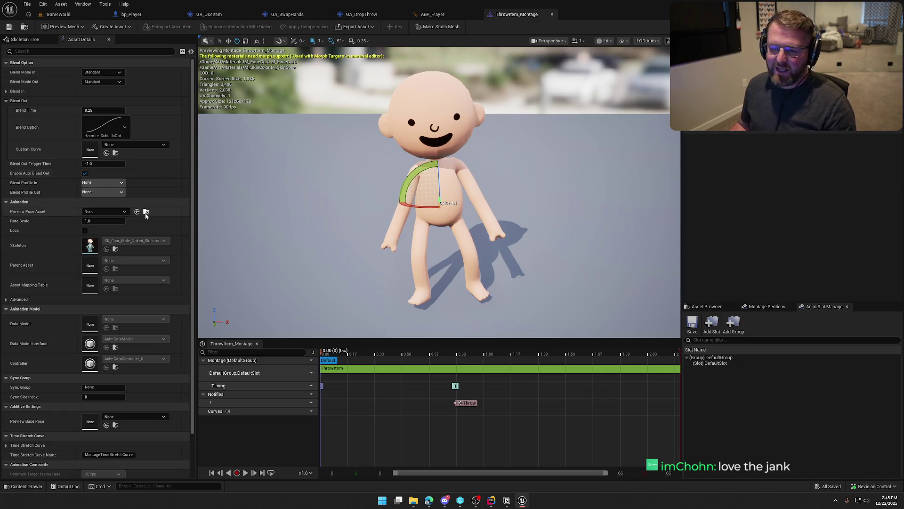
scroll(169, 191, "down", 2)
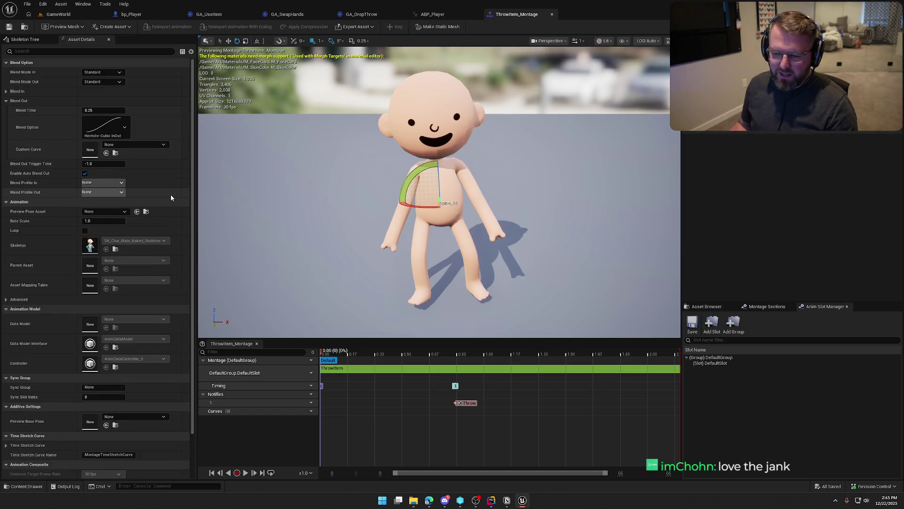
left_click(432, 15)
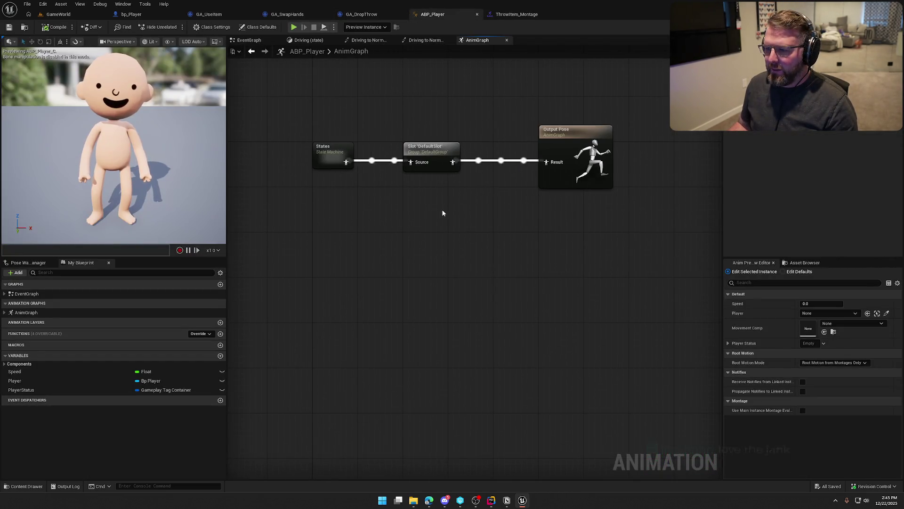
Inspect the DefaultSlot slot node in ABP_Player's AnimGraph, briefly checking the montage again.
right_click(385, 200)
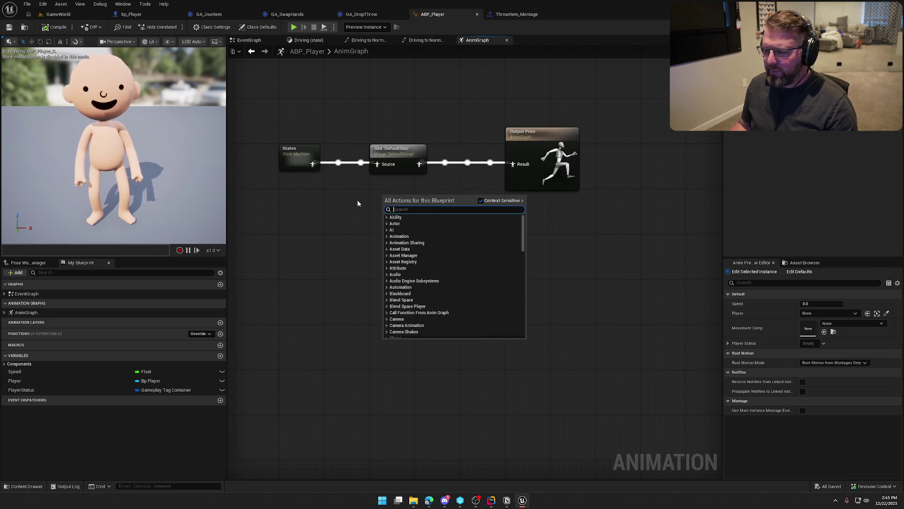
key("Escape")
left_click(398, 158)
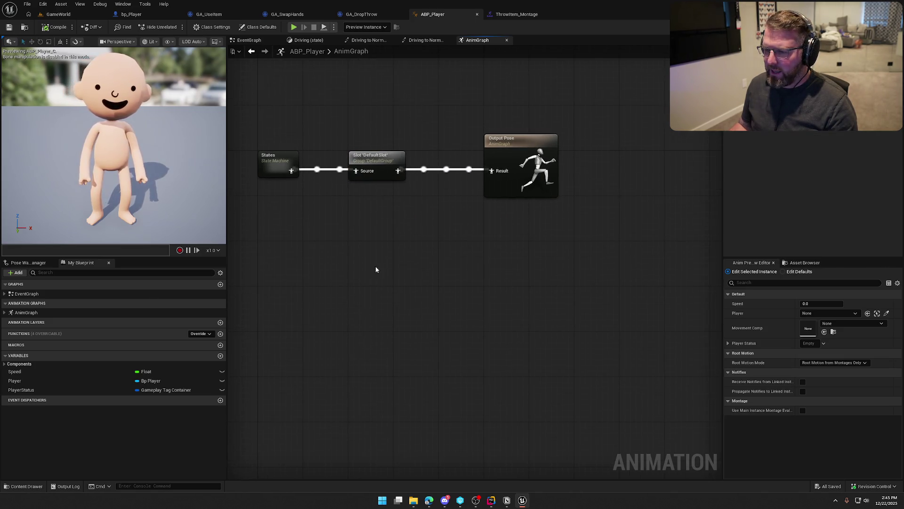
left_click(509, 16)
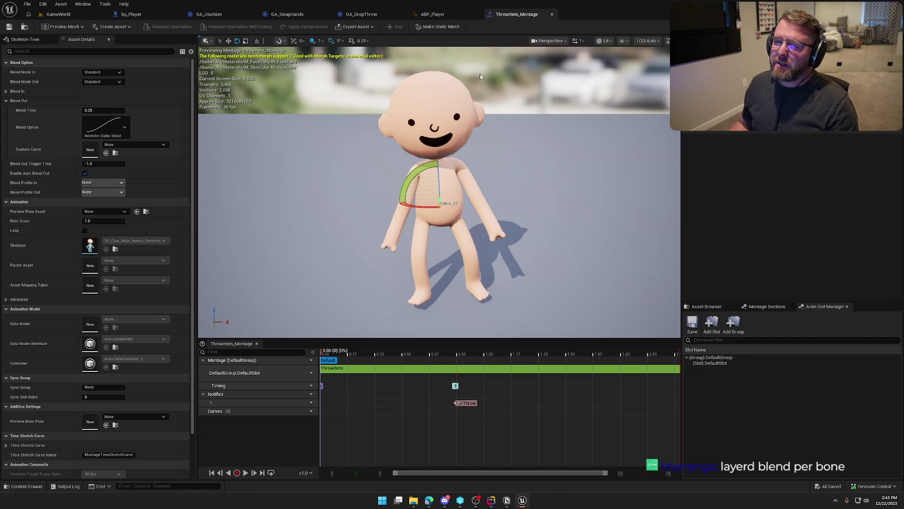
left_click(430, 14)
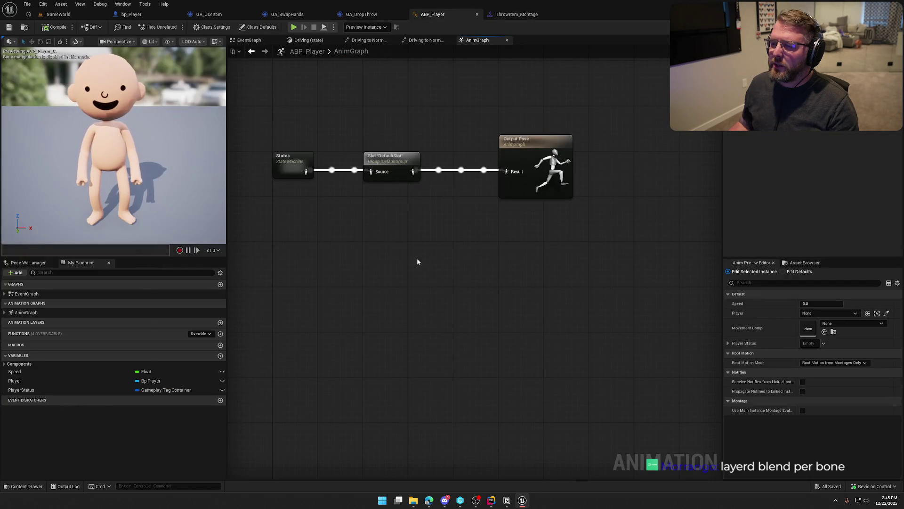
left_click_drag(428, 210, 441, 193)
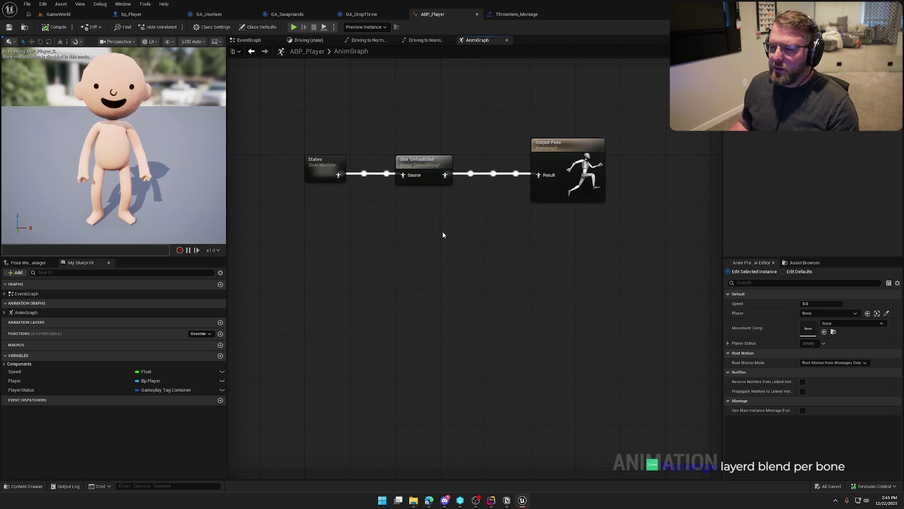
left_click_drag(443, 232, 354, 112)
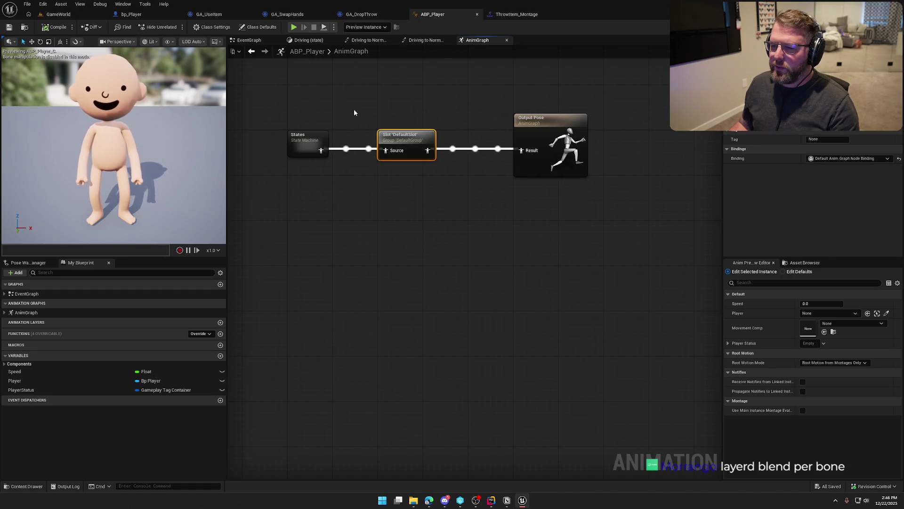
left_click(413, 196)
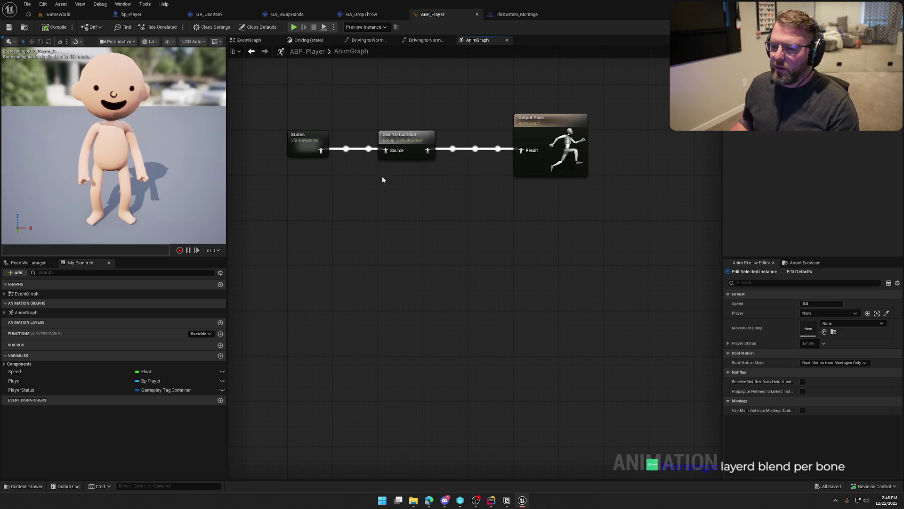
Save the States output as a new cached pose named Movement.
left_click_drag(320, 151, 359, 194)
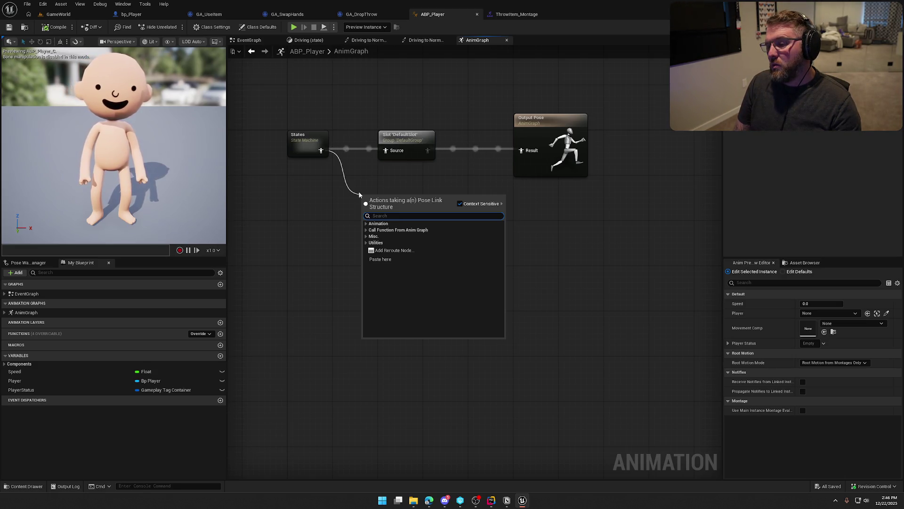
type("cach")
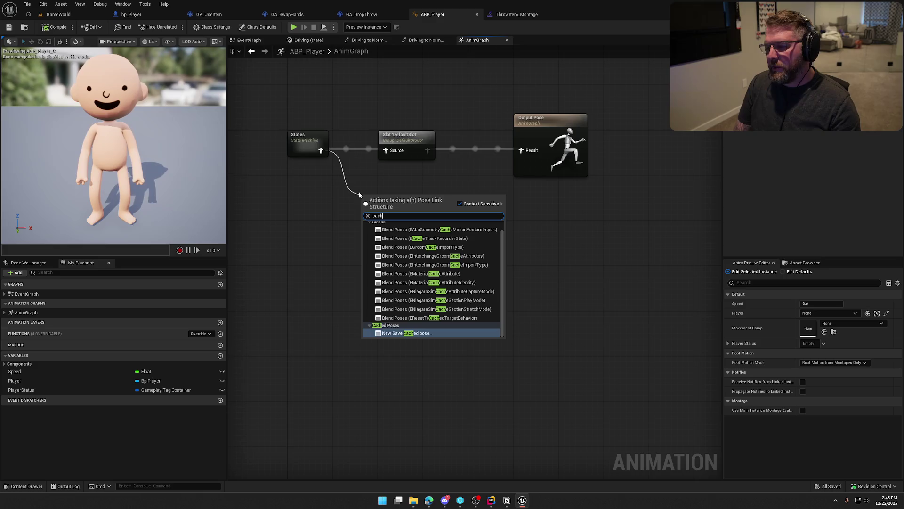
key("Return")
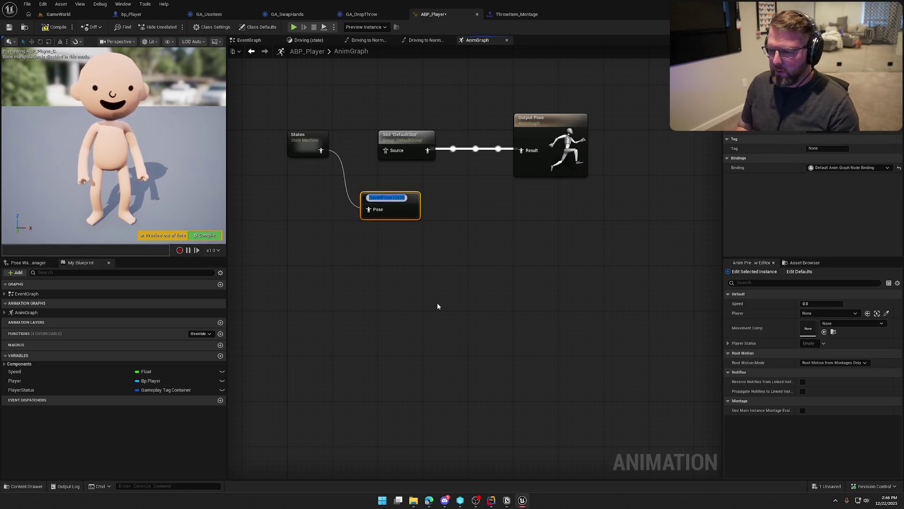
type("Movement")
key("Return")
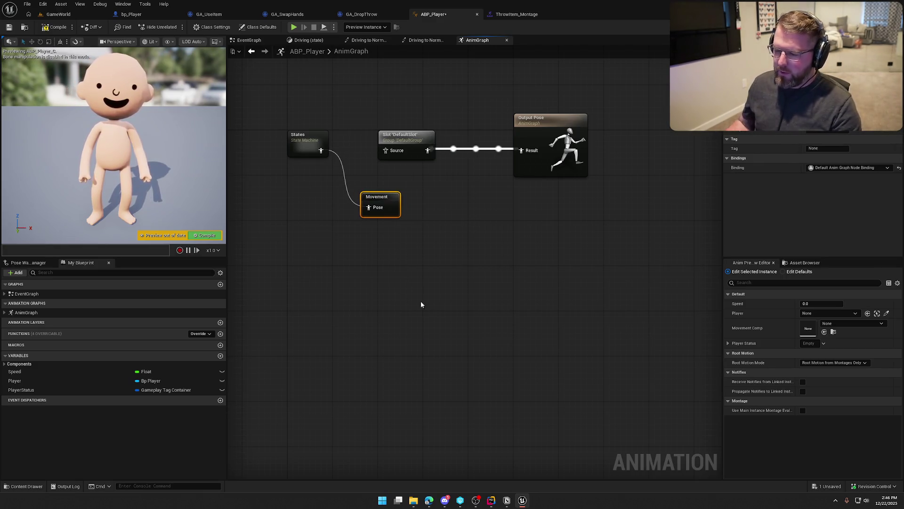
mouse_move(418, 248)
left_mouse_down()
mouse_move(351, 214)
mouse_move(367, 122)
left_mouse_up()
left_click(362, 231)
left_click_drag(362, 232, 355, 213)
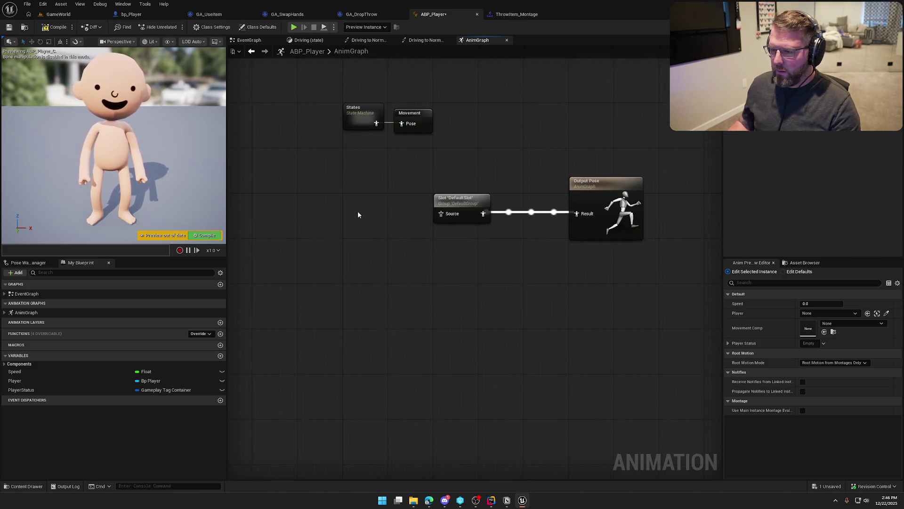
Add a Use cached pose 'Movement' node and wire it into DefaultSlot's Source input.
right_click(357, 210)
type("movement")
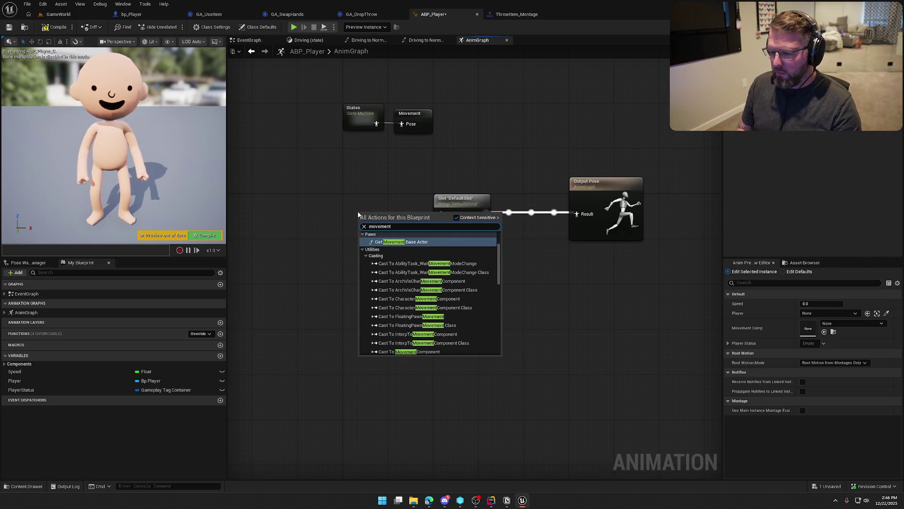
left_click_drag(498, 255, 499, 243)
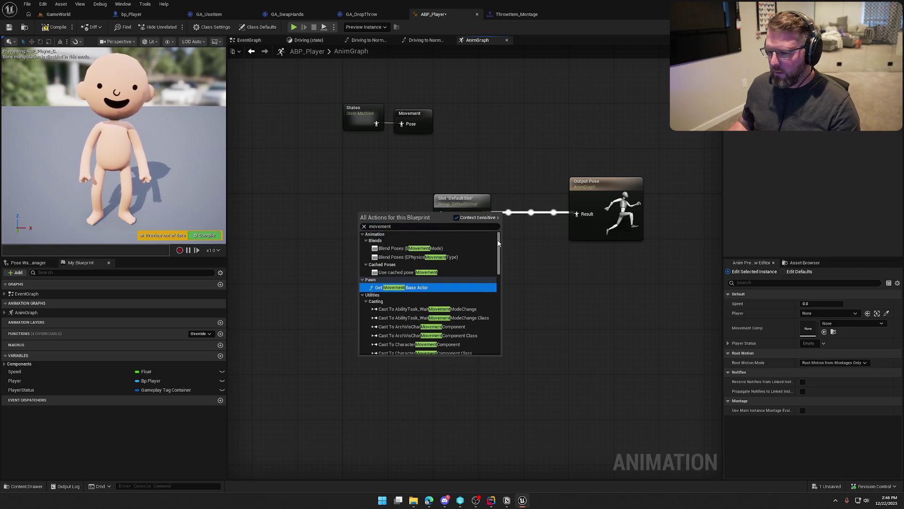
left_click(408, 272)
mouse_move(397, 221)
left_mouse_down()
mouse_move(391, 214)
mouse_move(441, 214)
mouse_move(459, 278)
mouse_move(436, 282)
mouse_move(443, 269)
left_mouse_up()
left_click(448, 204, "ctrl")
left_click(449, 209)
Duplicate the Use cached pose 'Movement' node with copy and paste.
left_click(379, 276)
key("ctrl+c")
key("ctrl+v")
mouse_move(385, 197)
left_mouse_down()
mouse_move(368, 203)
mouse_move(435, 214)
left_mouse_up()
Add a Layered blend per bone node from the duplicate cached pose, placed between DefaultSlot and Output Pose.
type("lay")
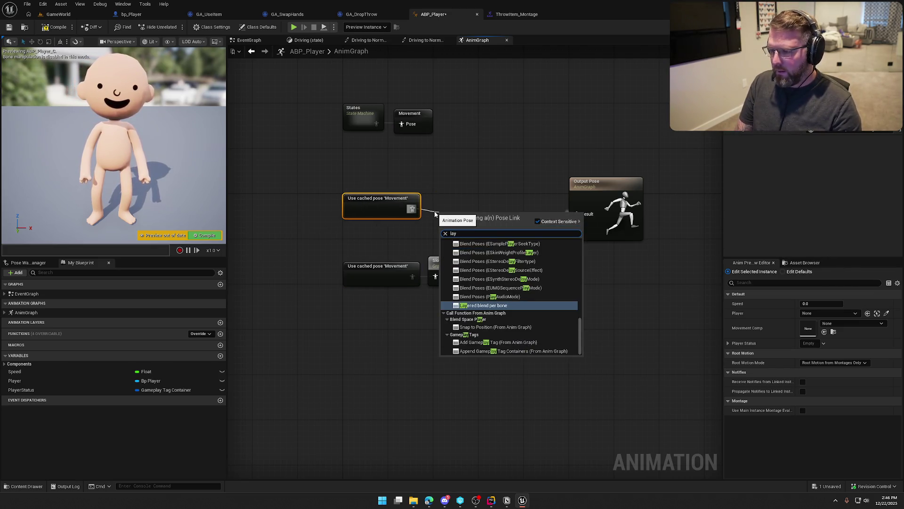
type("er b")
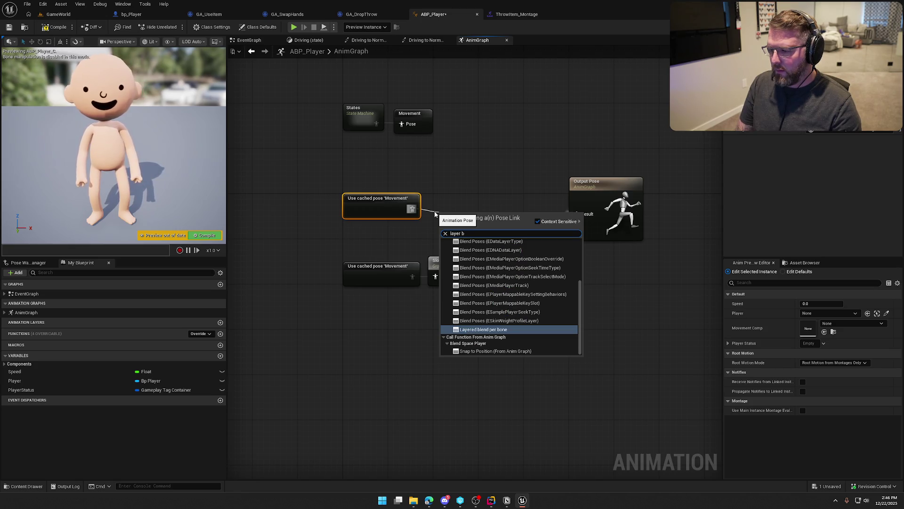
key("Return")
left_click_drag(506, 204, 517, 193)
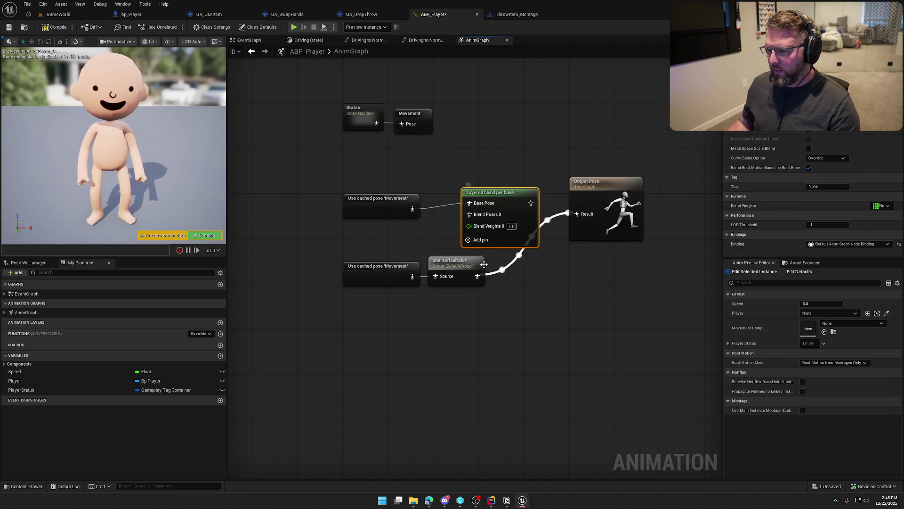
left_click_drag(483, 280, 483, 222)
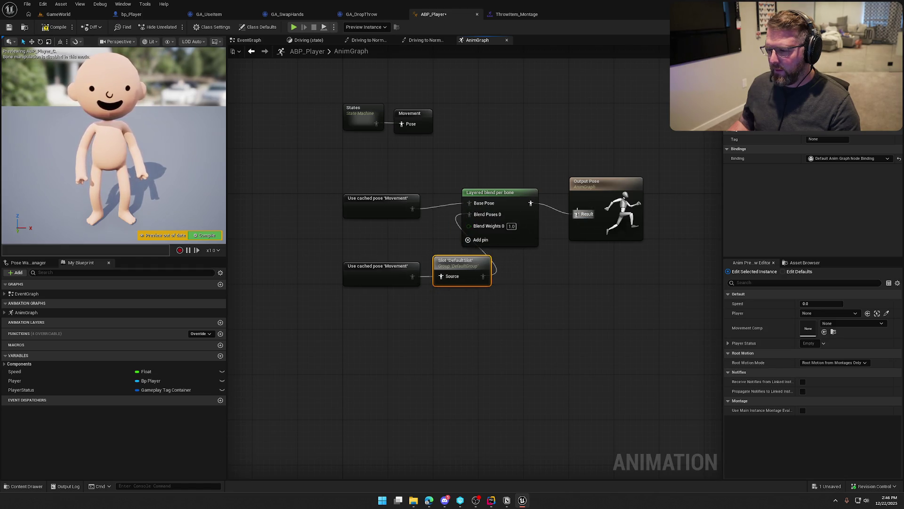
left_click_drag(608, 206, 652, 200)
left_click_drag(500, 202, 571, 200)
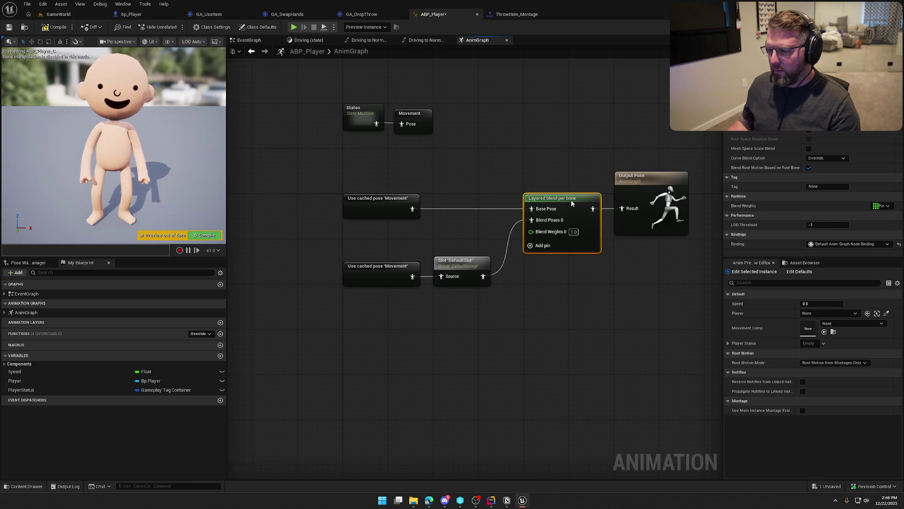
left_click(520, 317)
left_click(528, 204)
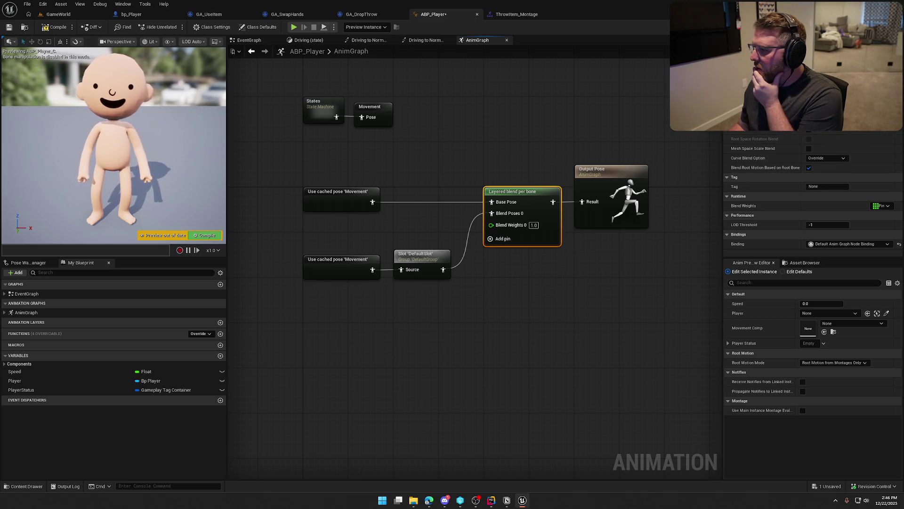
Add a branch filter to Layered blend per bone with bone name spine_01.
scroll(767, 162, "up", 2)
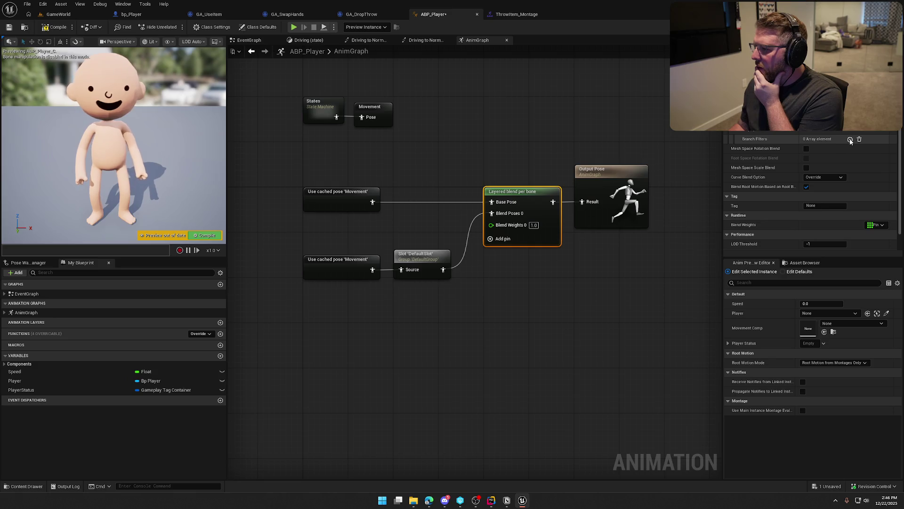
left_click(850, 139)
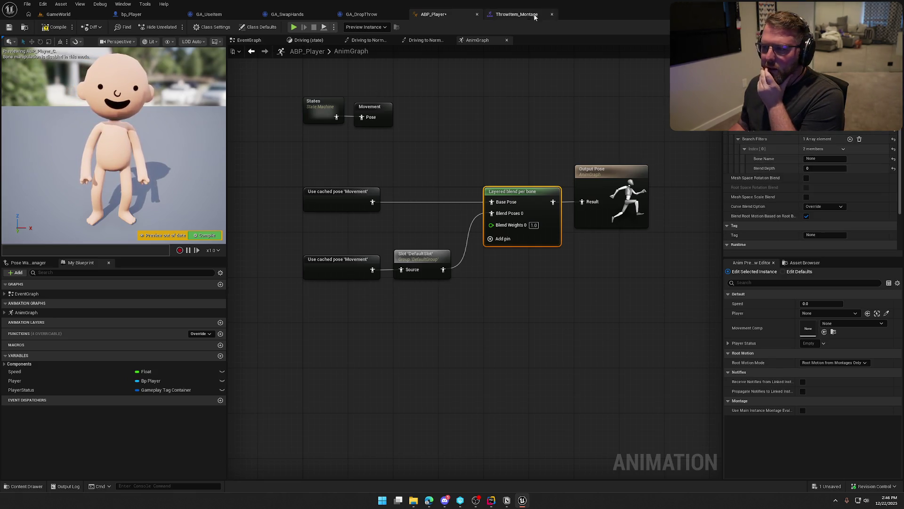
left_click(517, 14)
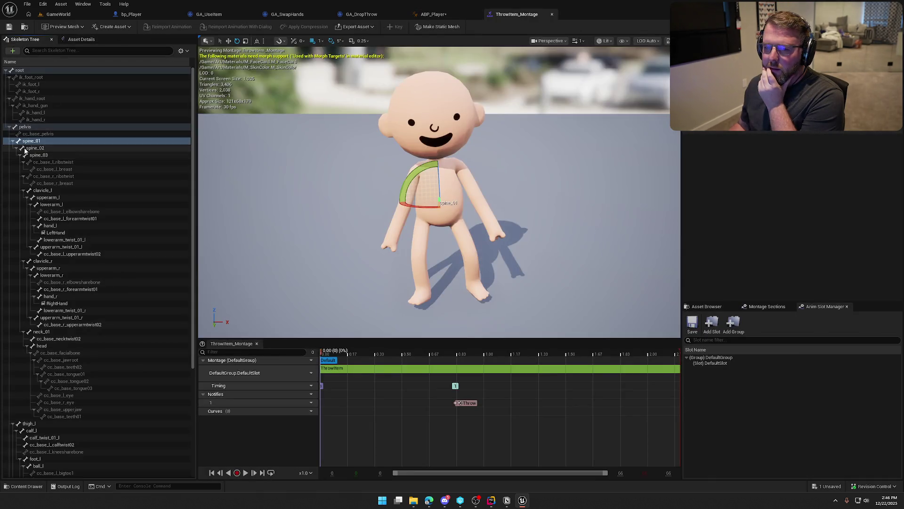
right_click(29, 144)
left_click(75, 166)
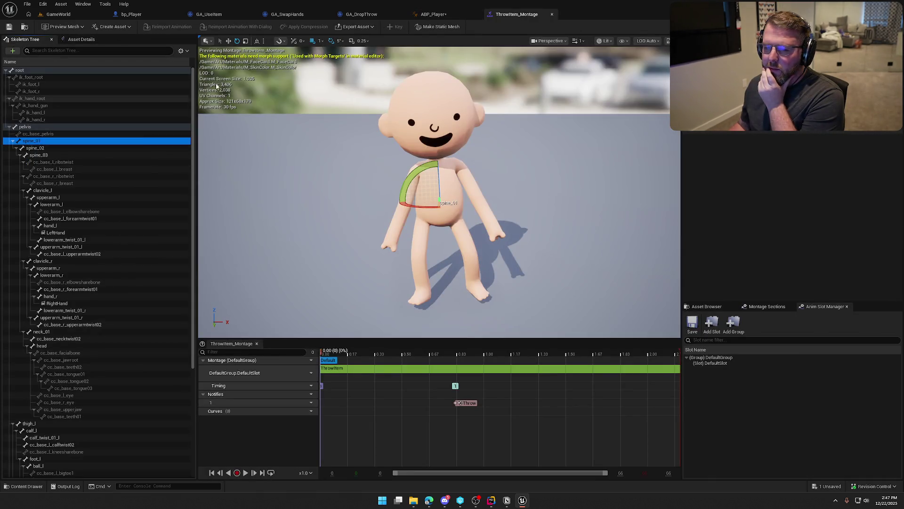
left_click(433, 14)
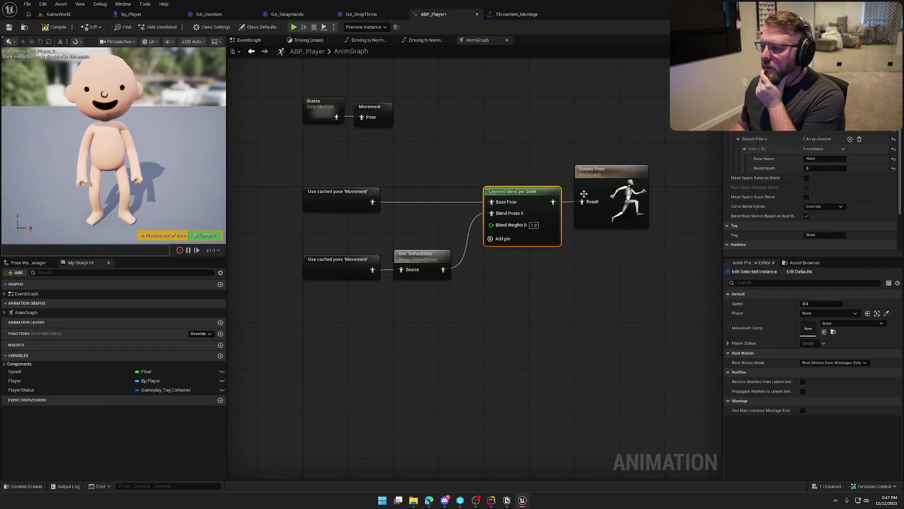
left_click(819, 158)
key("ctrl+v")
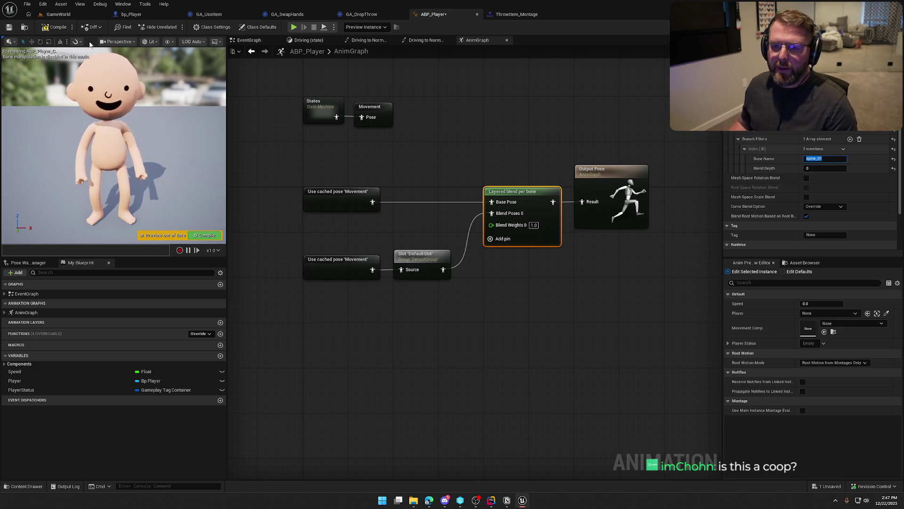
Compile and save ABP_Player with Ctrl+S and return to the GameWorld level.
key("ctrl+s")
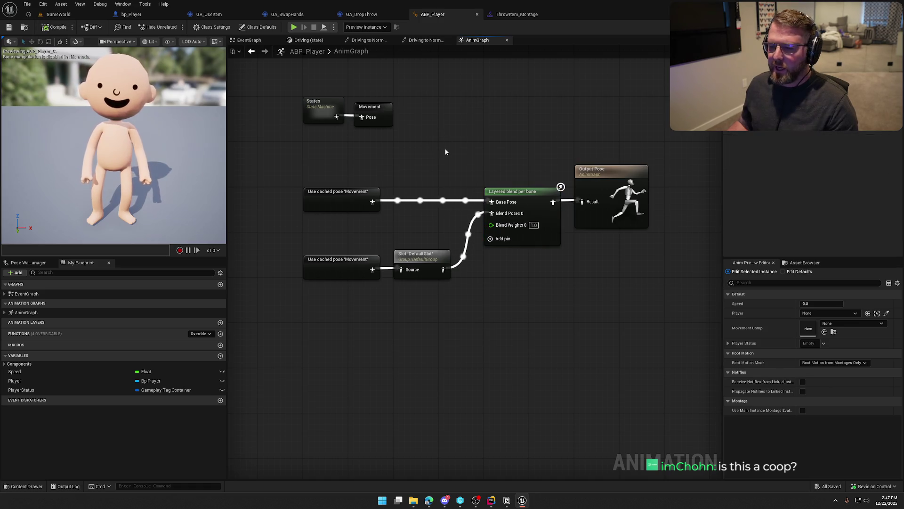
left_click_drag(470, 144, 440, 133)
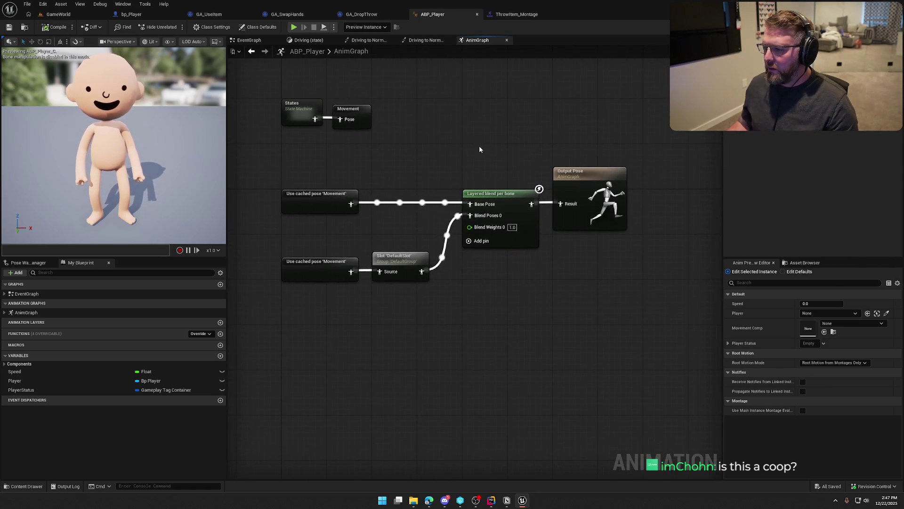
left_click(52, 14)
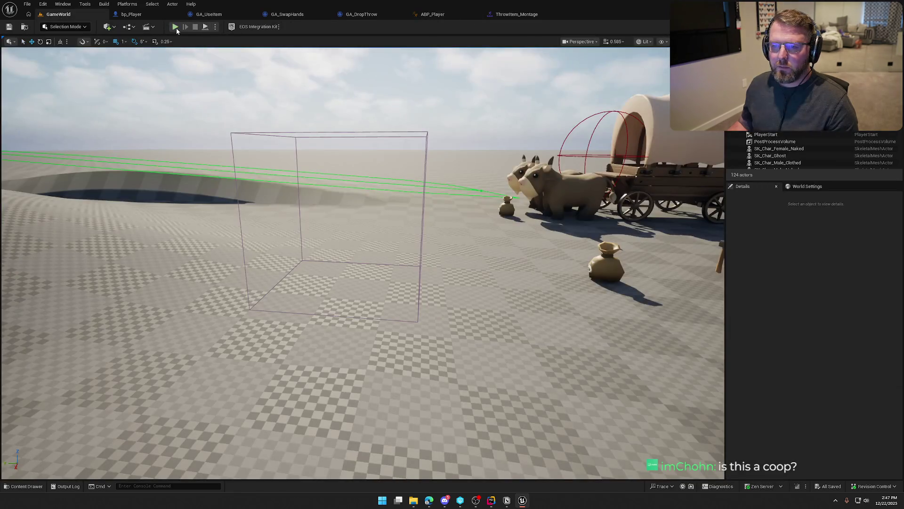
Play the game, run to a sack, pick it up to show the arc, throw it, and stop.
left_click(176, 27)
key("w")
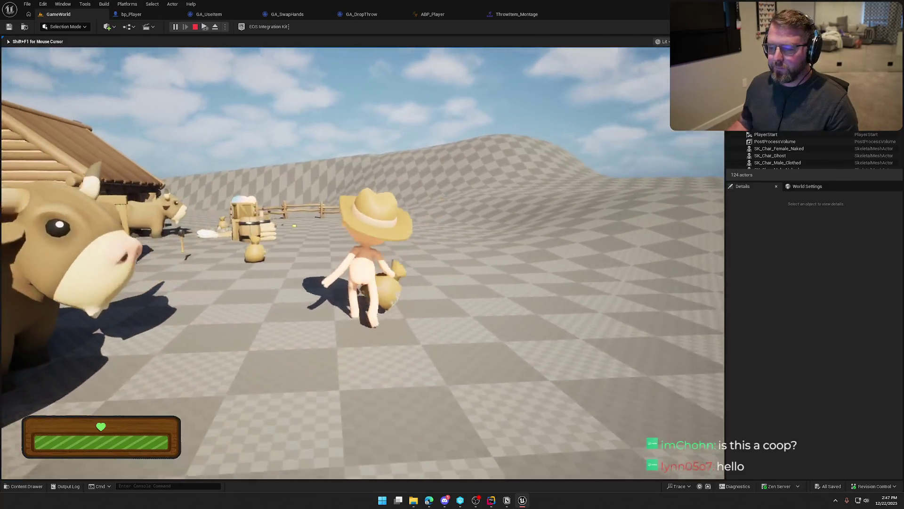
key("e")
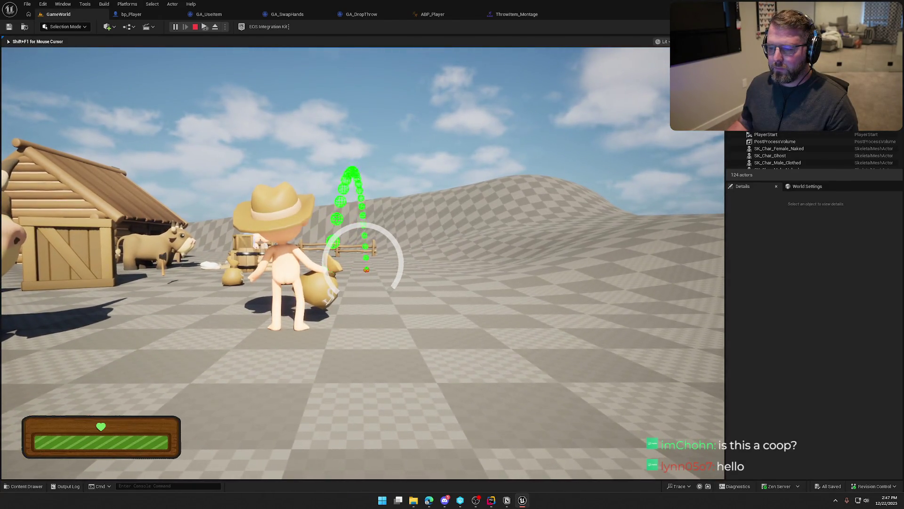
key("e")
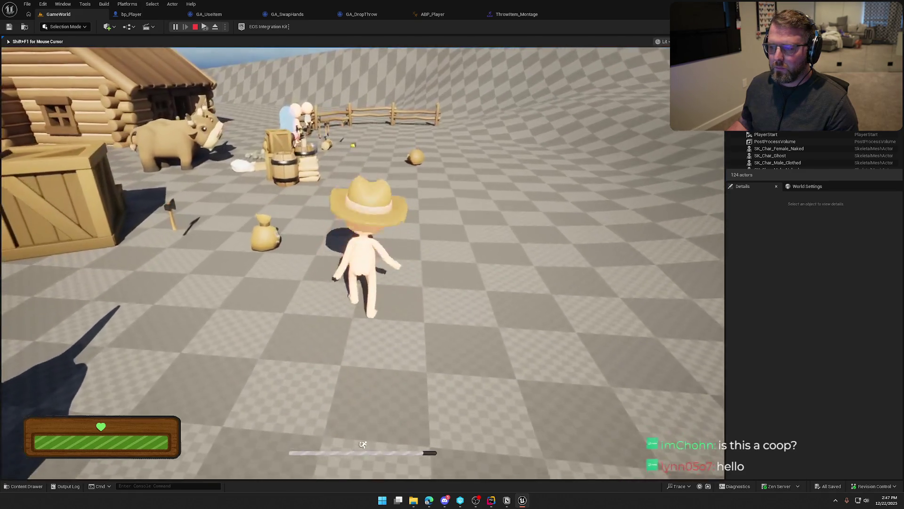
key("Escape")
Set ThrowItem_Montage's Rate Scale to 2.0 in Asset Details, then go back to GameWorld.
left_click(517, 14)
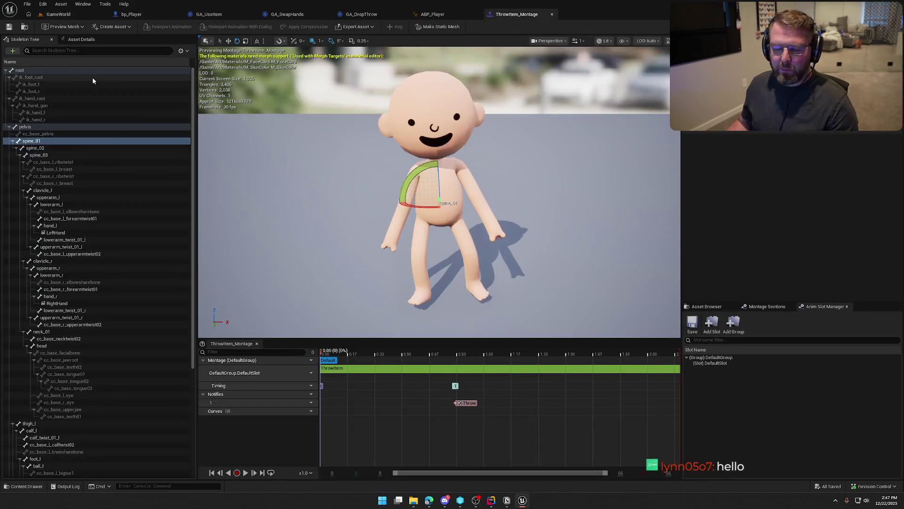
left_click(75, 39)
left_click(7, 100)
left_click(7, 101)
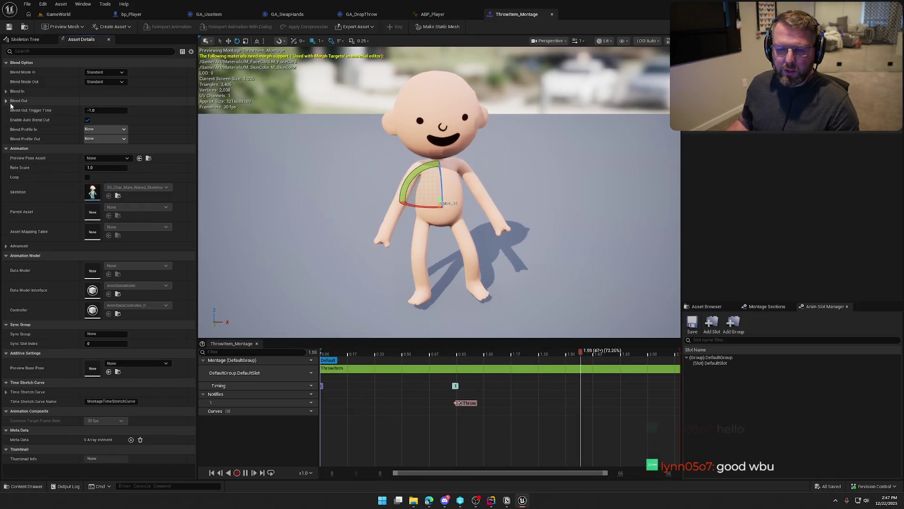
left_click(100, 168)
type("2")
key("Return")
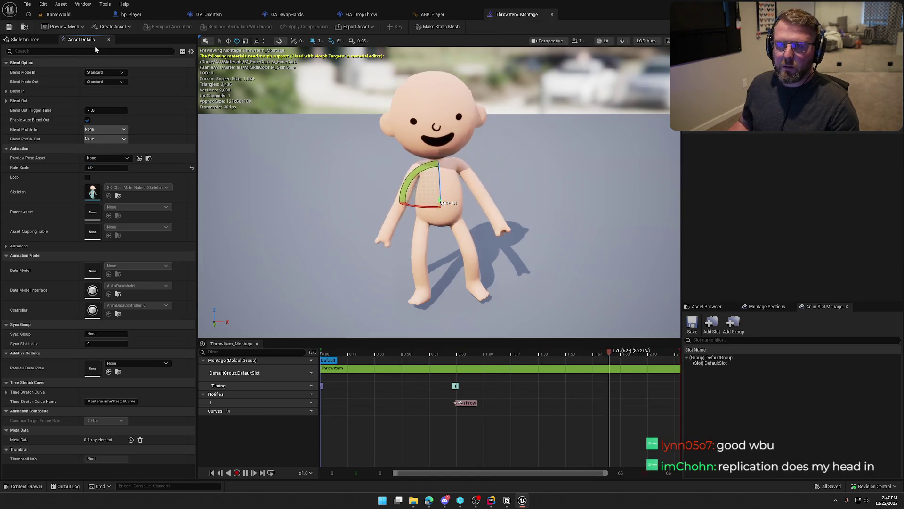
left_click(60, 16)
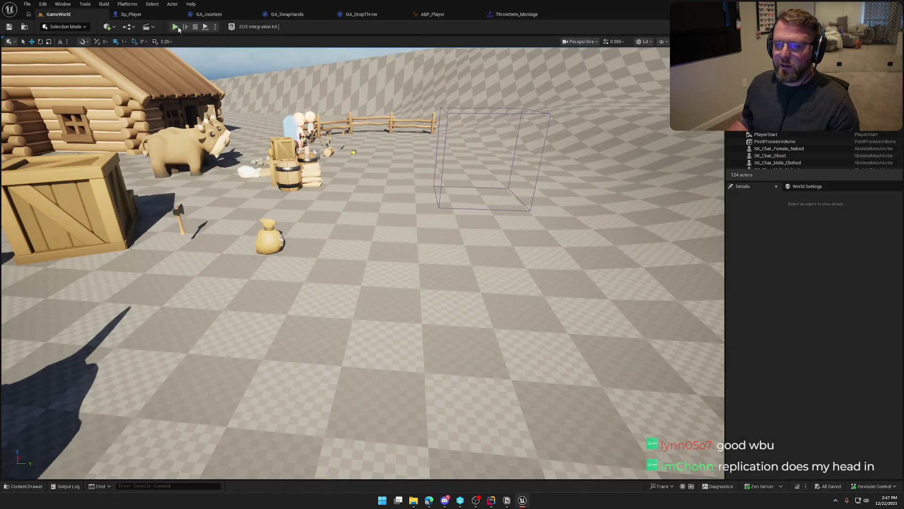
left_click(175, 27)
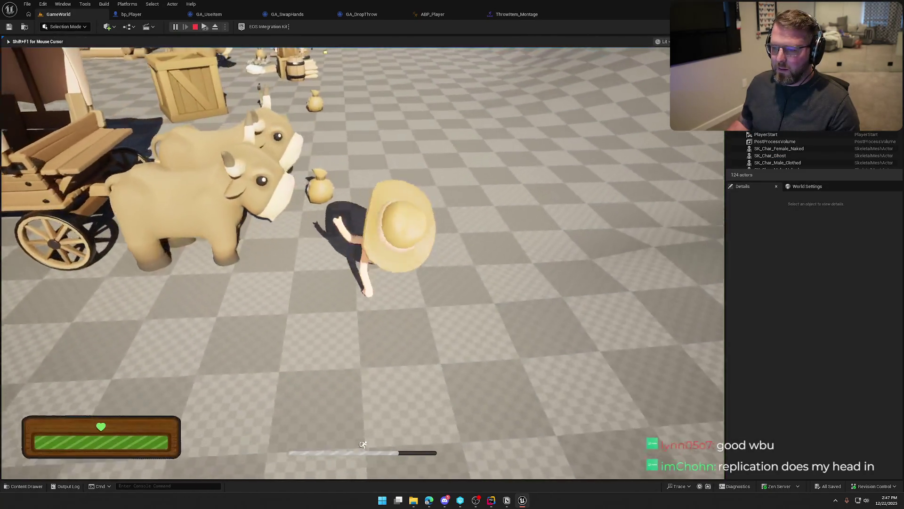
key("w")
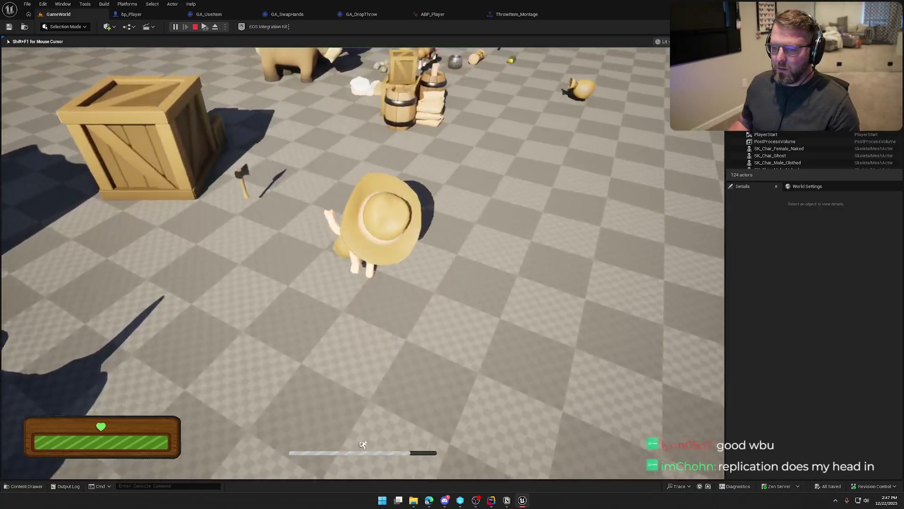
key("e")
key("w")
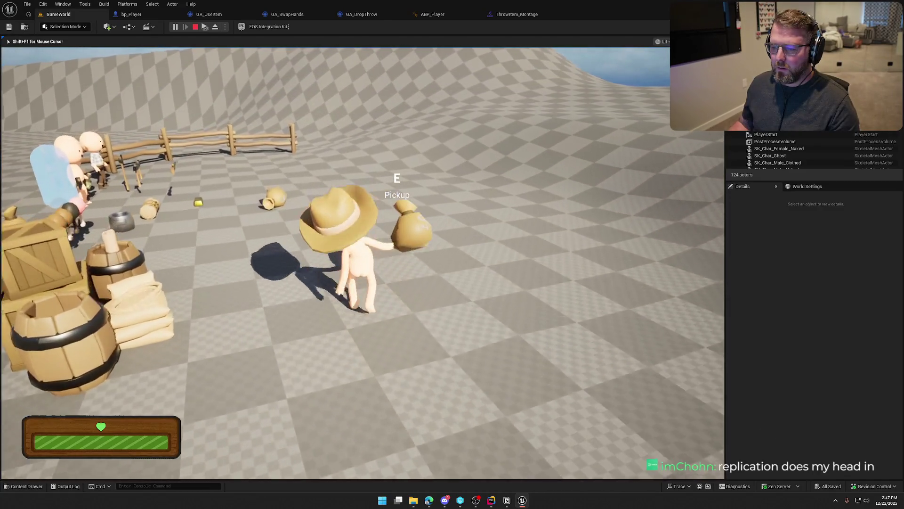
key("w")
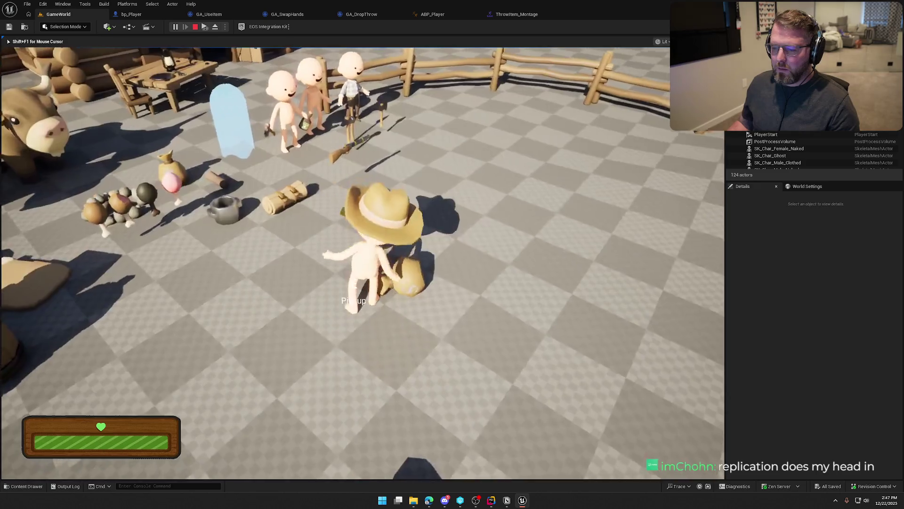
key("e")
key("e")
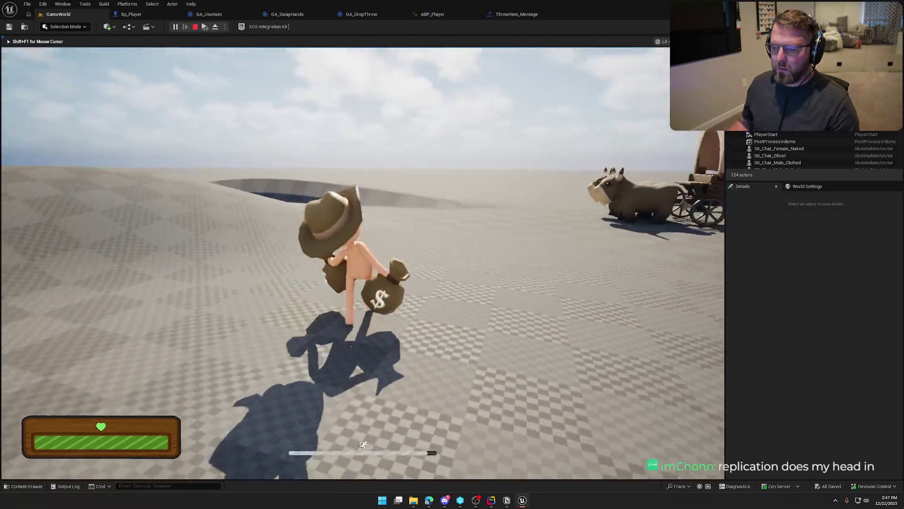
key("w")
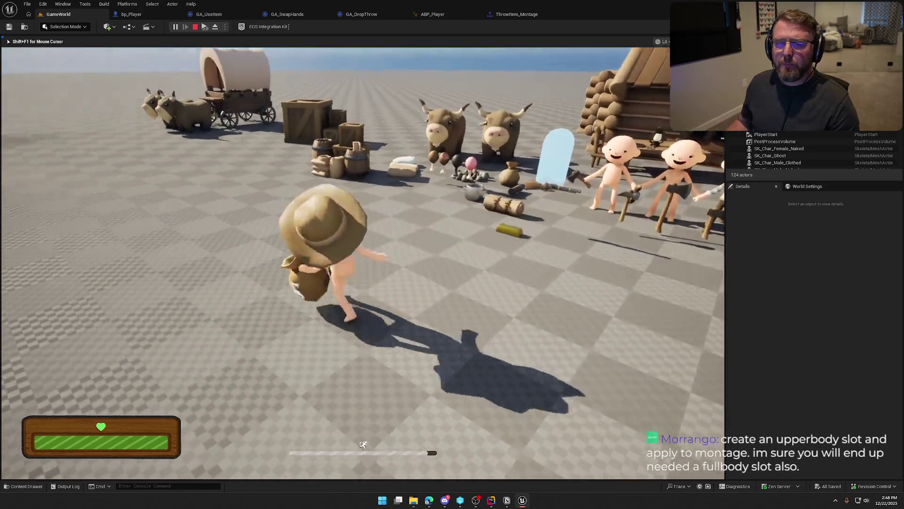
key("Escape")
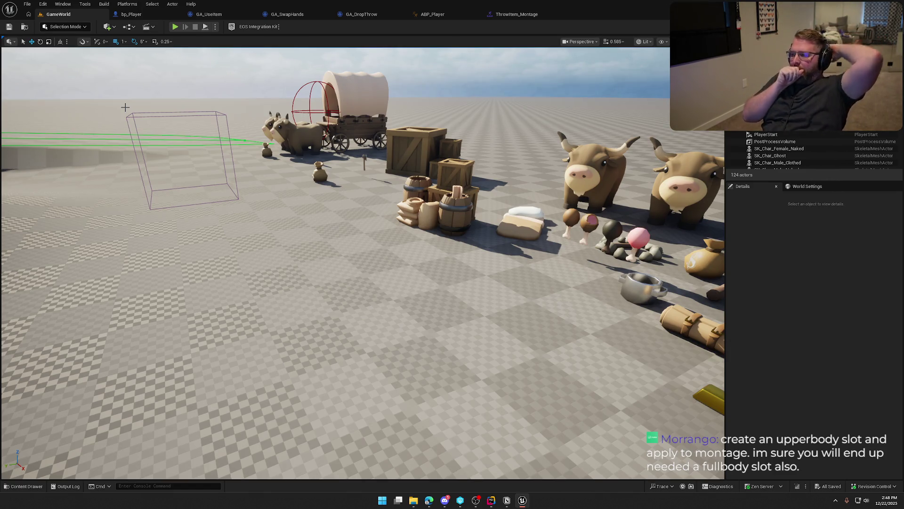
Add a new animation slot named UpperBody in ThrowItem_Montage.
left_click(433, 14)
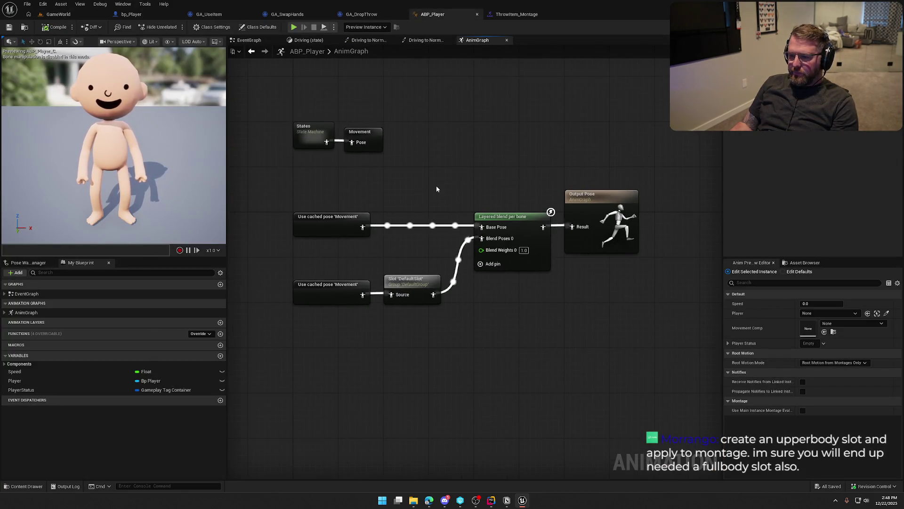
left_click(515, 15)
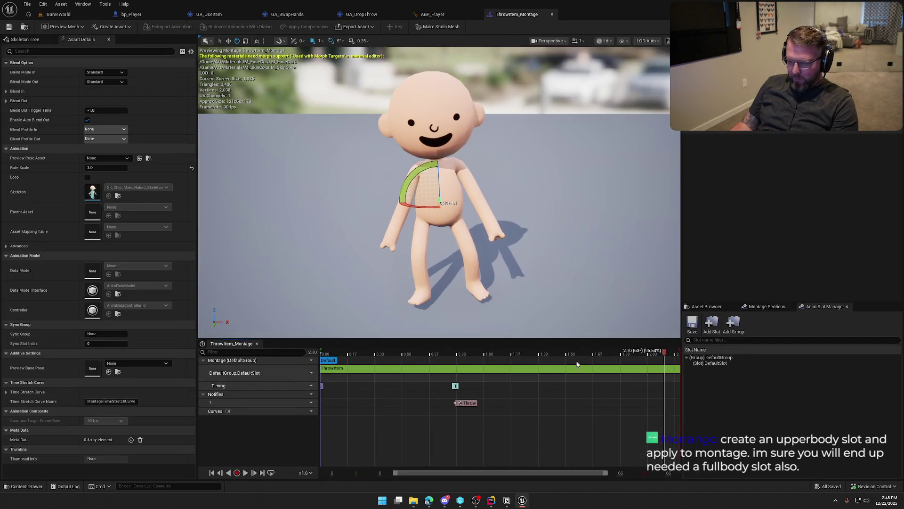
left_click_drag(661, 355, 315, 354)
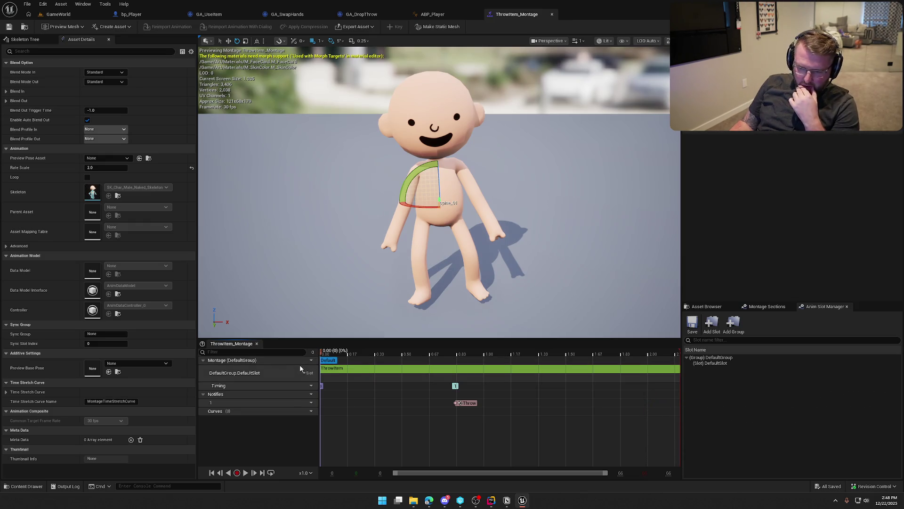
left_click(304, 376)
left_click(804, 430)
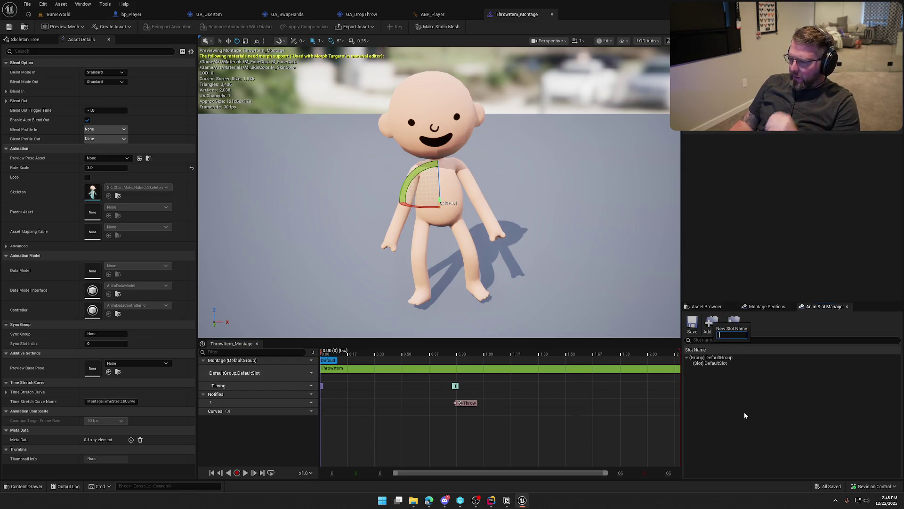
type("UpperBody")
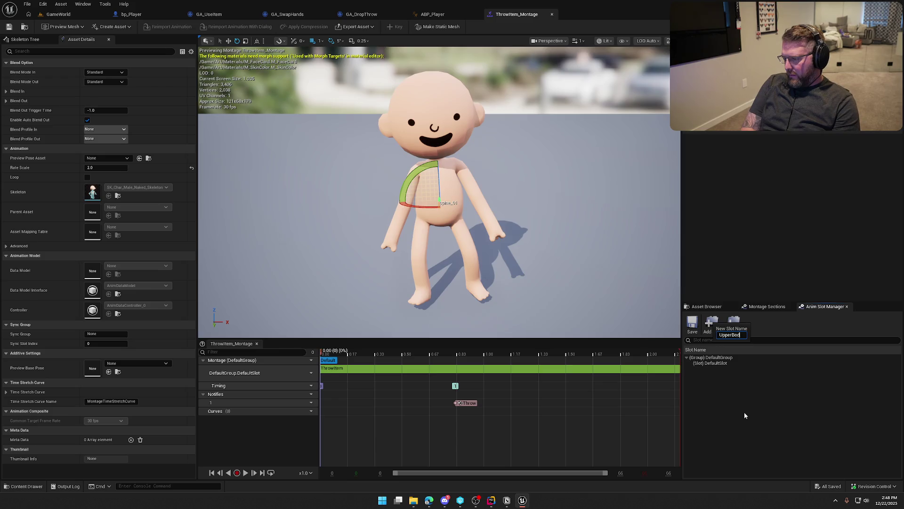
key("Return")
Assign the montage track to the UpperBody slot and preview the montage.
left_click(714, 369)
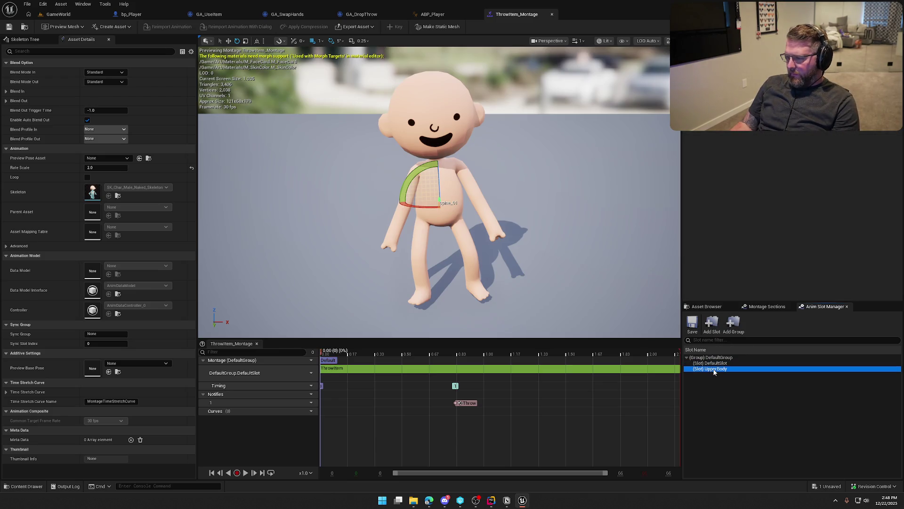
left_click(307, 372)
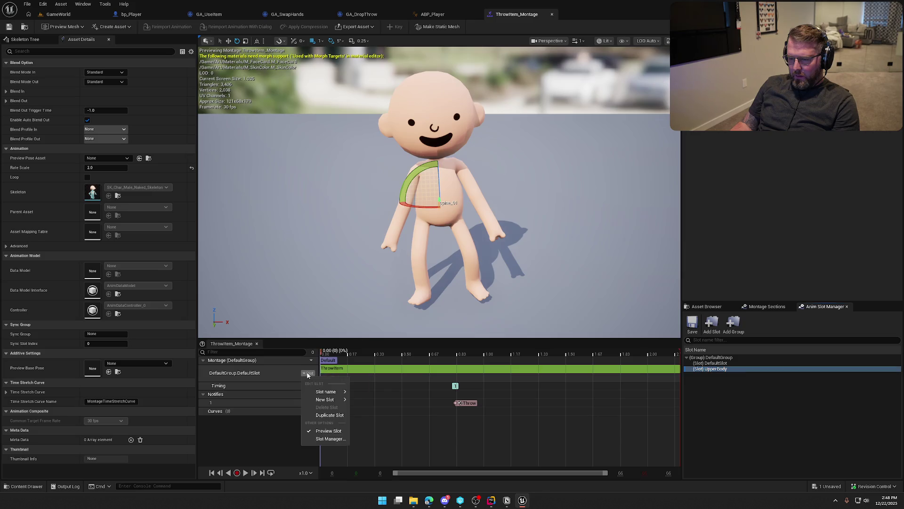
mouse_move(339, 391)
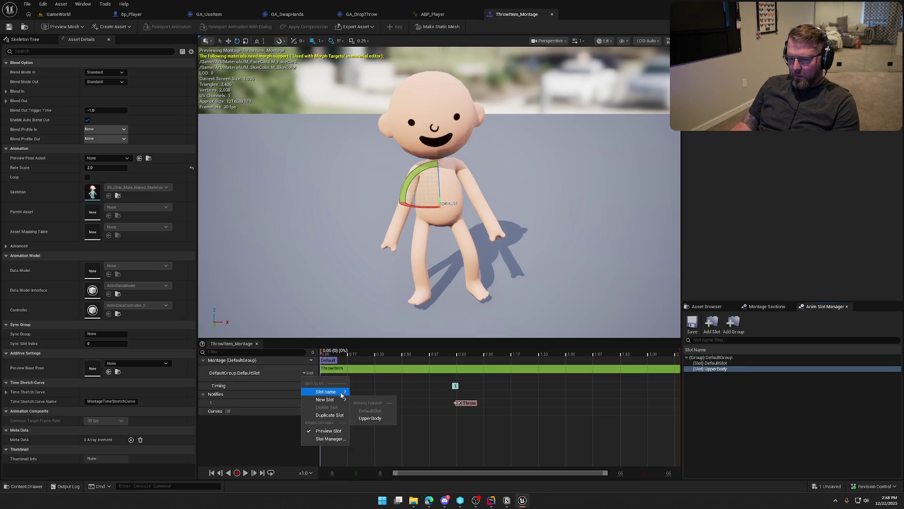
left_click(382, 410)
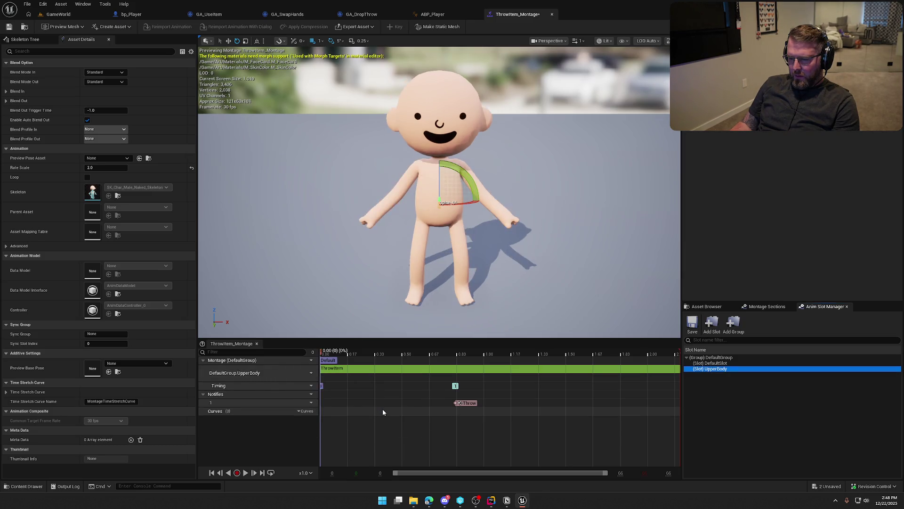
left_click(253, 473)
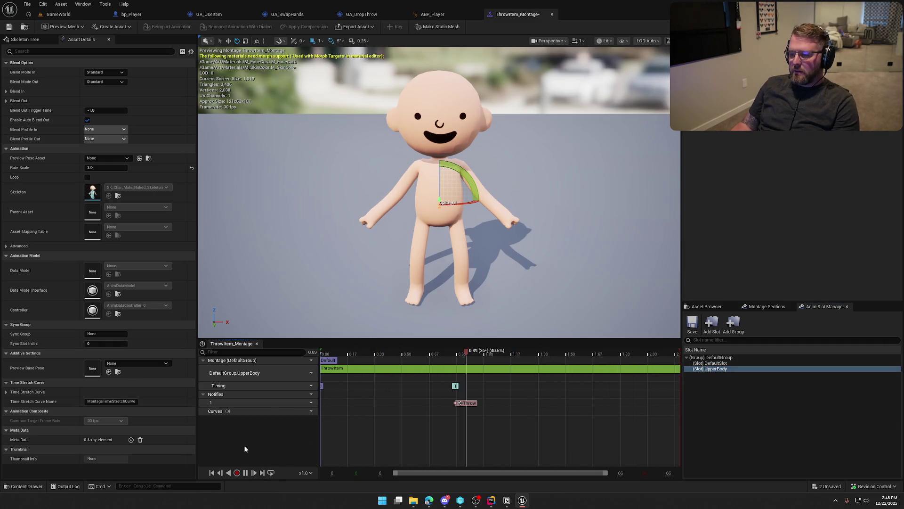
left_click(245, 474)
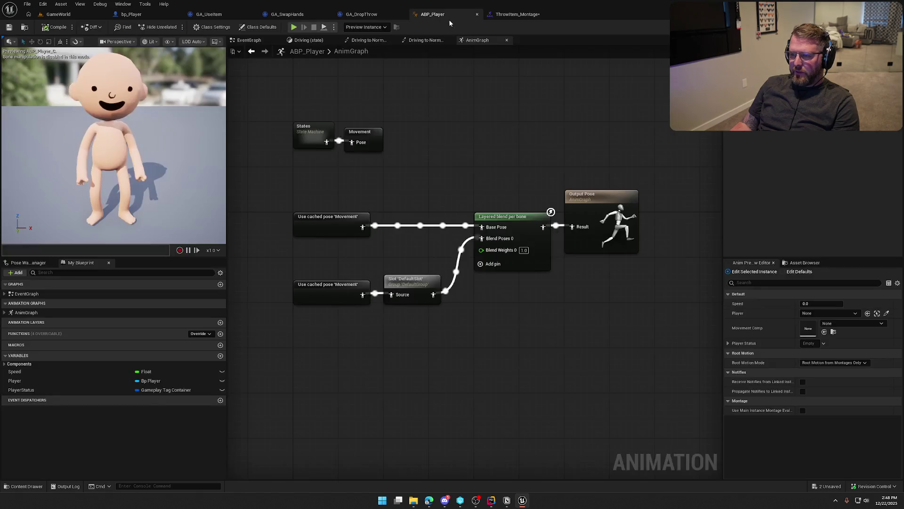
Save ThrowItem_Montage, reopen it, and scrub the preview to about 0.21.
left_click(432, 14)
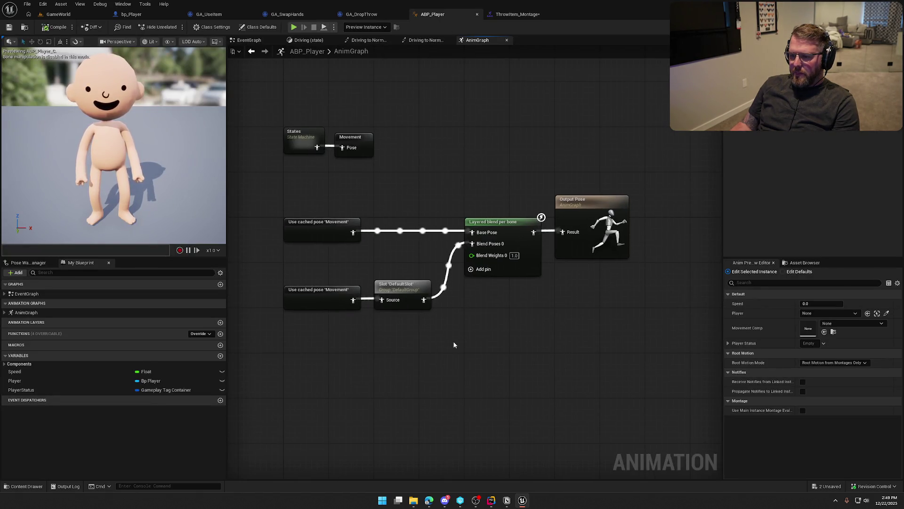
left_click(518, 14)
left_click(718, 368)
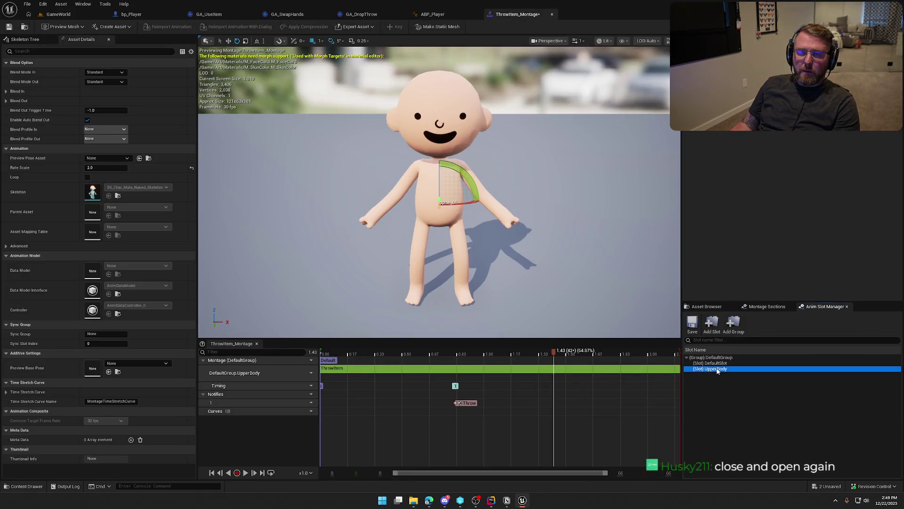
left_click(9, 27)
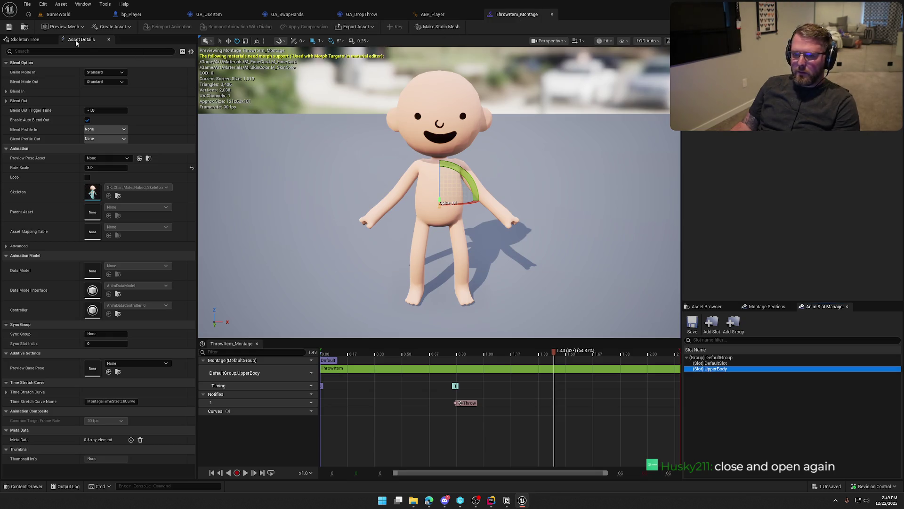
key("ctrl+space")
left_click(552, 14)
double_click(319, 365)
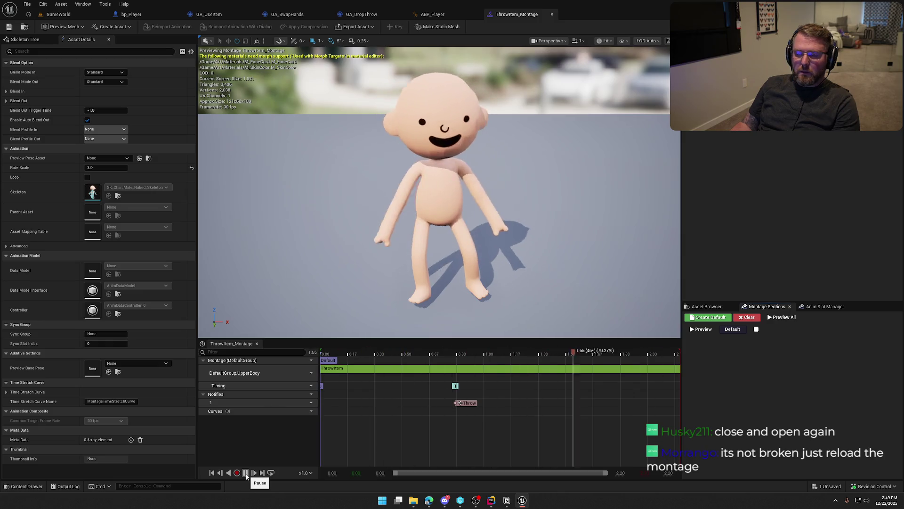
left_click(245, 473)
mouse_move(666, 354)
left_mouse_down()
mouse_move(354, 354)
mouse_move(466, 361)
mouse_move(323, 405)
mouse_move(298, 443)
left_mouse_up()
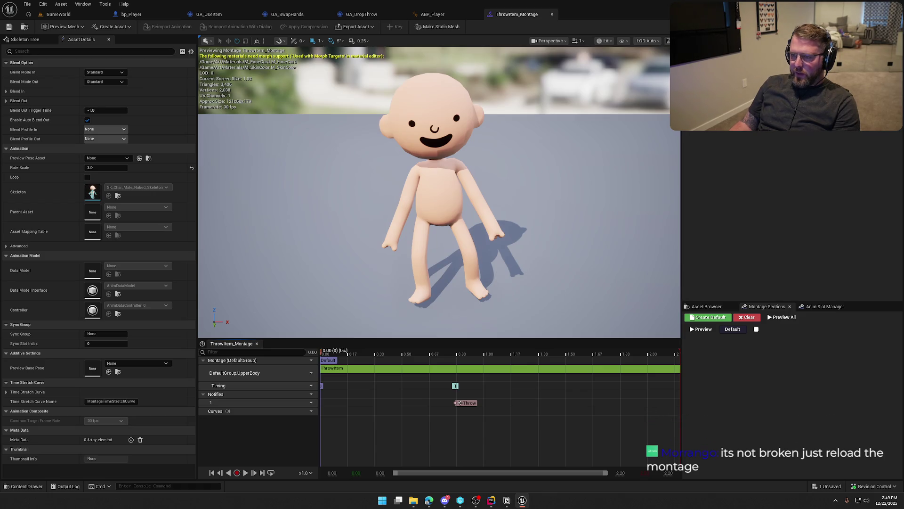
In the AnimGraph, route the cached Movement pose through DefaultSlot into Base Pose.
left_click(432, 15)
left_click(368, 297, "alt")
left_click(410, 297, "alt")
mouse_move(368, 297)
left_mouse_down()
mouse_move(351, 234)
mouse_move(340, 230)
left_mouse_up()
mouse_move(409, 290)
left_mouse_down()
mouse_move(409, 222)
mouse_move(466, 238)
mouse_move(458, 229)
left_mouse_up()
right_click(392, 304)
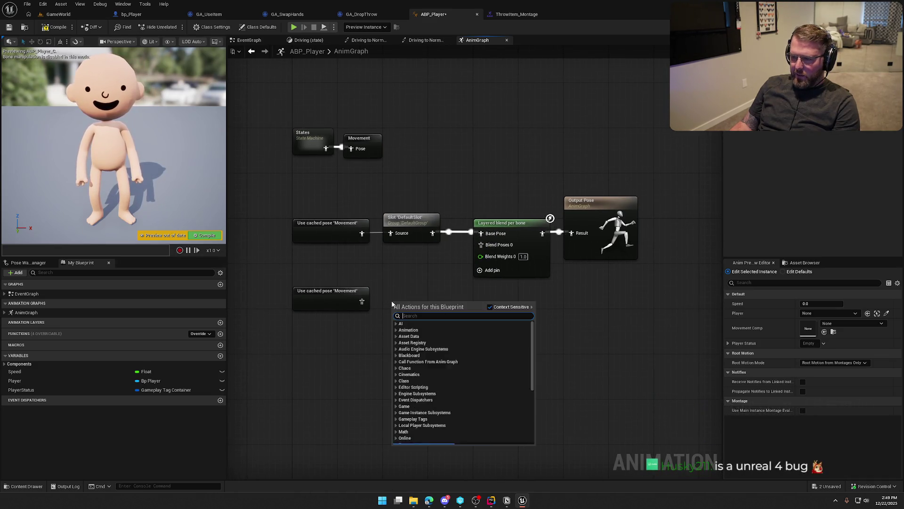
Search the node list for an upper slot node, then dismiss it and save.
type("slot")
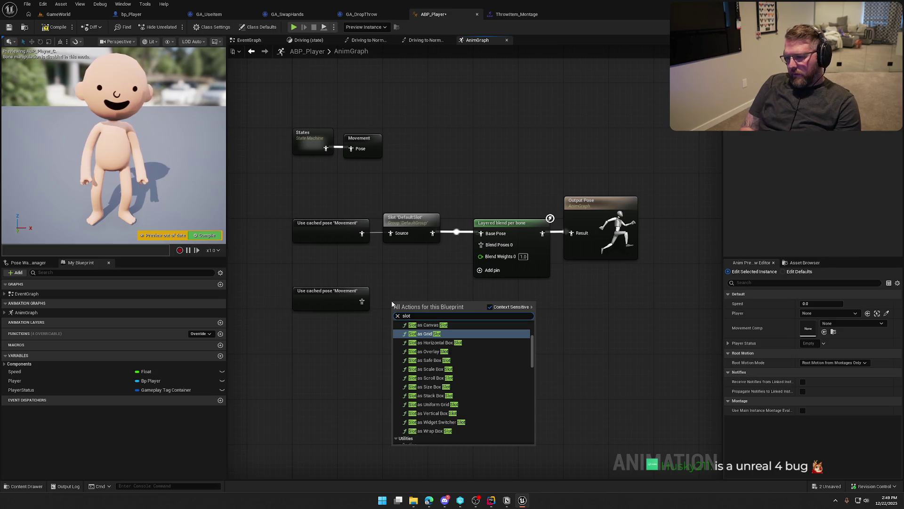
type(" upper")
key("ctrl+a")
key("BackSpace")
type("upper")
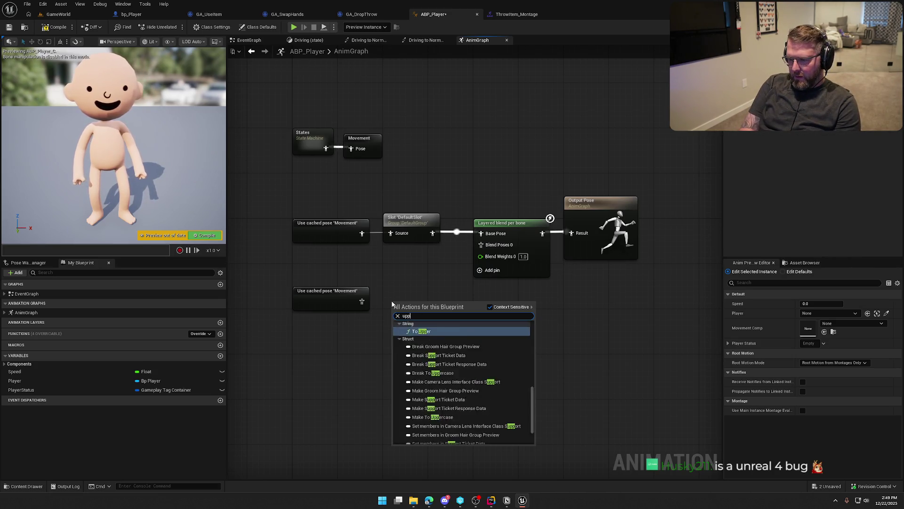
key("BackSpace")
key("BackSpace")
key("BackSpace")
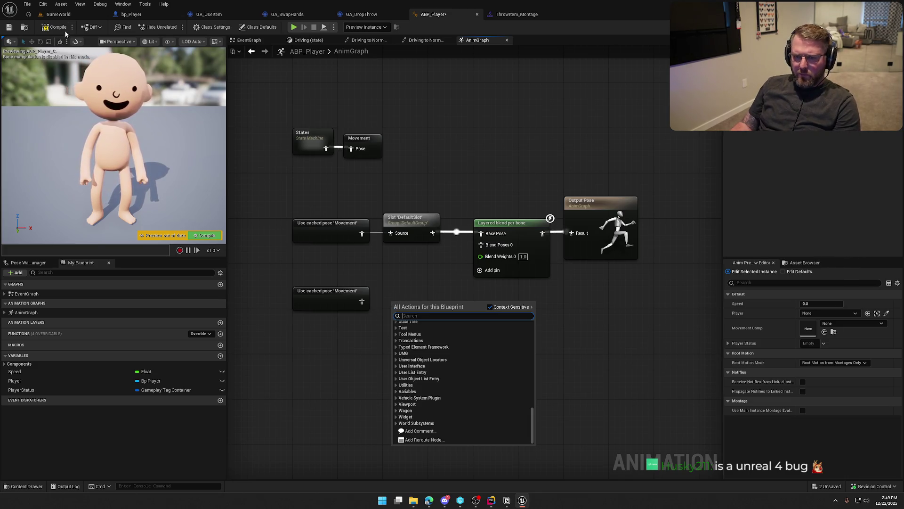
key("ctrl+s")
Duplicate DefaultSlot as an UpperBody slot fed by the lower Movement pose, compile, and play.
left_click(413, 216)
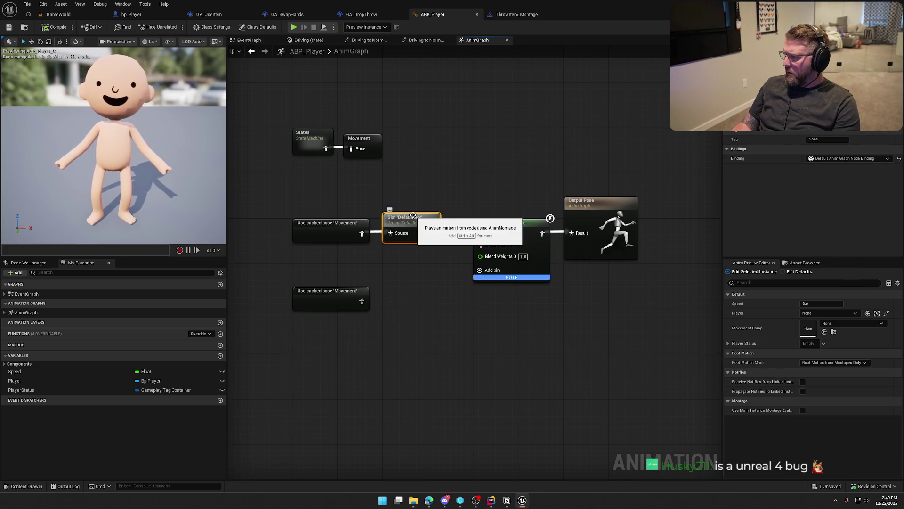
key("ctrl+c")
key("ctrl+v")
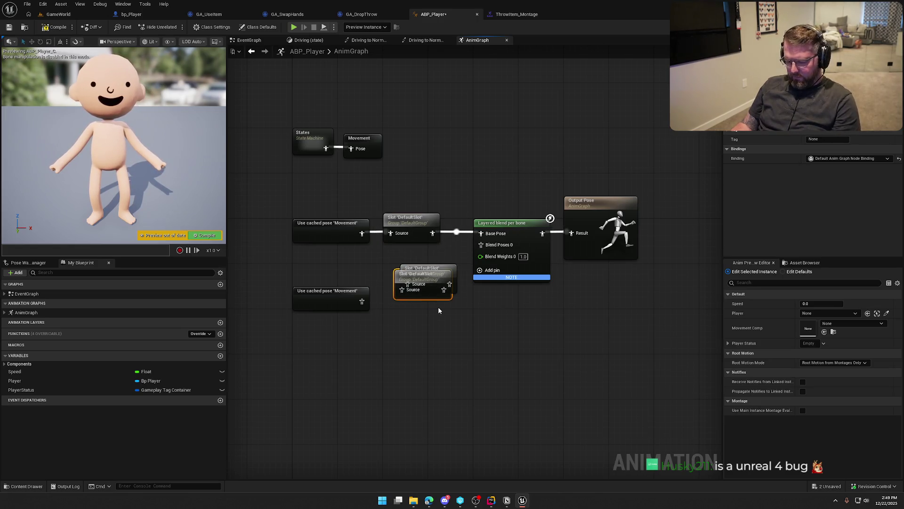
key("ctrl+z")
left_click(843, 124)
left_click(848, 159)
mouse_move(361, 301)
left_mouse_down()
mouse_move(414, 284)
mouse_move(481, 244)
left_mouse_up()
left_click(31, 45)
key("ctrl+s")
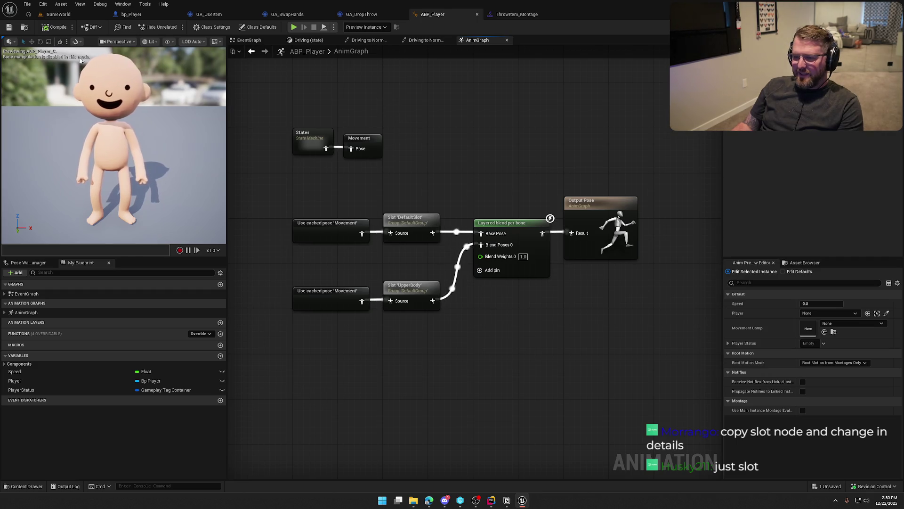
key("alt+p")
Walk to the sack, pick it up with E, aim and throw it, then stop playing.
key("w")
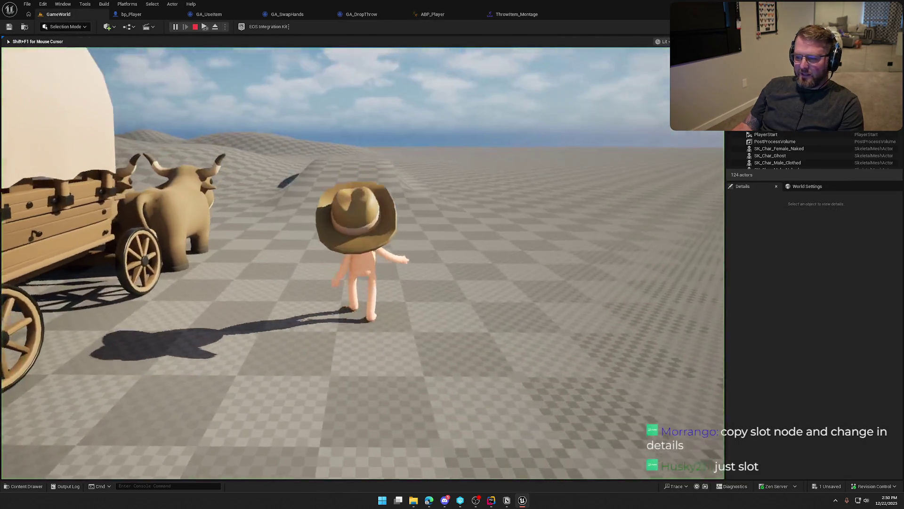
key("w")
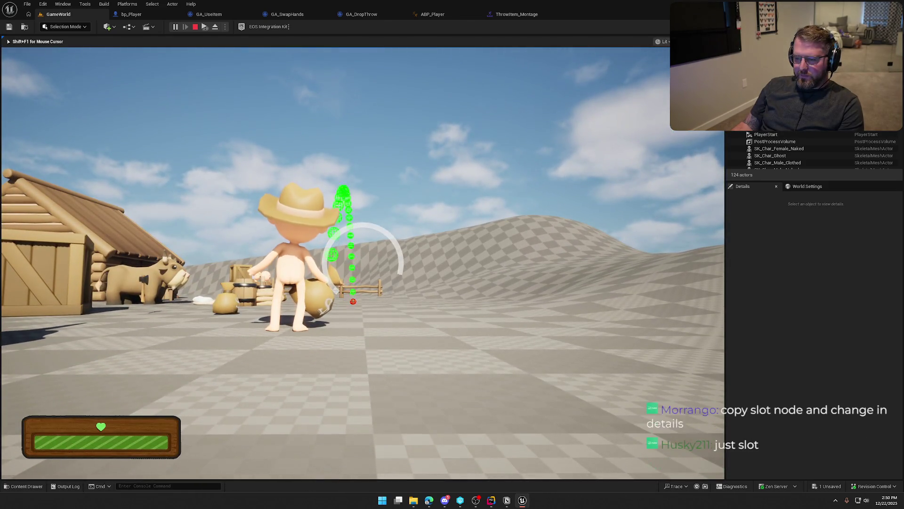
left_click(363, 263)
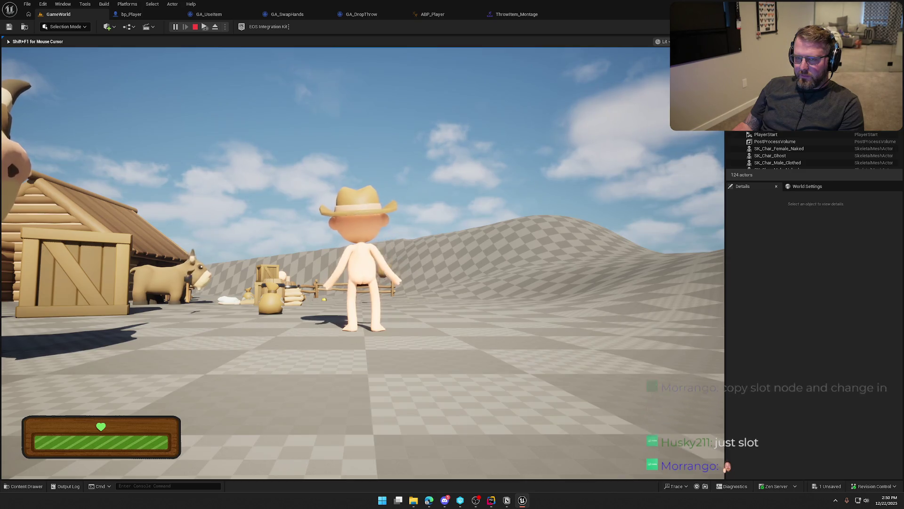
key("w")
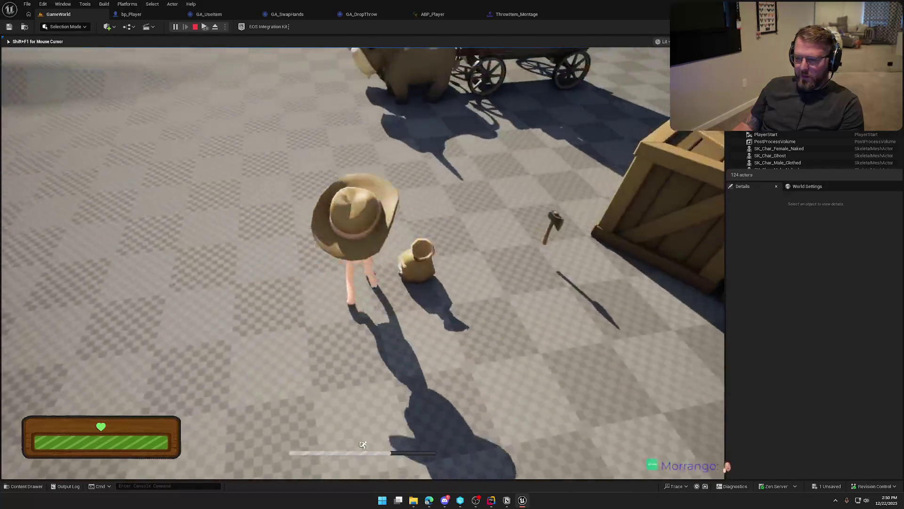
key("e")
right_click(363, 263)
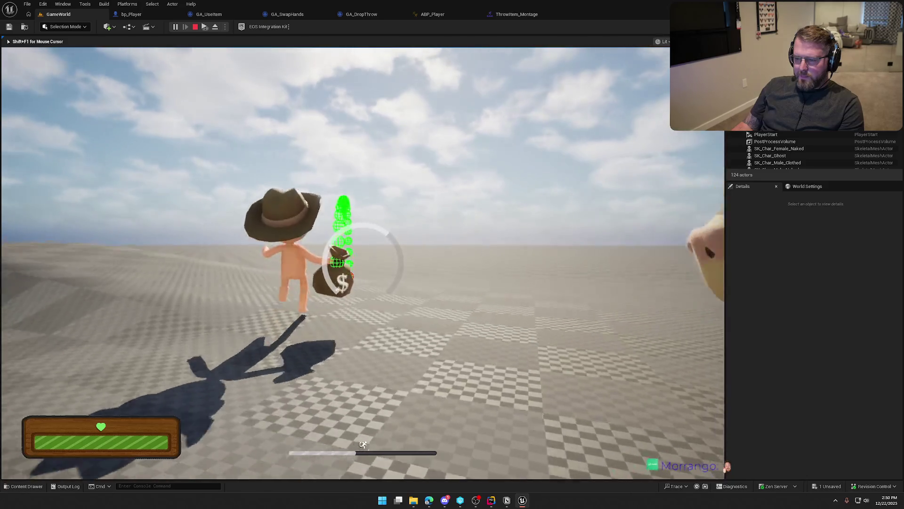
key("w")
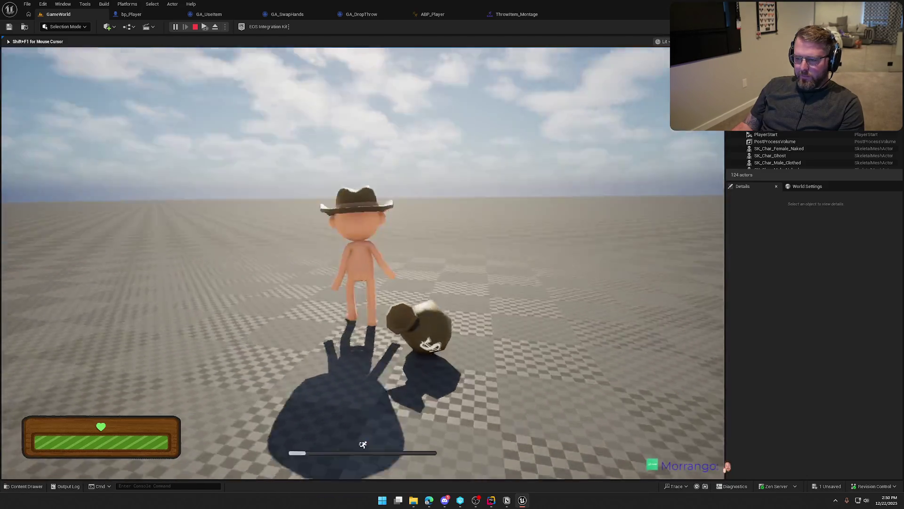
key("e")
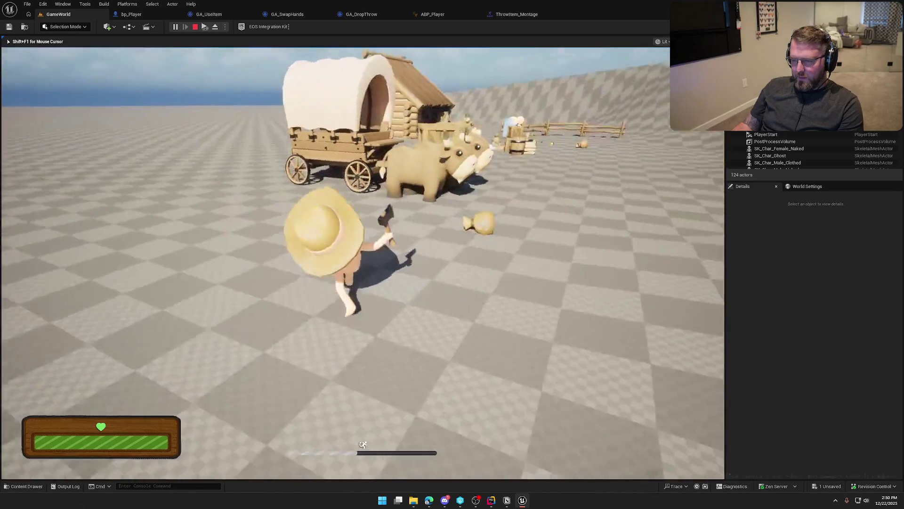
key("w")
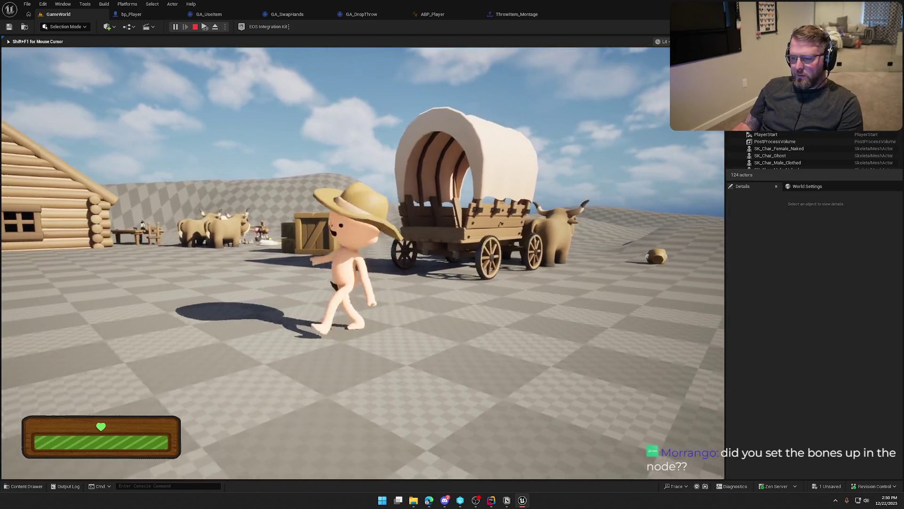
key("Escape")
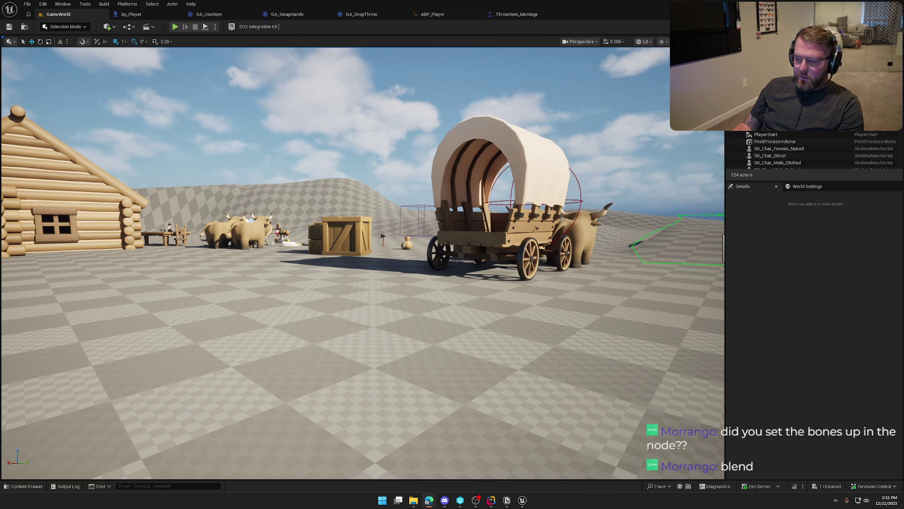
key("ctrl+space")
Create a new VFX folder inside Content/Art and open it.
left_click(16, 361)
left_click(22, 358)
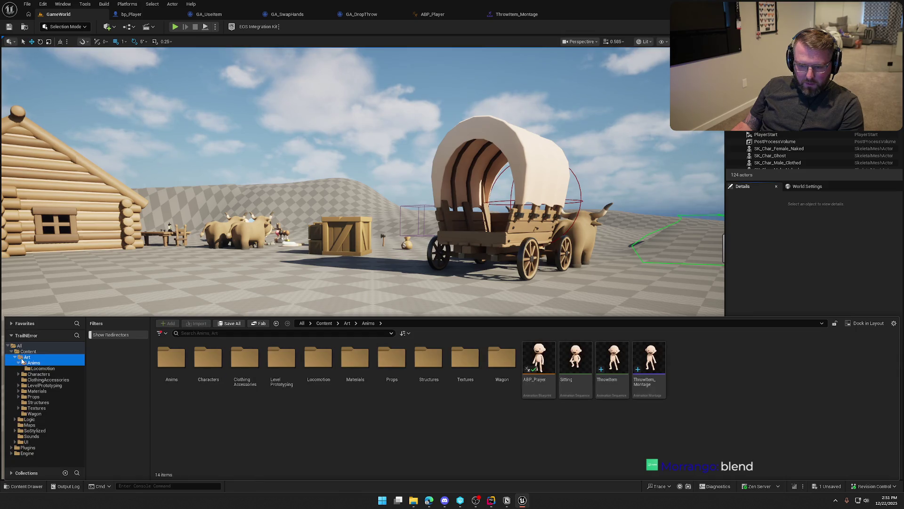
left_click(18, 364)
right_click(510, 354)
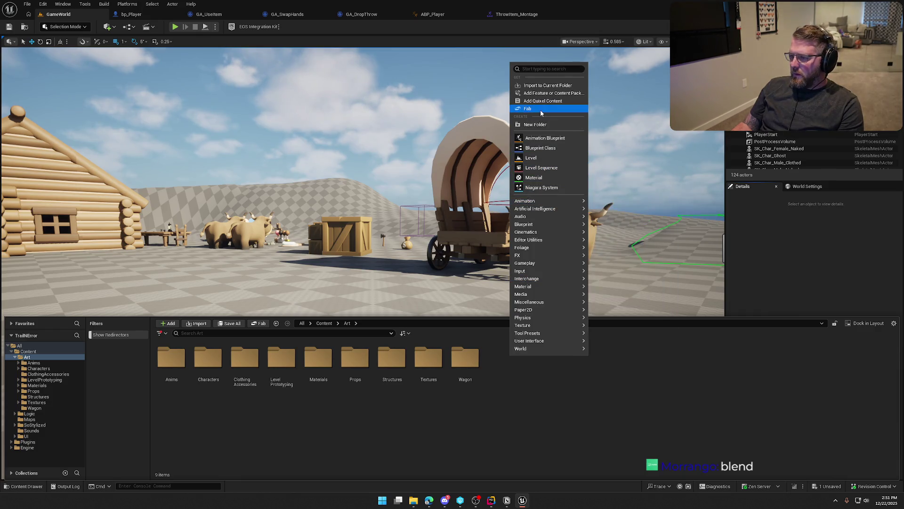
left_click(543, 125)
type("VFX")
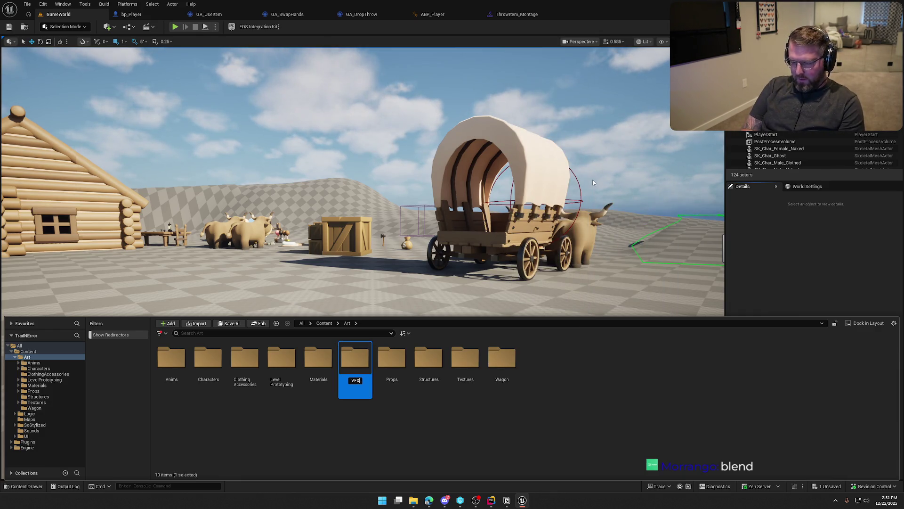
key("Return")
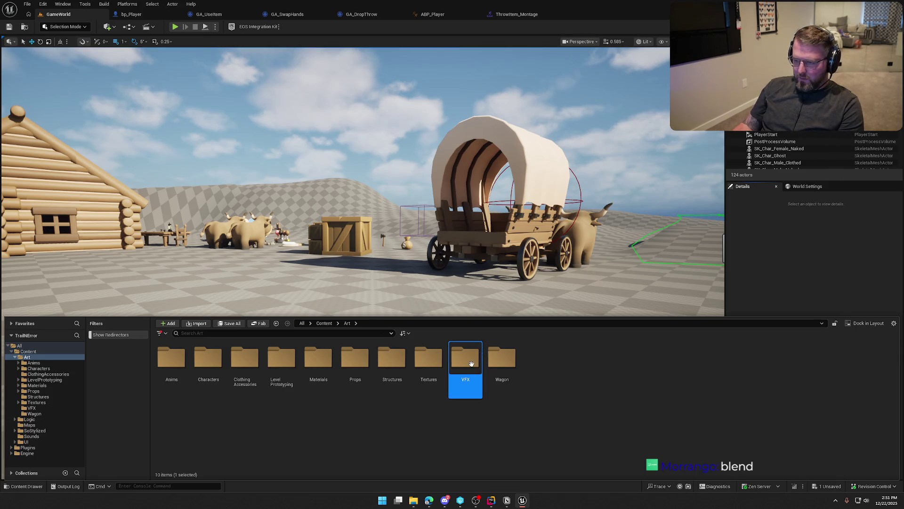
double_click(467, 375)
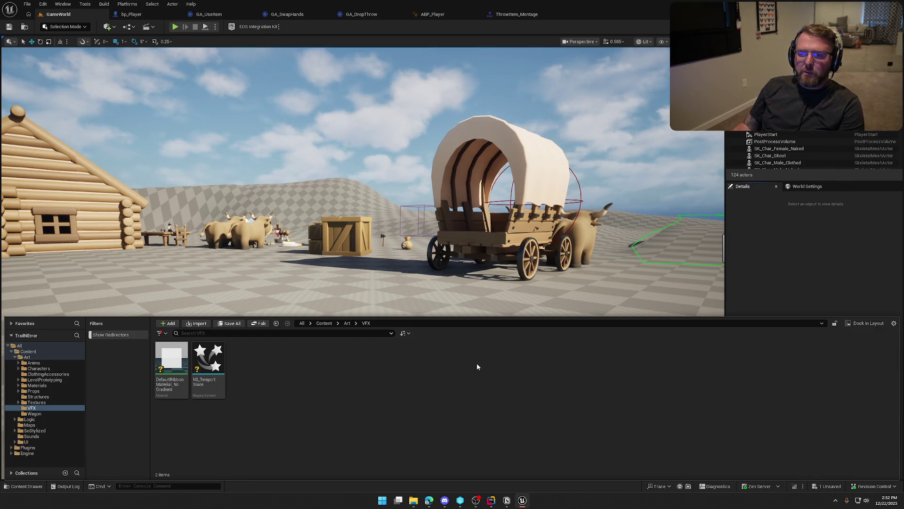
Set the Layered blend per bone branch filter bone to pelvis, compile, save and play.
left_click(440, 16)
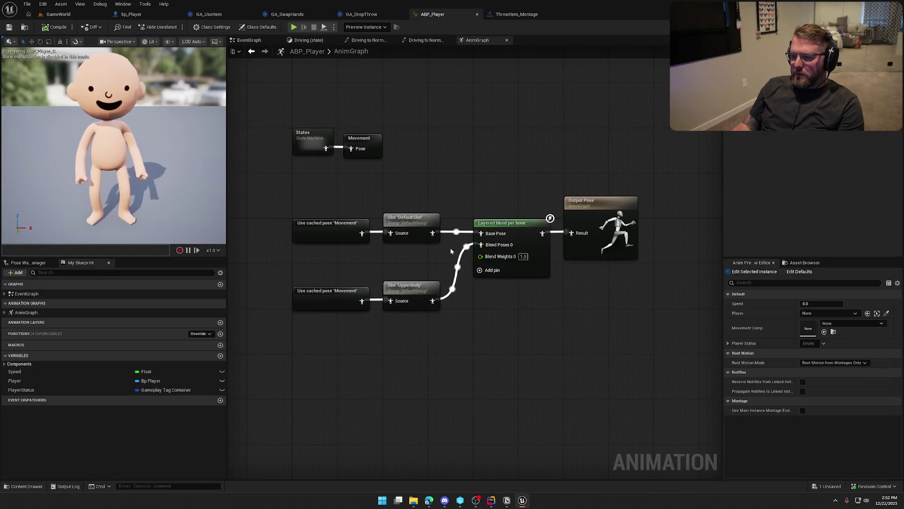
left_click(524, 234)
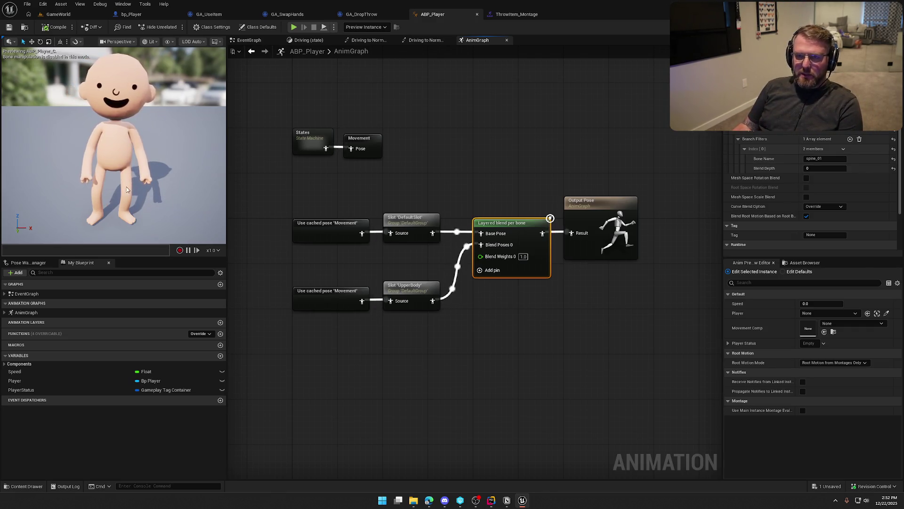
left_click(824, 158)
type("pelvis")
key("Return")
left_click(55, 27)
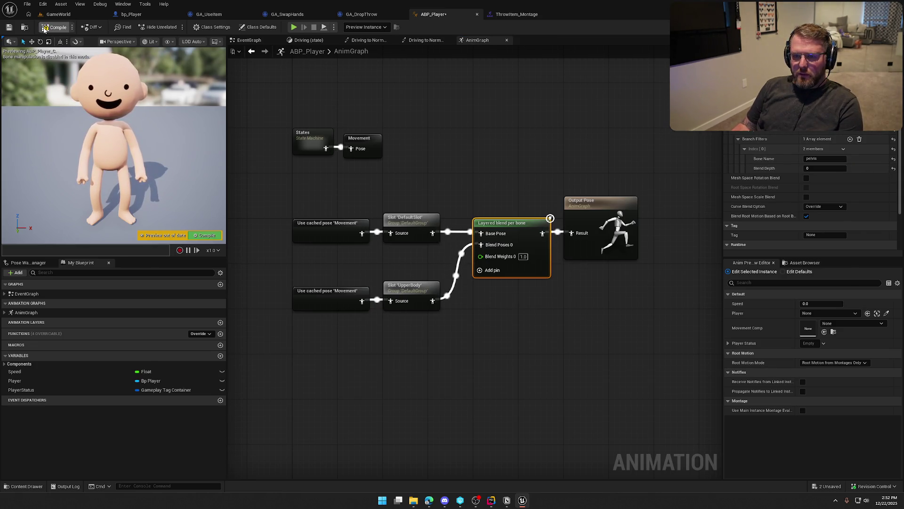
left_click(58, 14)
key("alt+p")
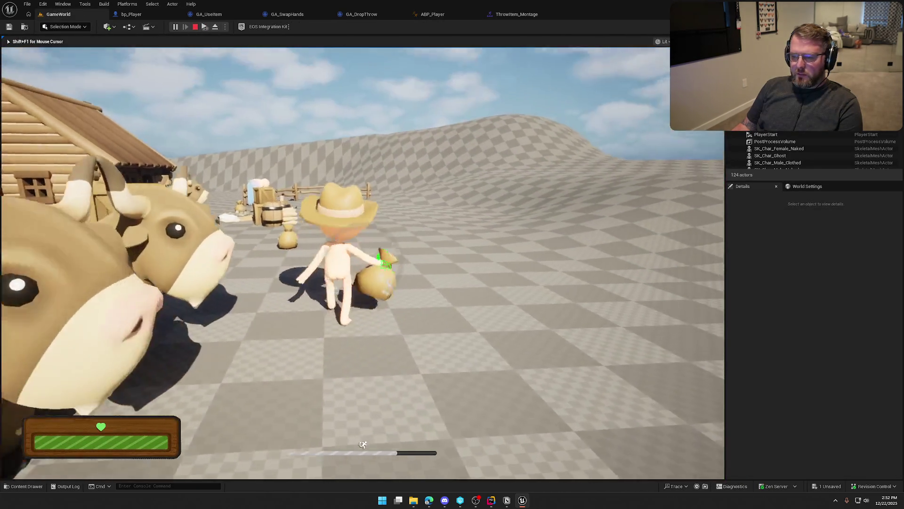
Test the pelvis filter in play, then undo the bone back to spine_01 and recompile.
key("e")
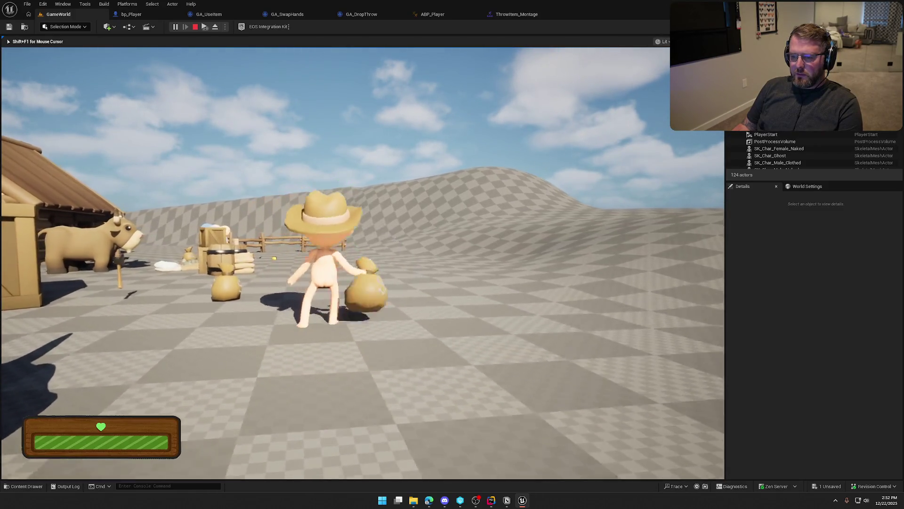
key("Escape")
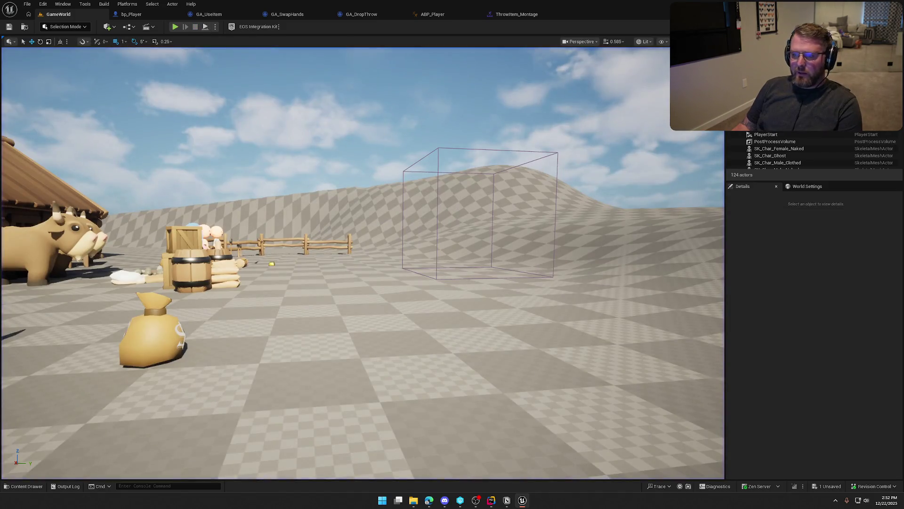
left_click(432, 14)
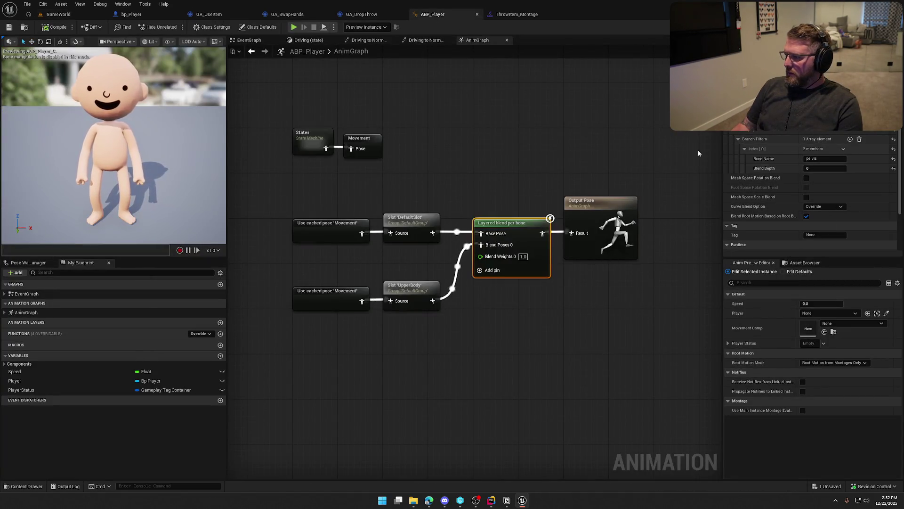
left_click(658, 162)
key("ctrl+z")
key("ctrl+z")
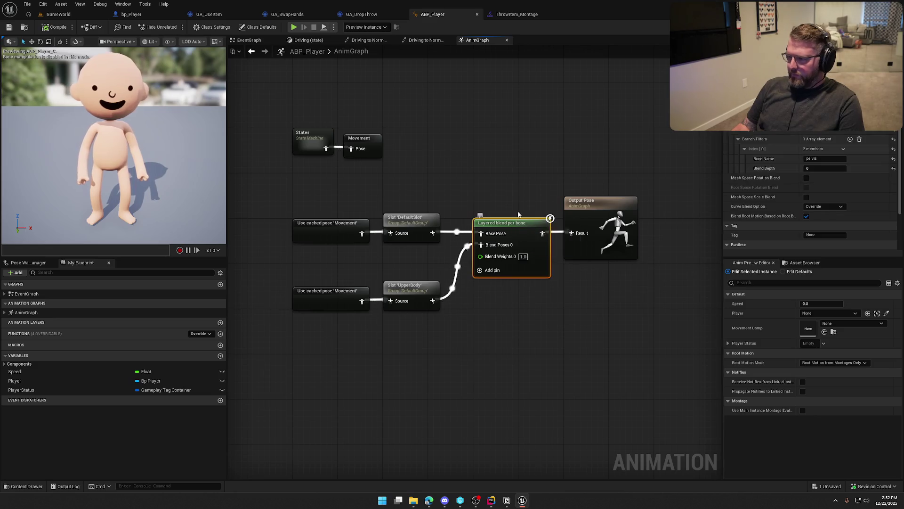
key("ctrl+z")
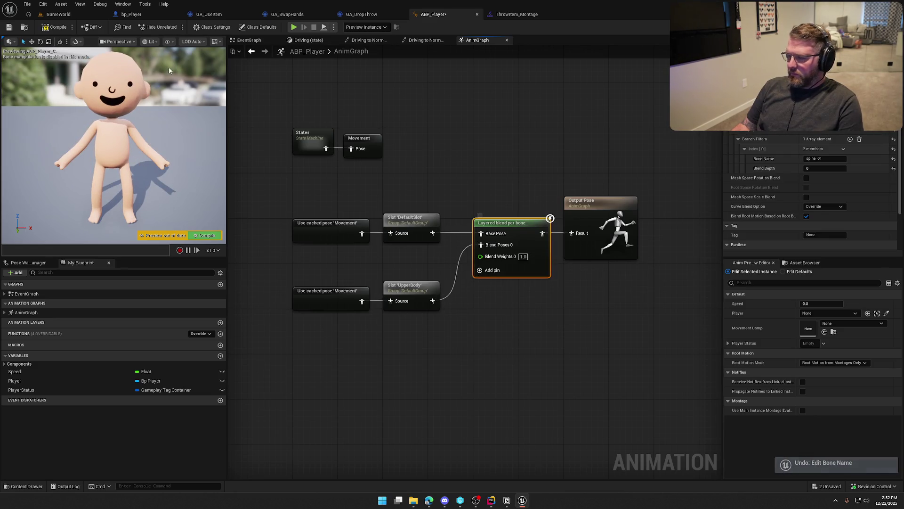
left_click(51, 29)
left_click(436, 129)
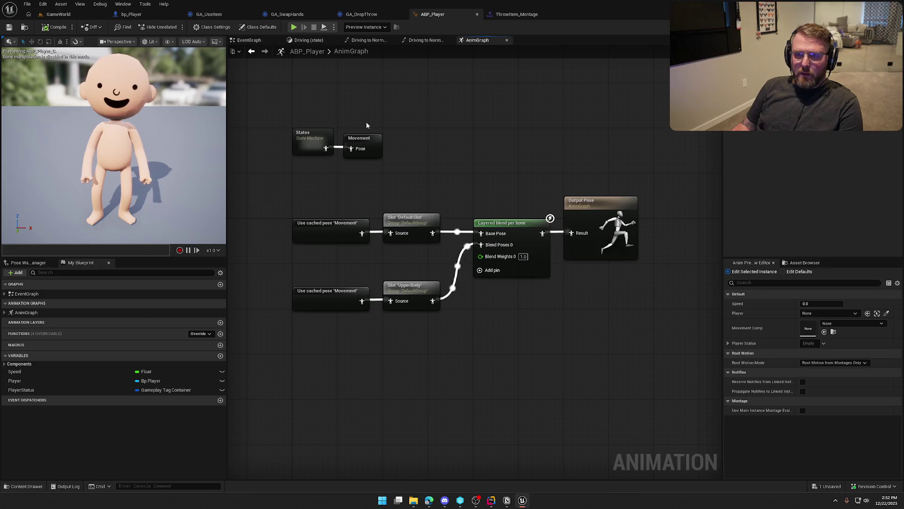
Close the ThrowItem_Montage editor and return to the GameWorld level.
left_click(500, 15)
middle_click(499, 18)
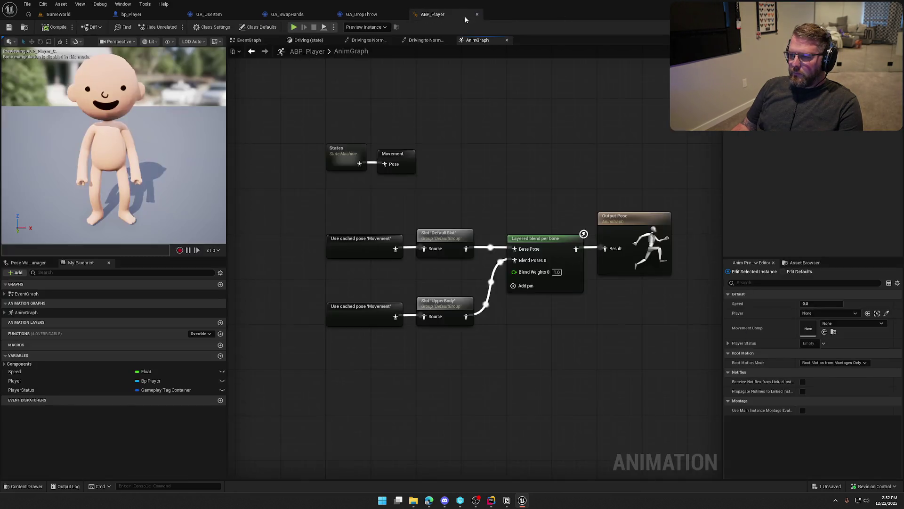
left_click(64, 14)
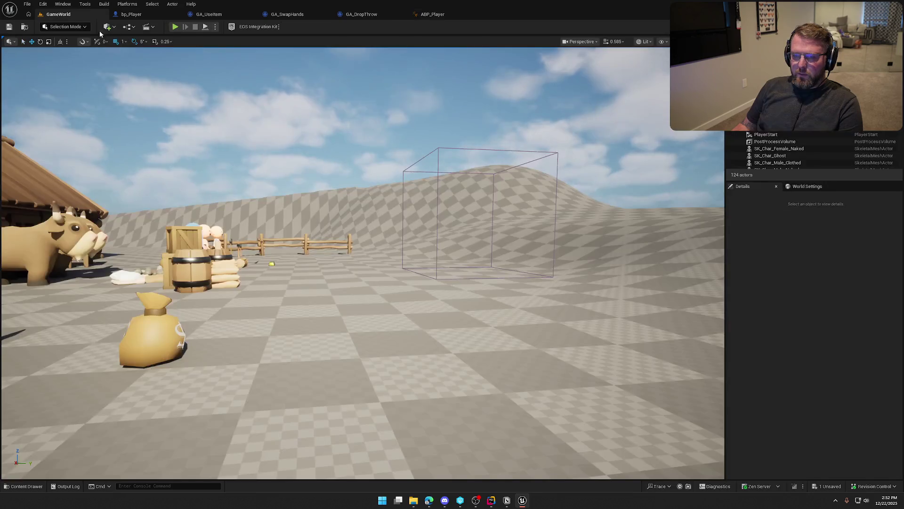
Open the NS_TeleportTrace Niagara system from the Content Drawer.
left_click_drag(414, 200, 414, 200)
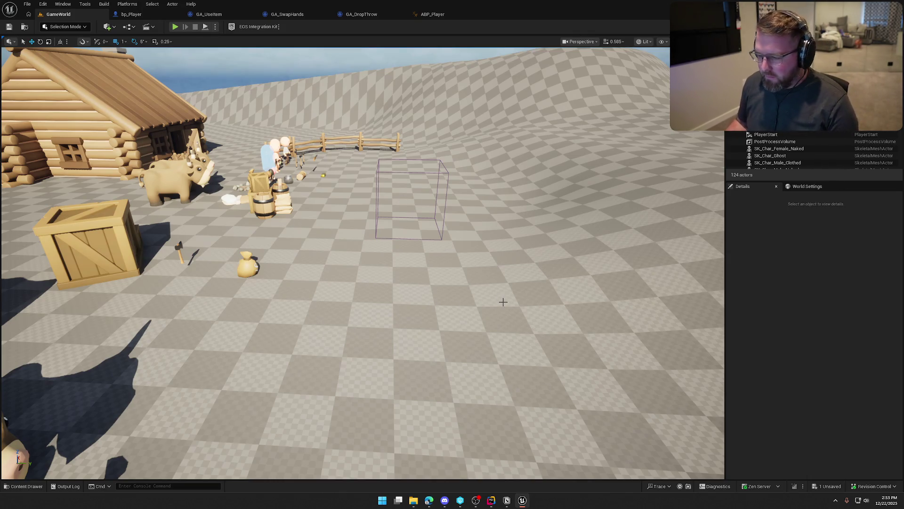
key("ctrl+space")
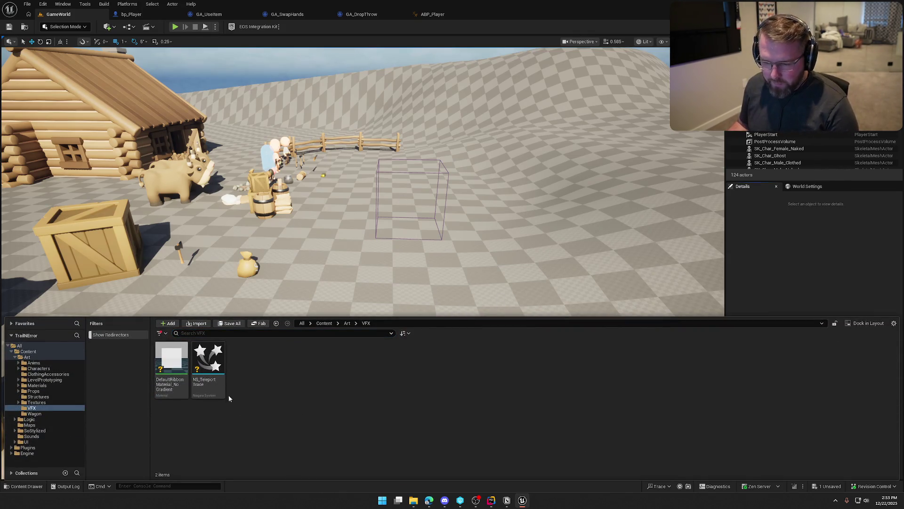
right_click(220, 376)
right_click(209, 362)
double_click(209, 362)
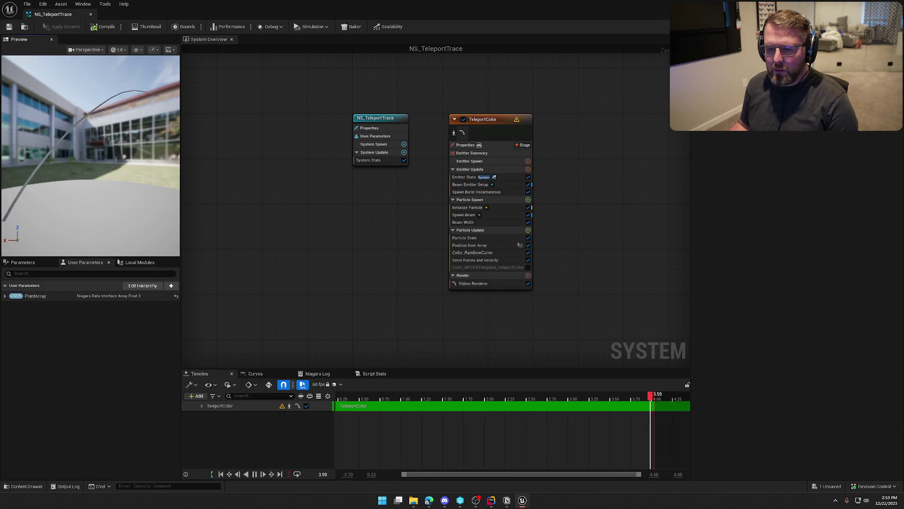
Assign DefaultRibbonMaterial_NoGradient to the TeleportColor ribbon renderer and close the editor.
left_click(501, 130)
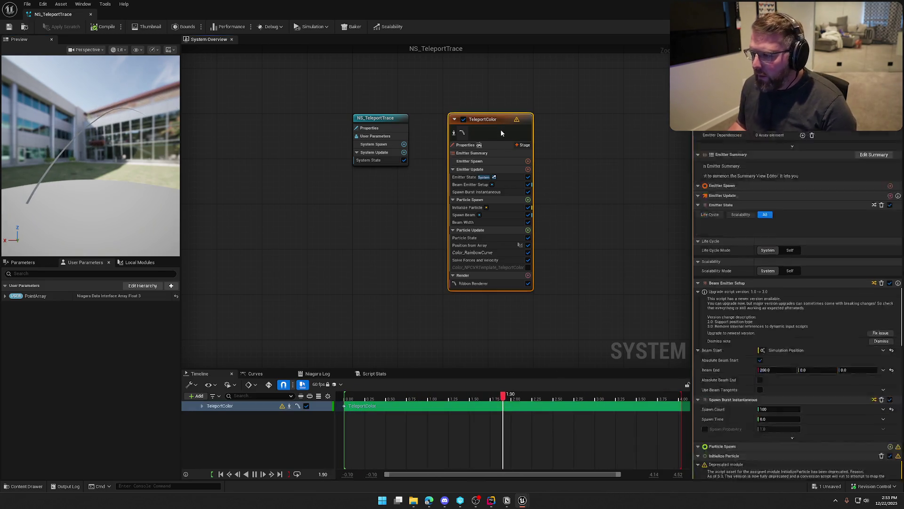
left_click(478, 284)
key("ctrl+space")
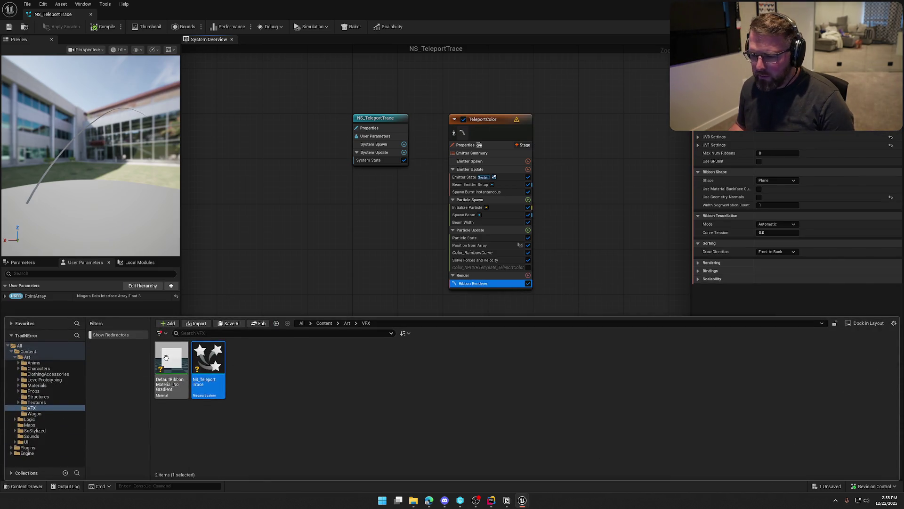
left_click_drag(166, 357, 474, 283)
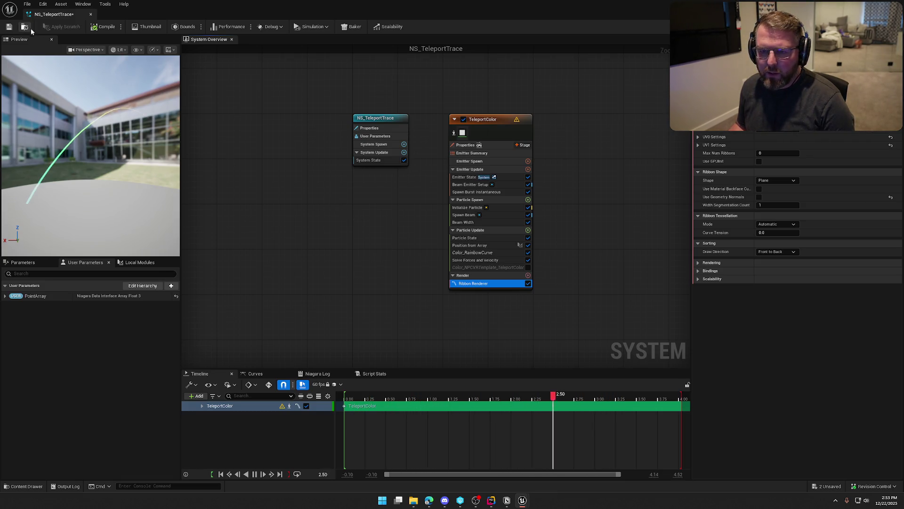
left_click(92, 14)
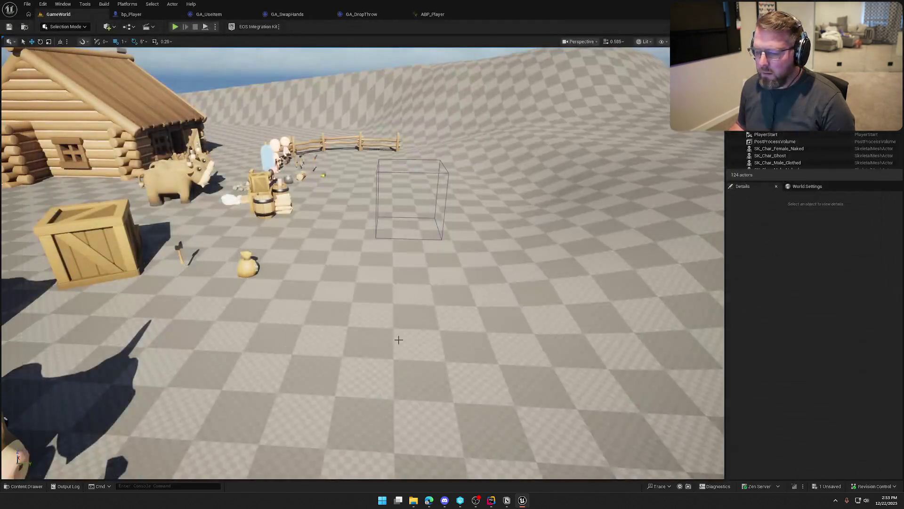
Mark the two VFX assets for add in revision control.
key("ctrl+space")
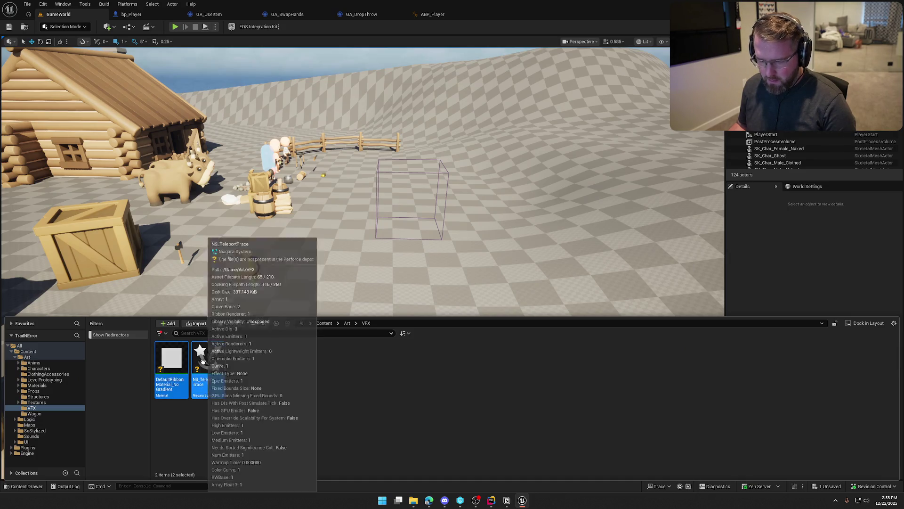
right_click(202, 361)
mouse_move(273, 357)
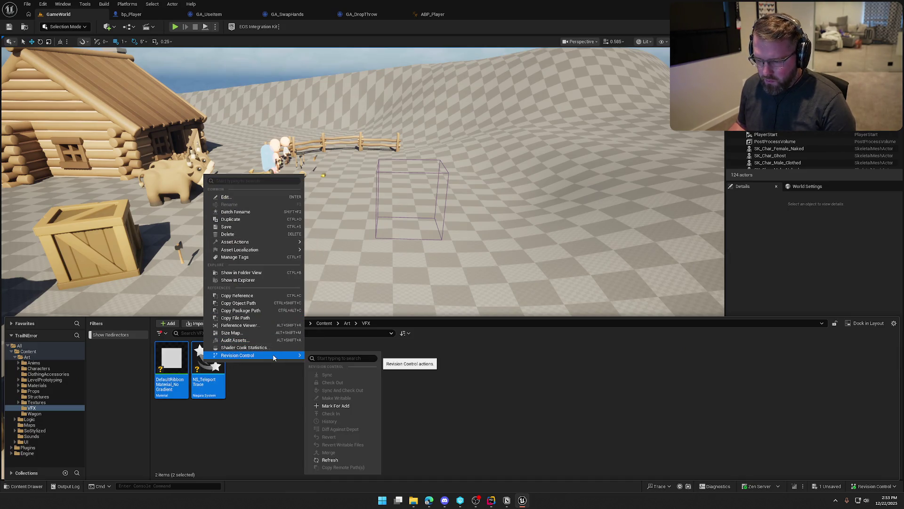
left_click(335, 406)
left_click(389, 398)
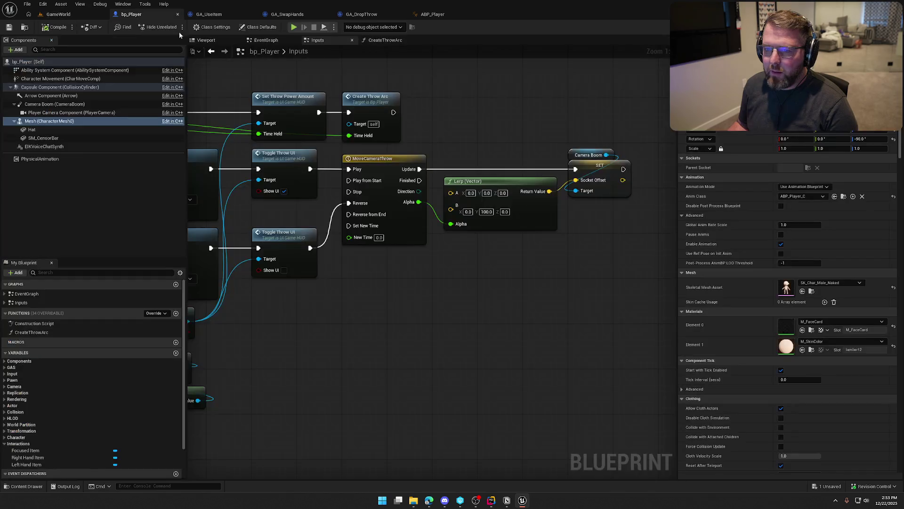
Show bp_Player's Viewport and frame the character mesh.
left_click(137, 14)
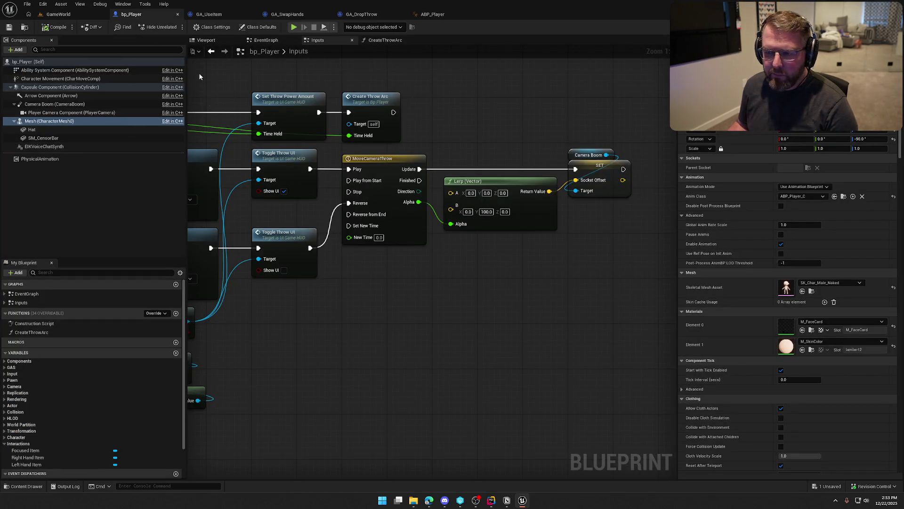
left_click(205, 40)
key("f")
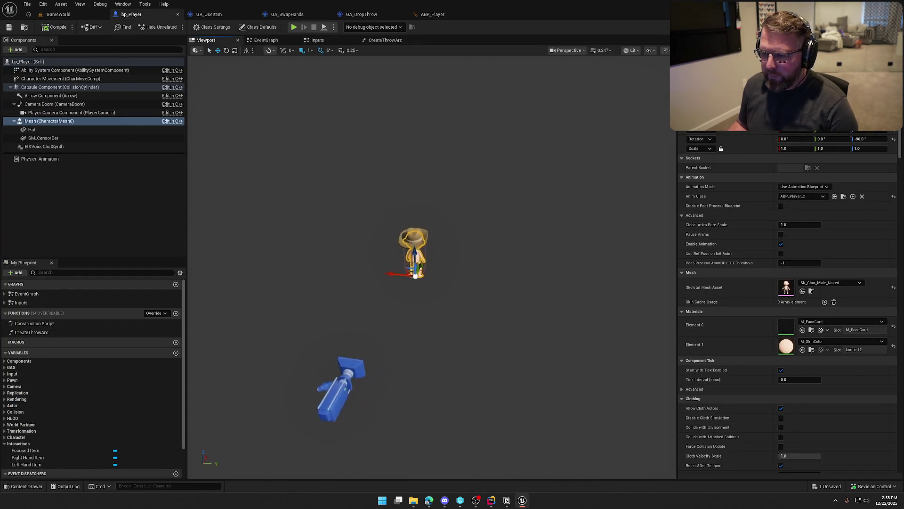
Add a Niagara Particle System component to bp_Player named ThrowLine.
right_click(54, 121)
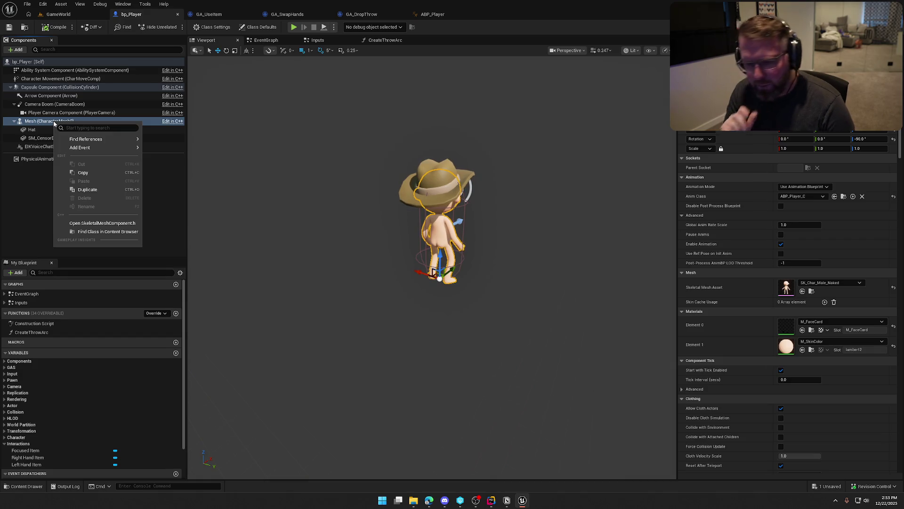
left_click(55, 87)
right_click(55, 88)
mouse_move(105, 107)
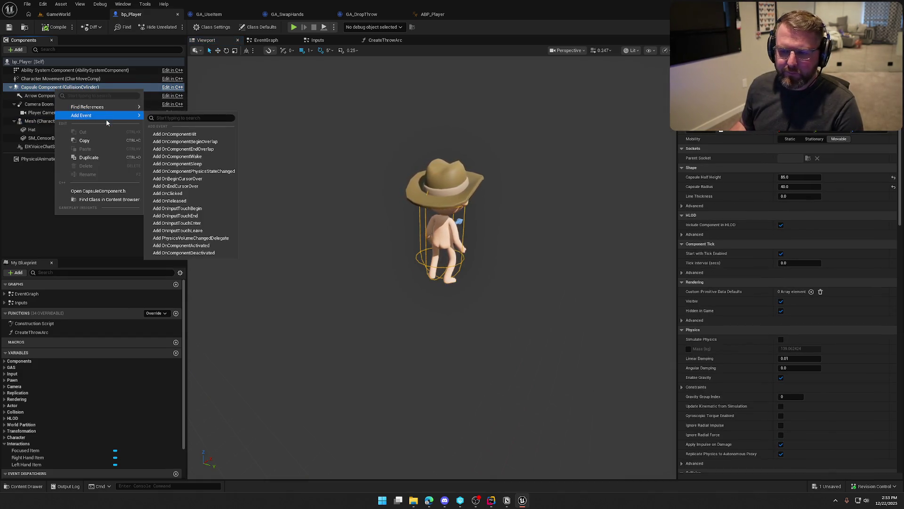
key("Escape")
left_click(16, 50)
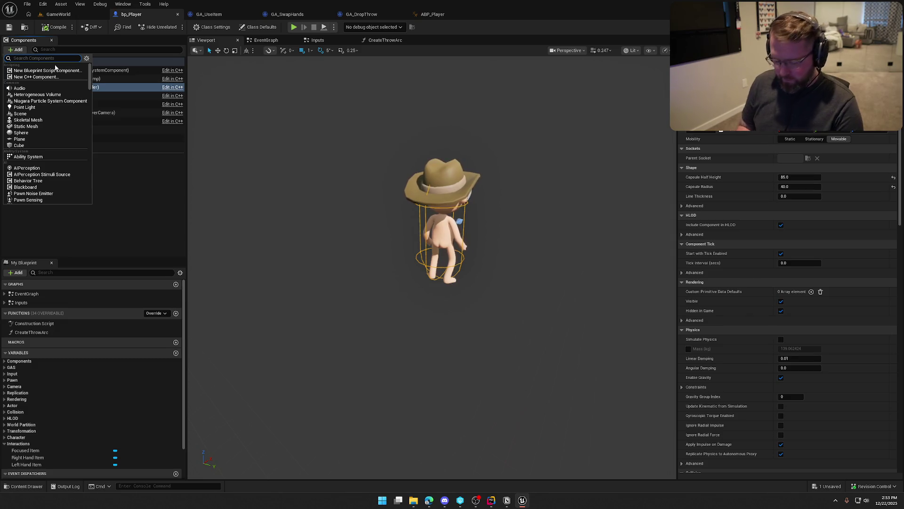
type("ni")
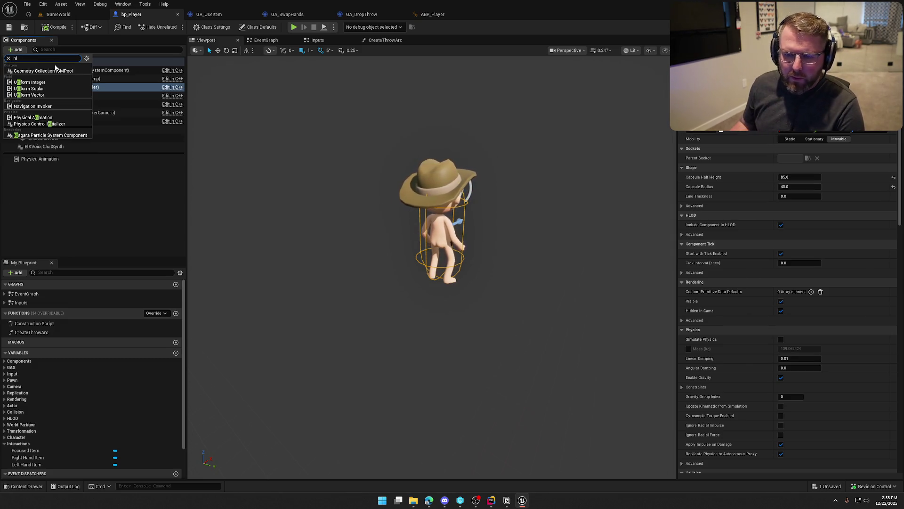
left_click(50, 135)
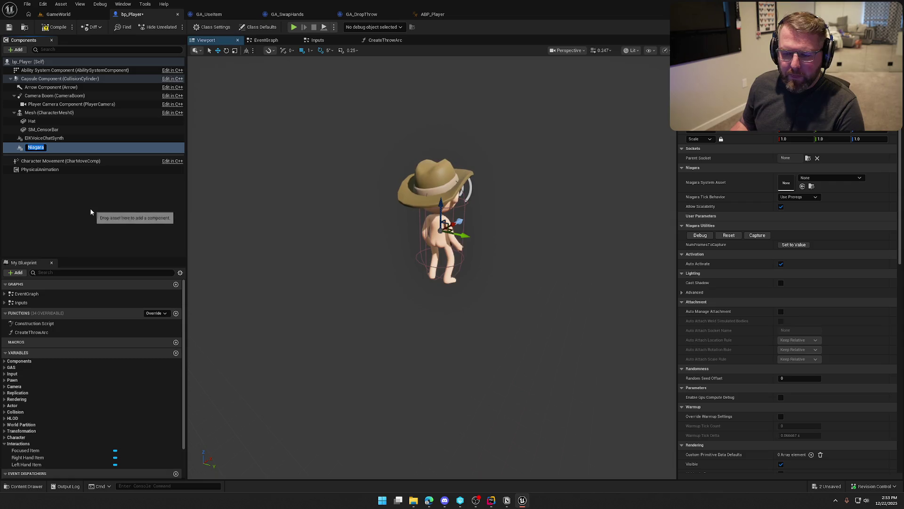
type("ThrowLine")
key("Return")
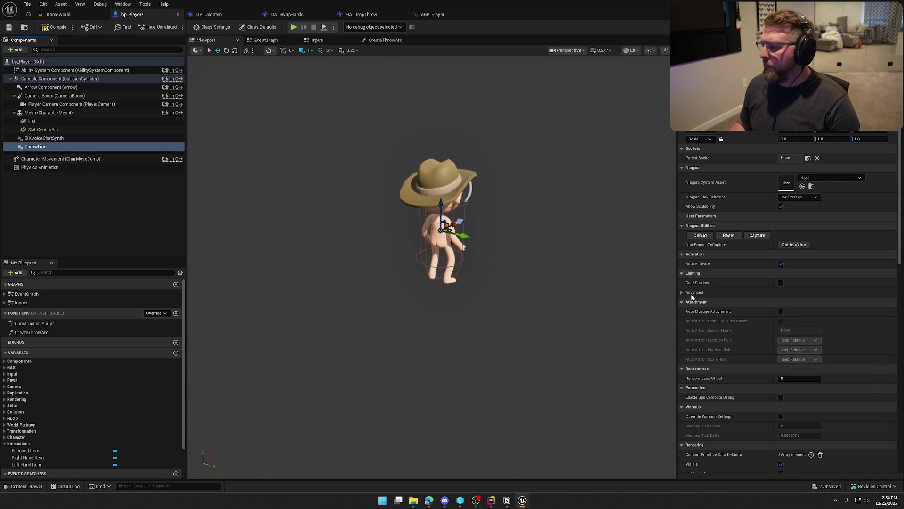
Set ThrowLine's Niagara System Asset to NS_TeleportTrace and compile bp_Player.
left_click(828, 178)
left_click(829, 177)
key("ctrl+space")
left_click_drag(209, 358, 810, 181)
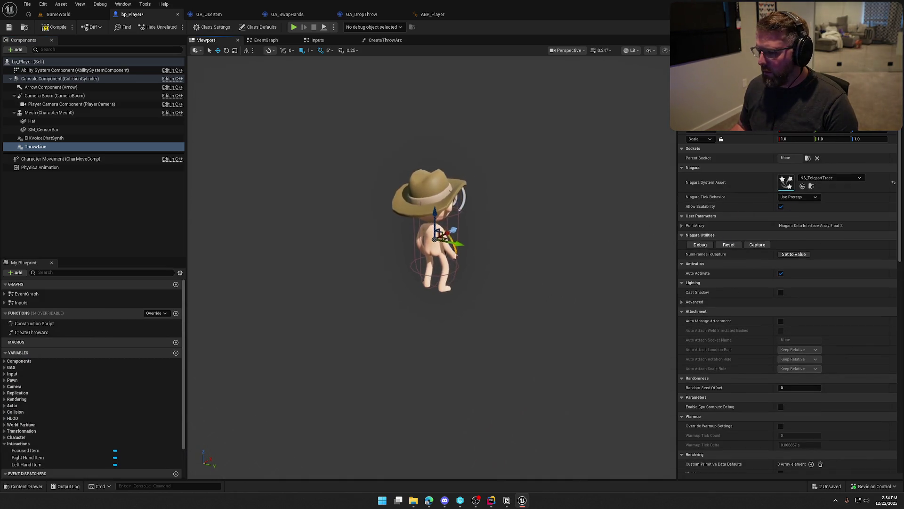
scroll(431, 266, "up", 5)
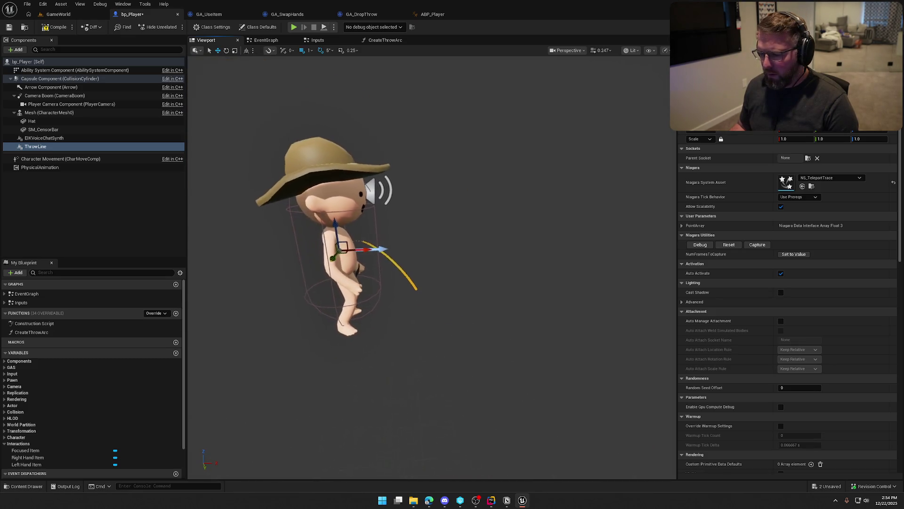
left_click(50, 29)
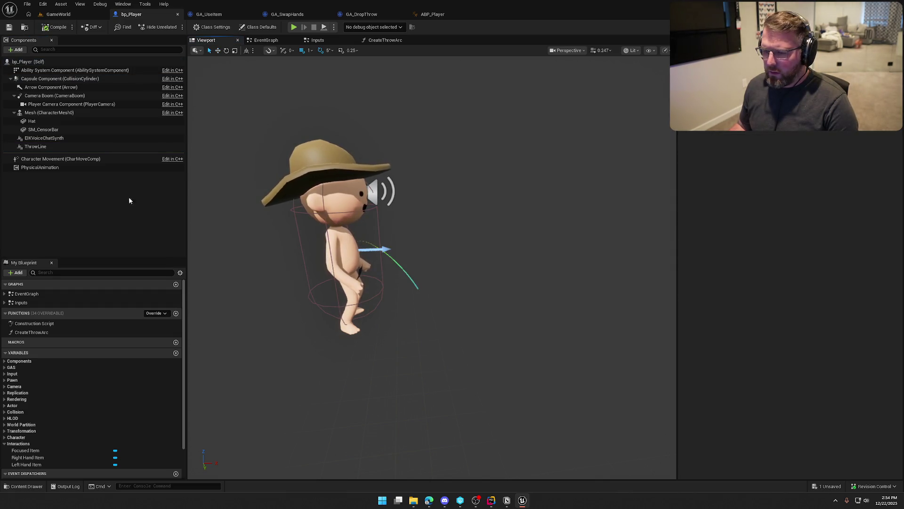
Turn off Auto Activate on the ThrowLine component.
left_click(43, 146)
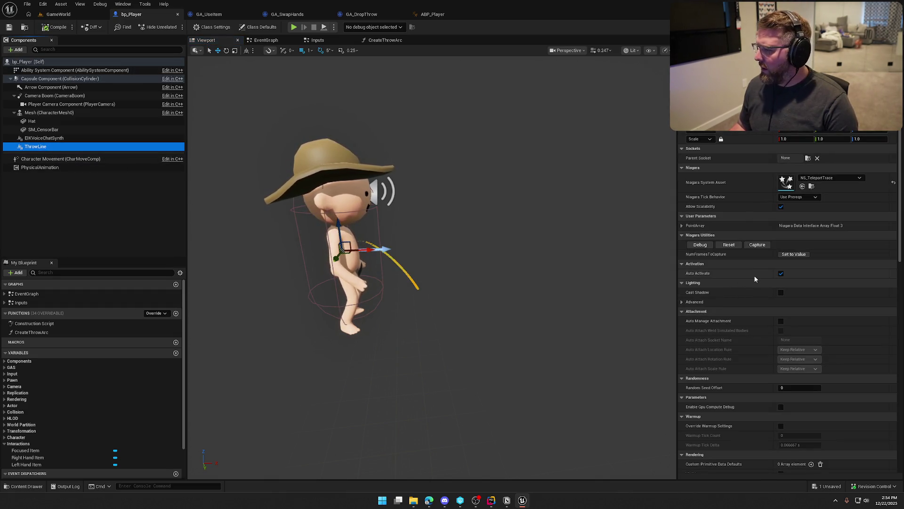
left_click(781, 273)
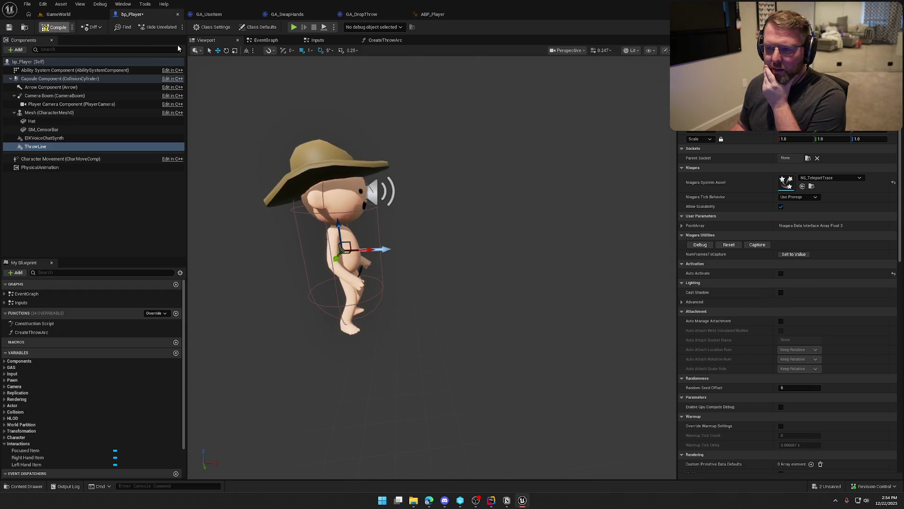
left_click(266, 40)
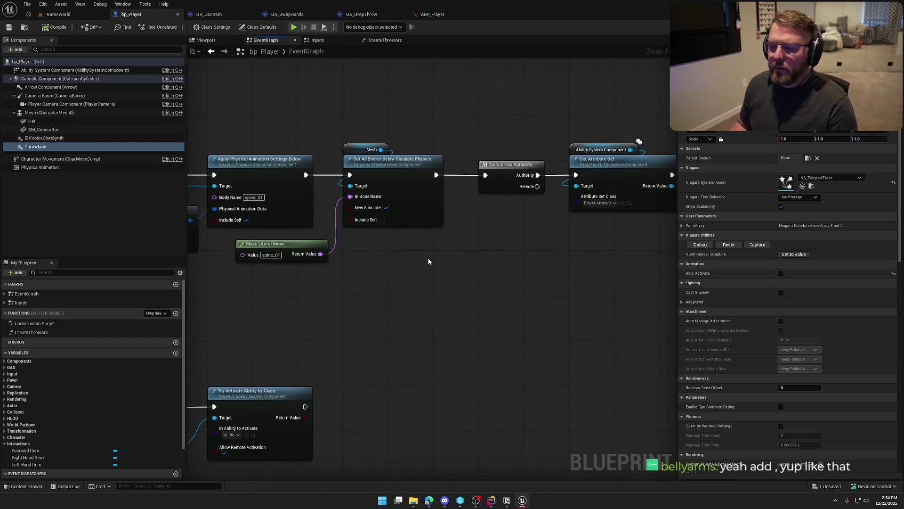
In CreateThrowArc, add a Niagara Set Vector Array node targeting ThrowLine.
left_click(385, 40)
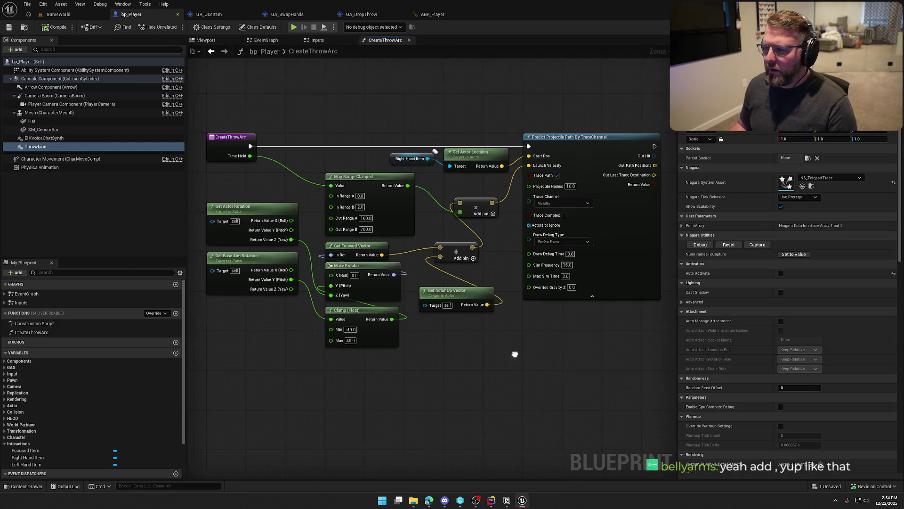
scroll(416, 330, "up", 2)
mouse_move(35, 146)
left_mouse_down()
mouse_move(514, 124)
mouse_move(557, 138)
left_mouse_up()
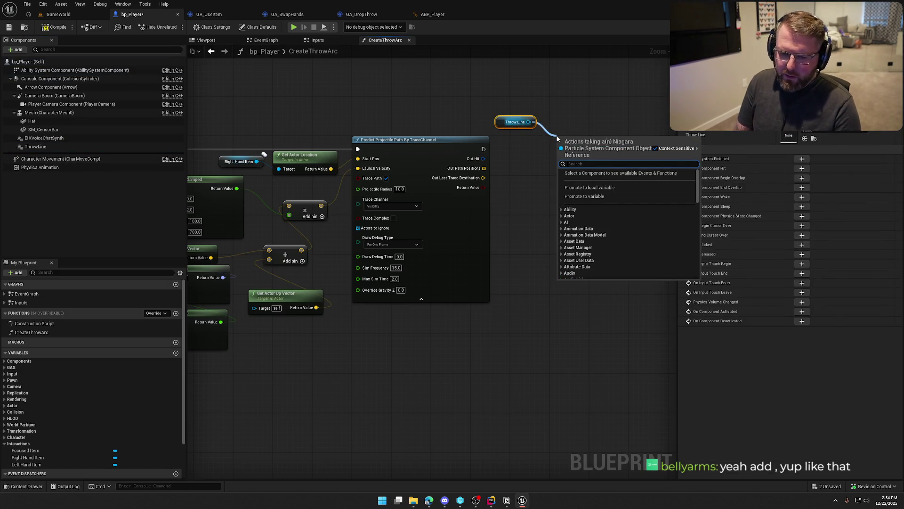
type("set vector")
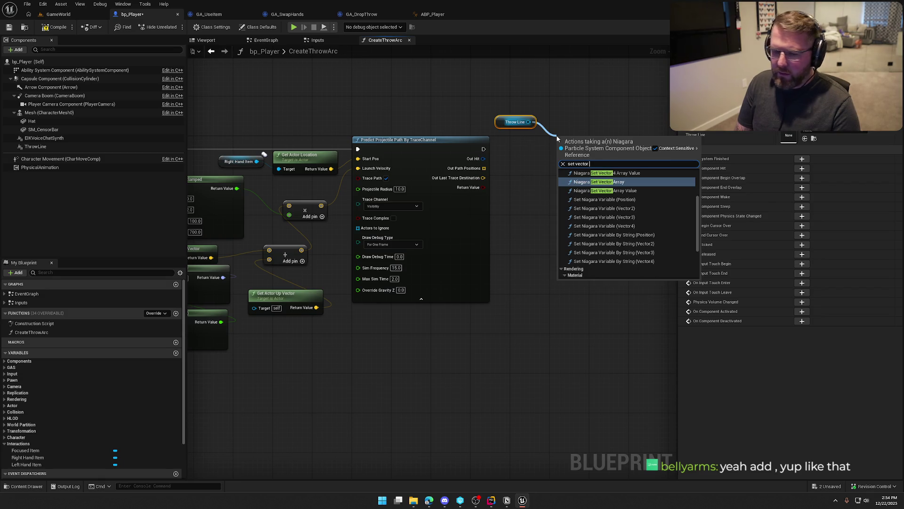
type(" array")
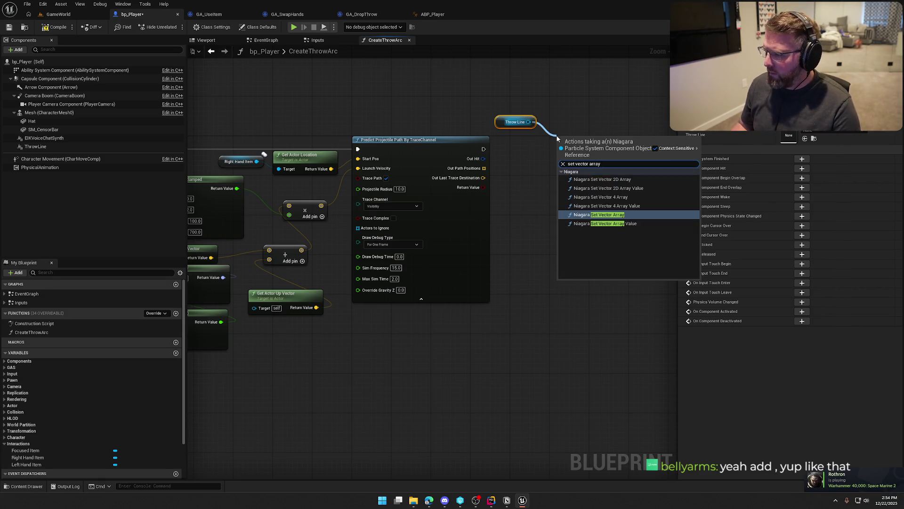
left_click(612, 216)
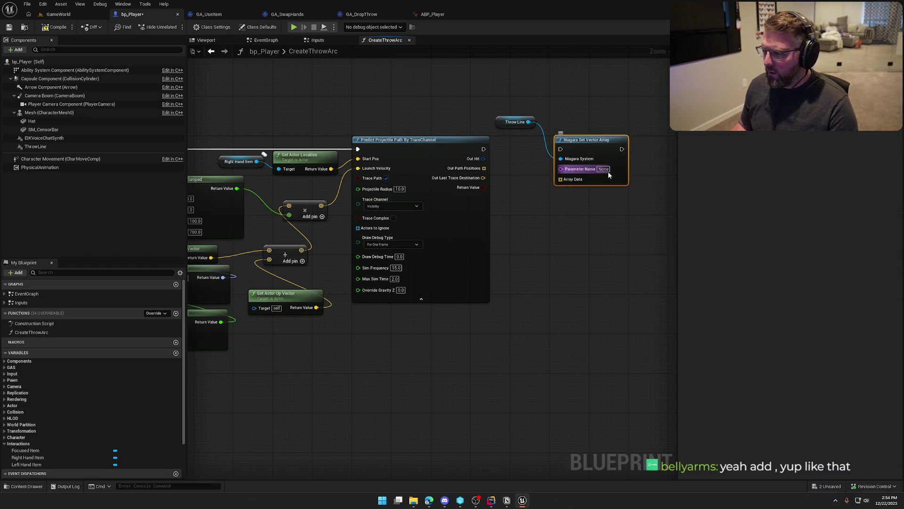
Set the parameter to User.PointArray, wire Out Path Positions and execution after the prediction.
type("User")
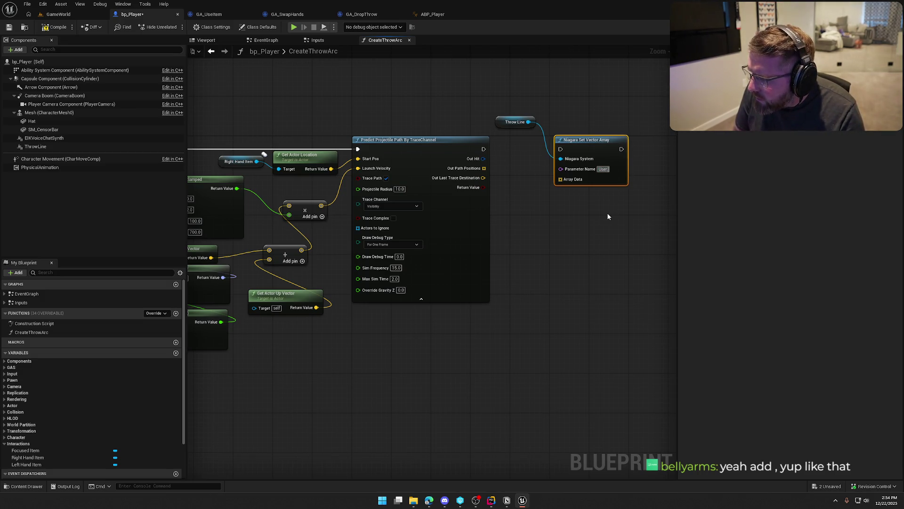
type(".PointArray")
mouse_move(485, 168)
left_mouse_down()
mouse_move(570, 184)
mouse_move(560, 184)
left_mouse_up()
mouse_move(561, 149)
left_mouse_down()
mouse_move(501, 153)
mouse_move(485, 144)
mouse_move(537, 124)
left_mouse_up()
left_click(543, 100)
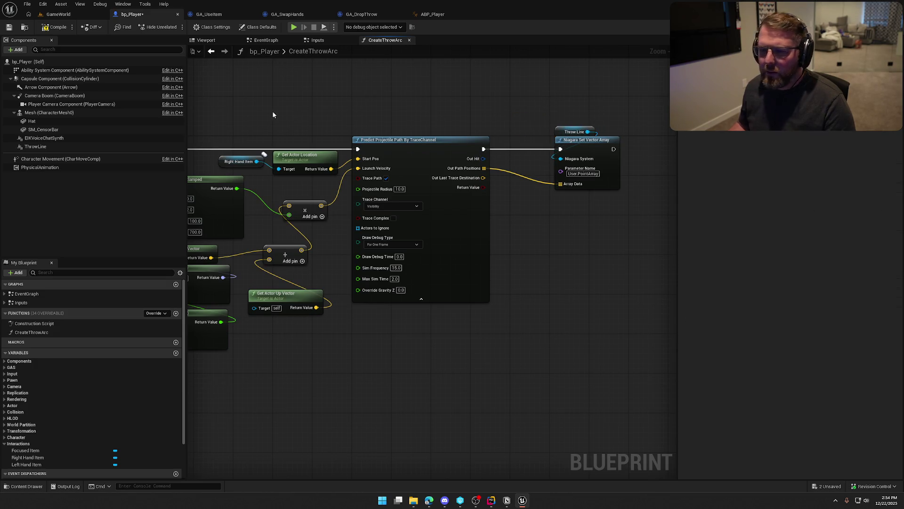
left_click(319, 40)
Turn on Auto Activate for the ThrowLine component and compile bp_Player.
left_click(257, 40)
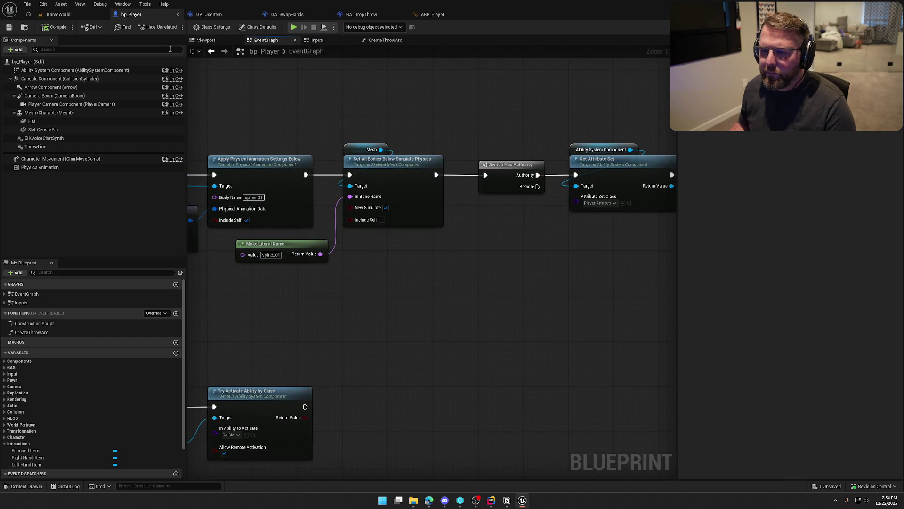
left_click(200, 41)
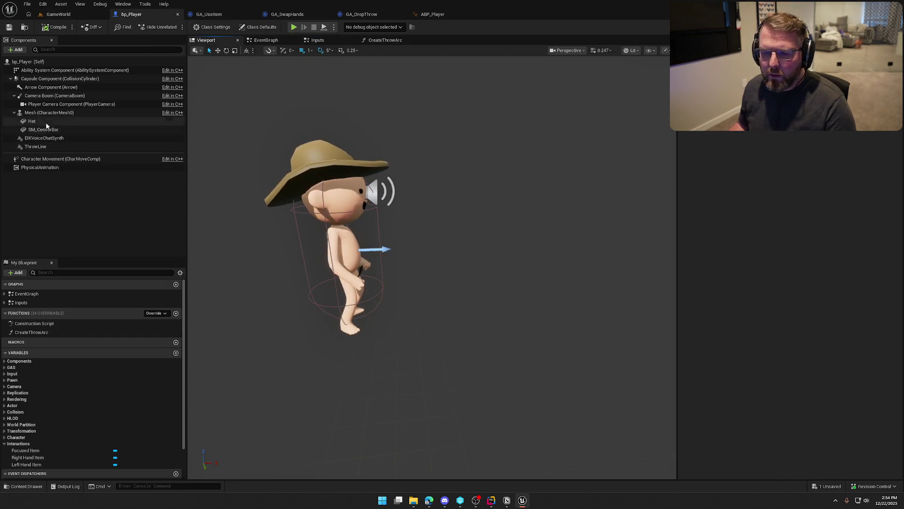
left_click(44, 146)
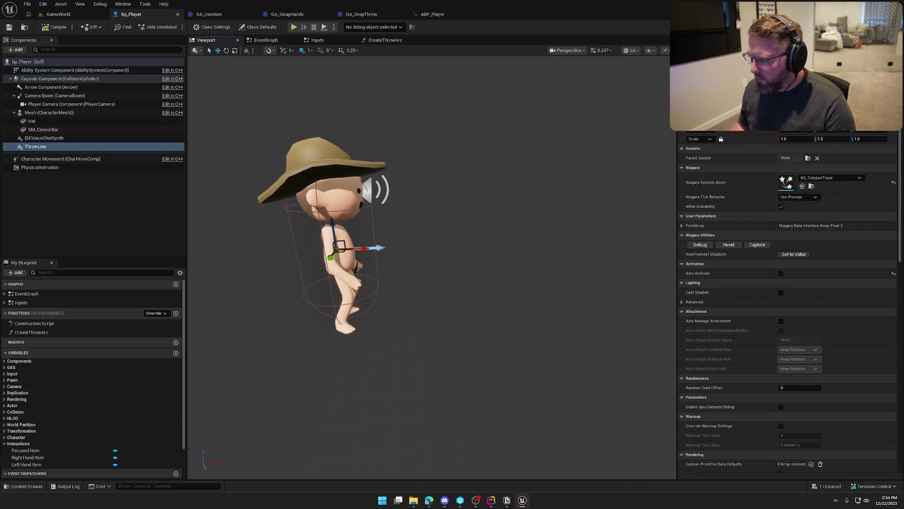
left_click(780, 273)
left_click_drag(427, 237, 379, 235)
left_click(53, 27)
Empty ThrowLine's PointArray Float Data from 5 elements to 0 and save bp_Player.
left_click_drag(313, 191, 313, 191)
scroll(485, 205, "down", 5)
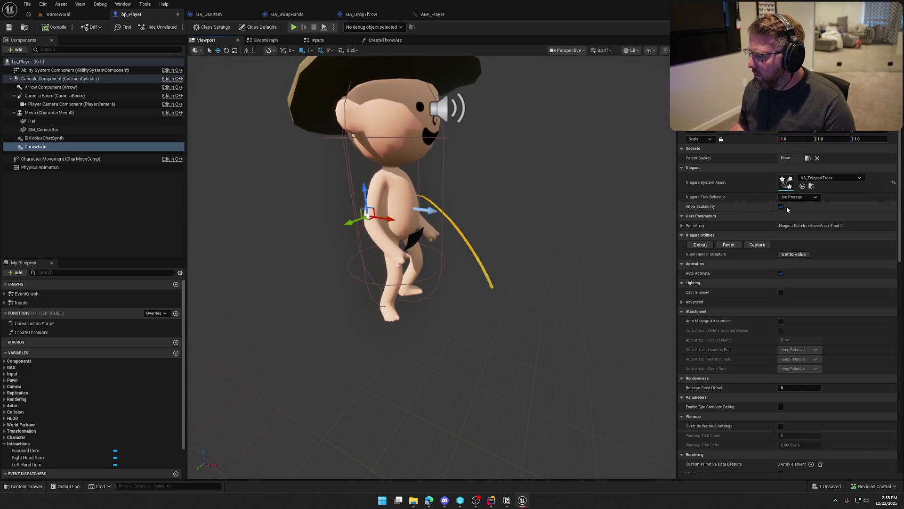
left_click(682, 226)
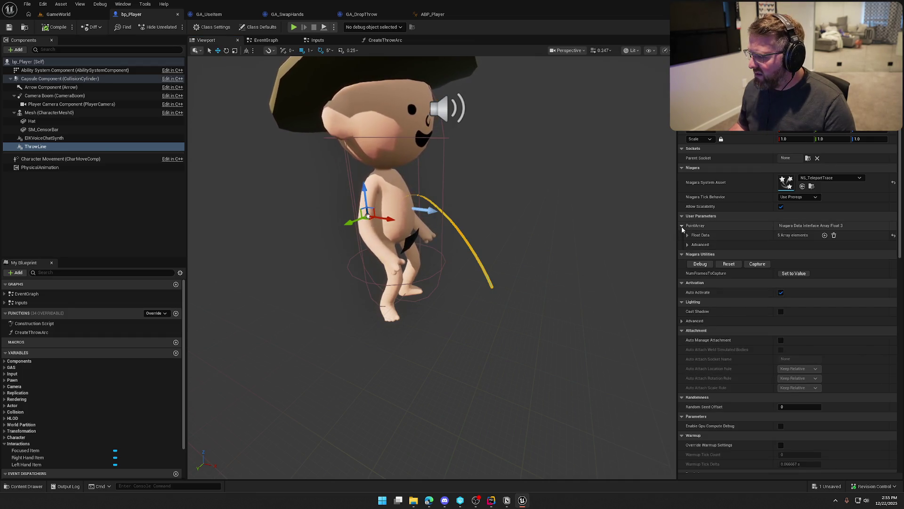
left_click(687, 235)
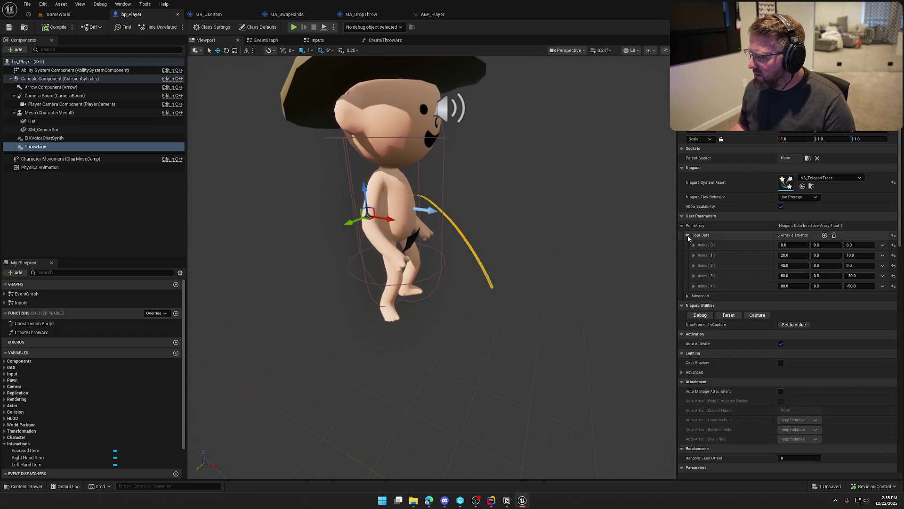
left_click(688, 236)
left_click(688, 245)
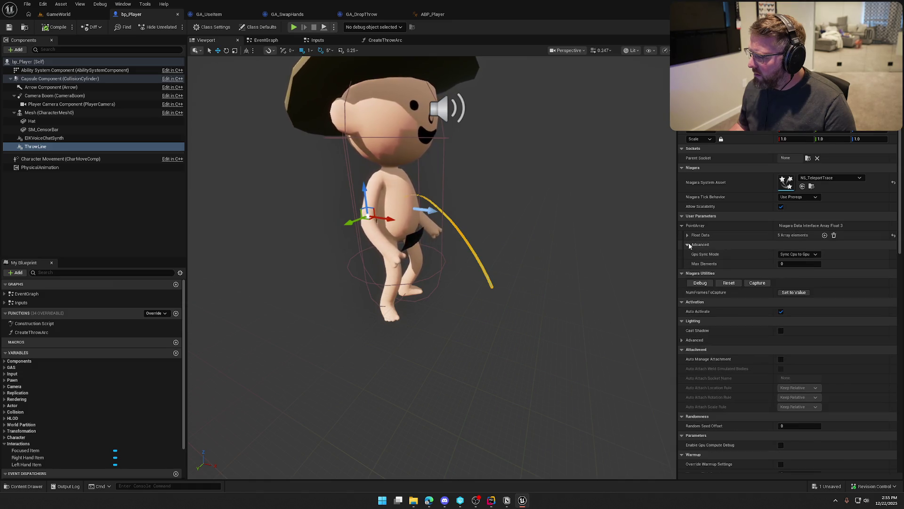
left_click(688, 245)
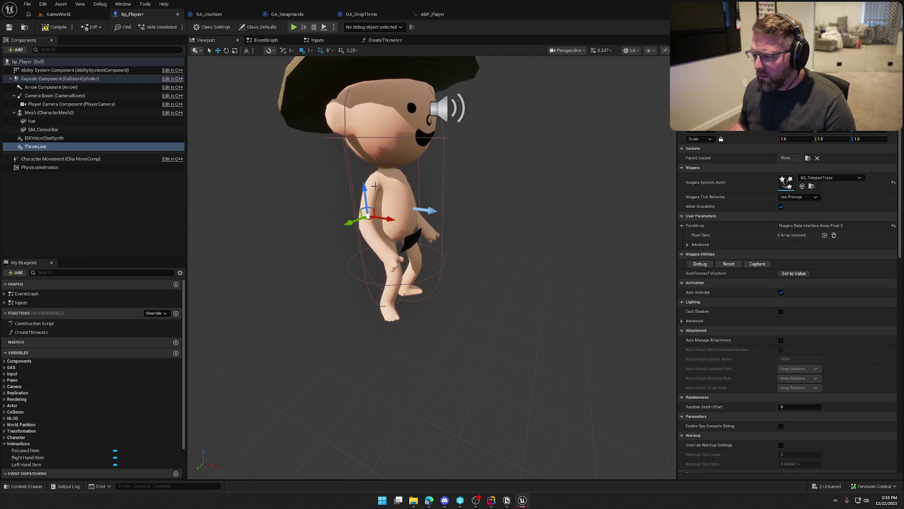
key("ctrl+s")
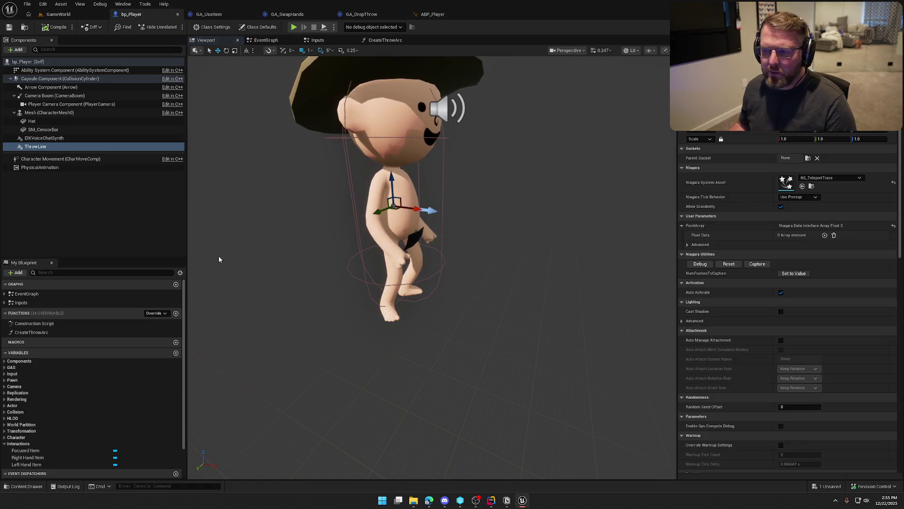
left_click(396, 40)
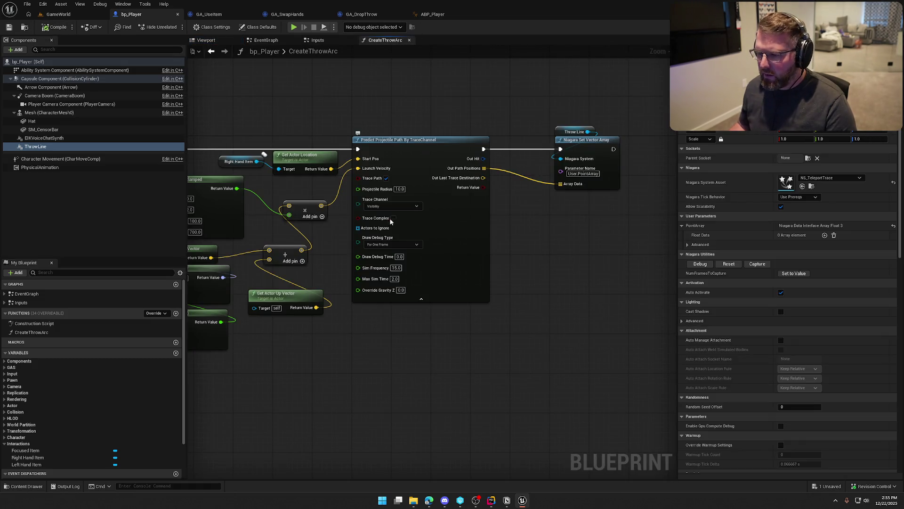
Set the path prediction's Draw Debug Type to None and compile bp_Player.
left_click(386, 244)
left_click(379, 253)
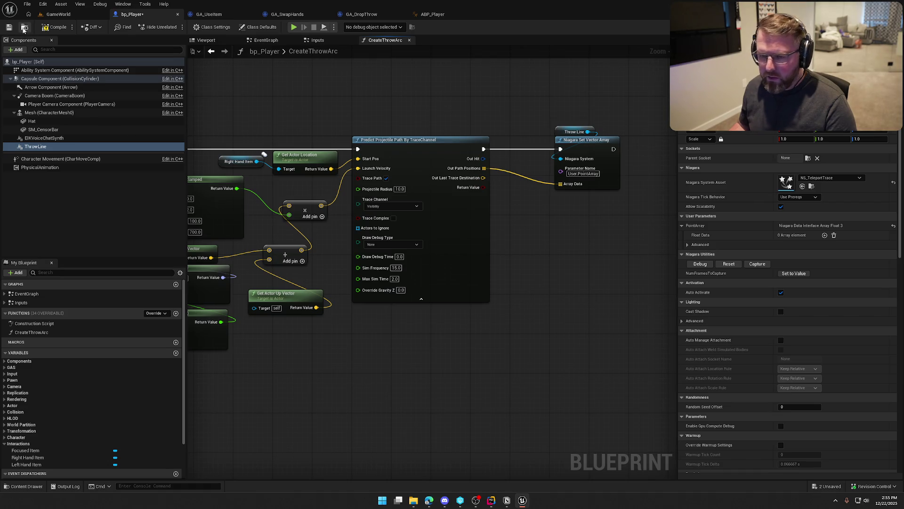
left_click(51, 28)
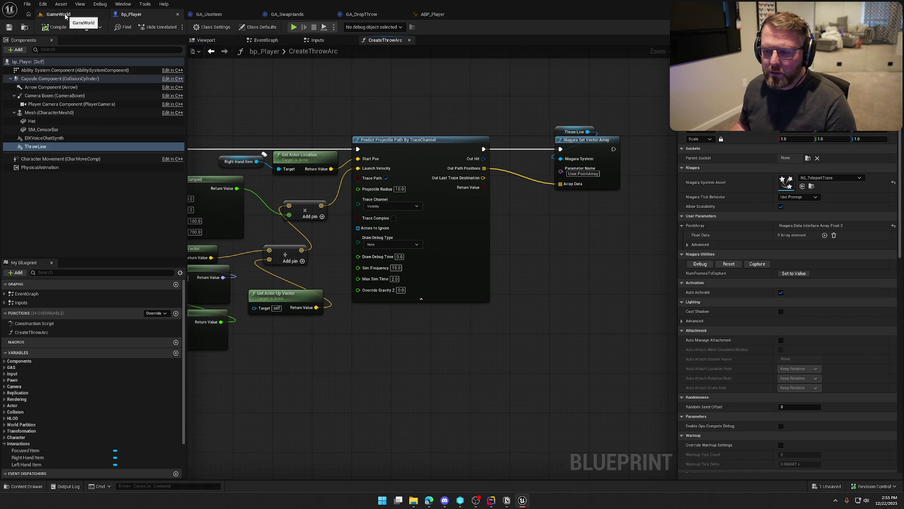
left_click_drag(319, 99, 551, 109)
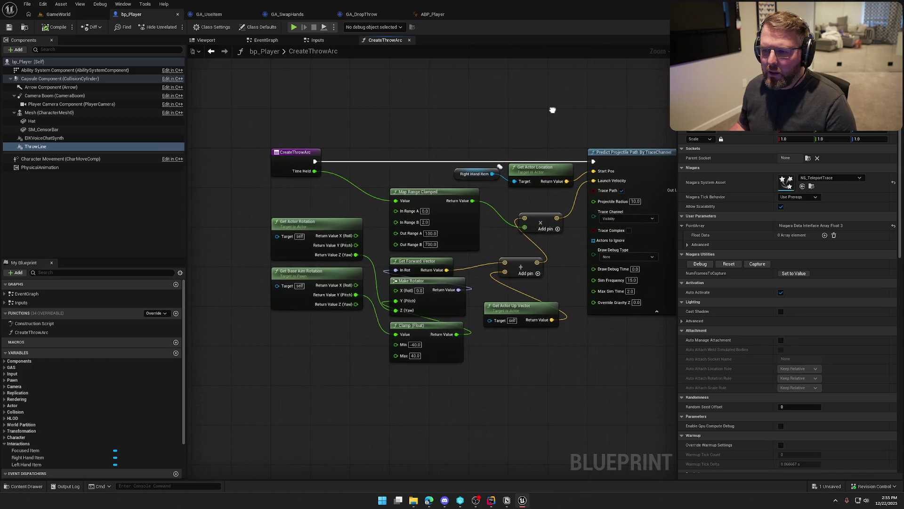
Bring up the Inputs graph with the MoveCameraThrow nodes in view.
left_click(264, 41)
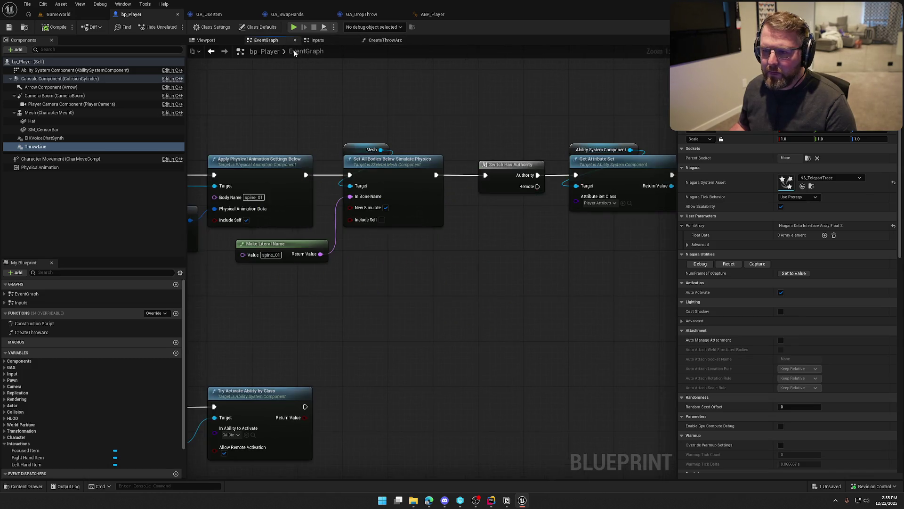
left_click(318, 40)
mouse_move(413, 294)
left_mouse_down()
mouse_move(522, 307)
mouse_move(286, 293)
mouse_move(371, 271)
mouse_move(394, 277)
left_mouse_up()
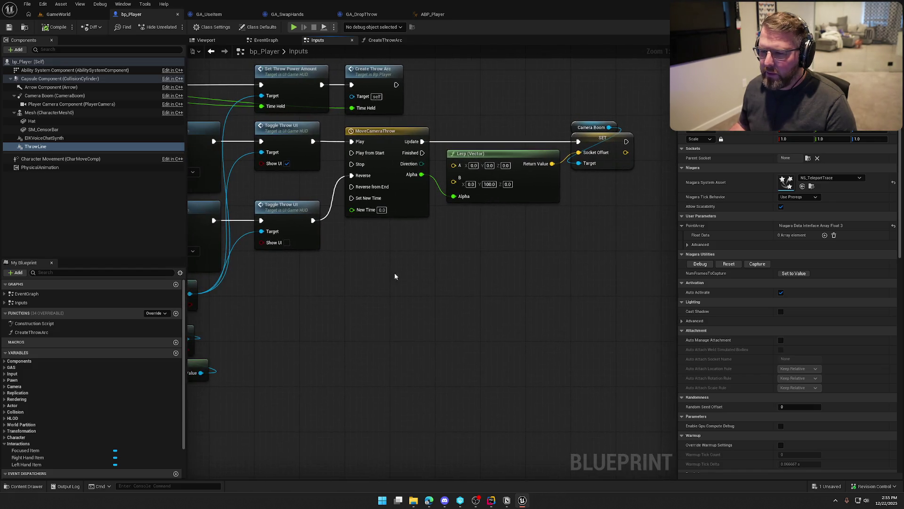
Add a Throw Line reference with an Activate node after the throw UI shows, before MoveCameraThrow.
mouse_move(624, 277)
left_mouse_down()
mouse_move(329, 122)
mouse_move(253, 120)
mouse_move(510, 134)
left_mouse_up()
left_click(372, 188)
left_click_drag(35, 146, 405, 154)
type("acti")
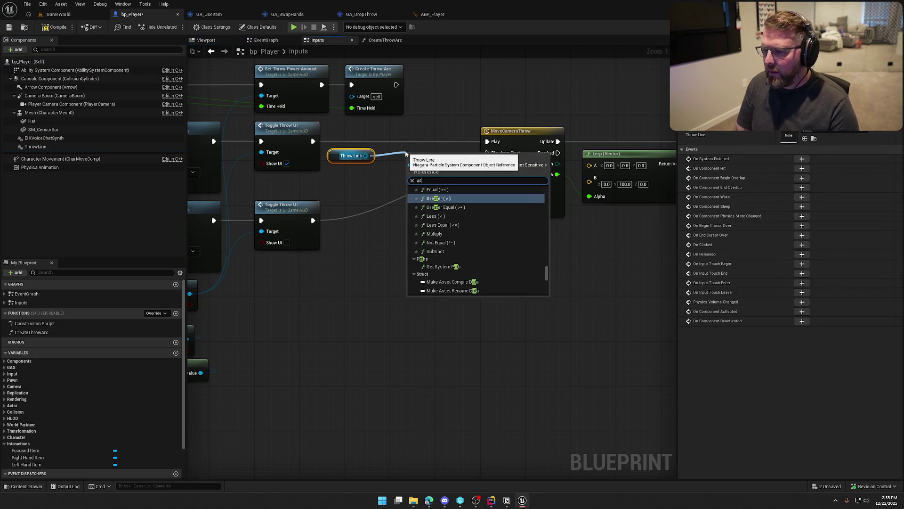
type("ve")
key("Return")
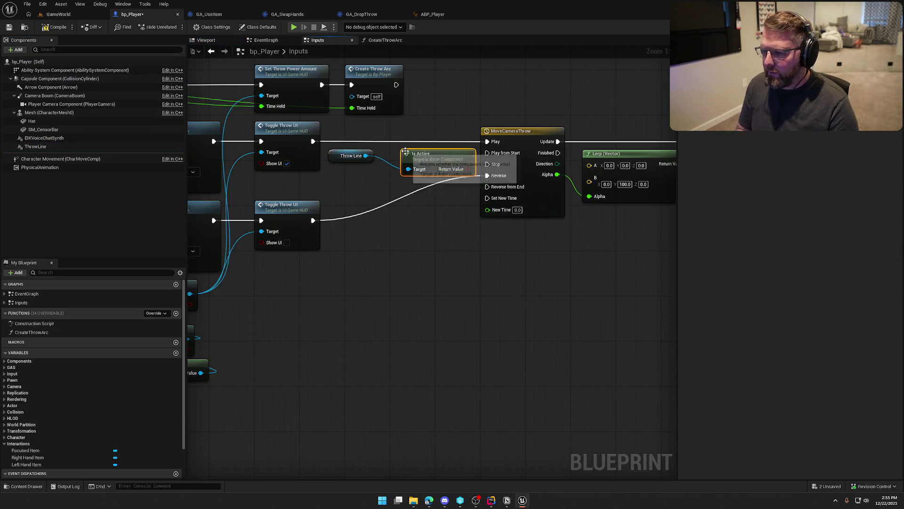
key("Delete")
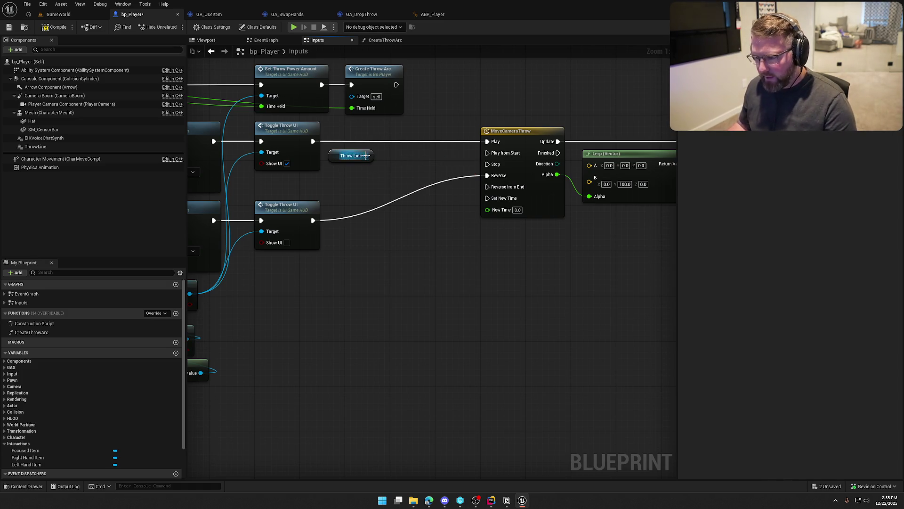
left_click_drag(366, 155, 401, 174)
type("activate")
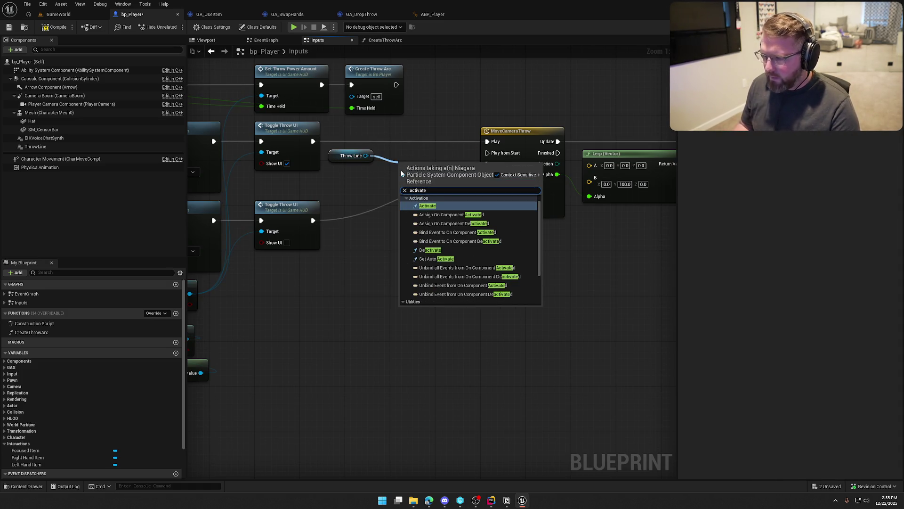
left_click(427, 206)
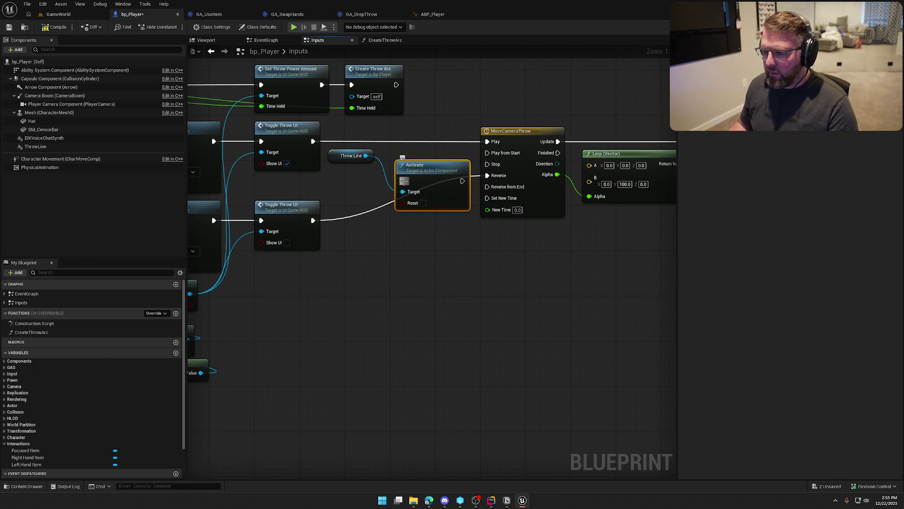
left_click_drag(313, 141, 404, 181)
mouse_move(459, 184)
left_mouse_down()
mouse_move(454, 145)
mouse_move(494, 146)
left_mouse_up()
Add a Throw Line Deactivate node after the throw UI hides, feeding MoveCameraThrow's reverse, and compile.
mouse_move(347, 158)
left_mouse_down()
mouse_move(326, 198)
mouse_move(285, 186)
mouse_move(354, 197)
mouse_move(357, 215)
left_mouse_up()
type("deactivate")
key("Return")
left_click_drag(417, 215, 488, 175)
left_click_drag(377, 201, 417, 207)
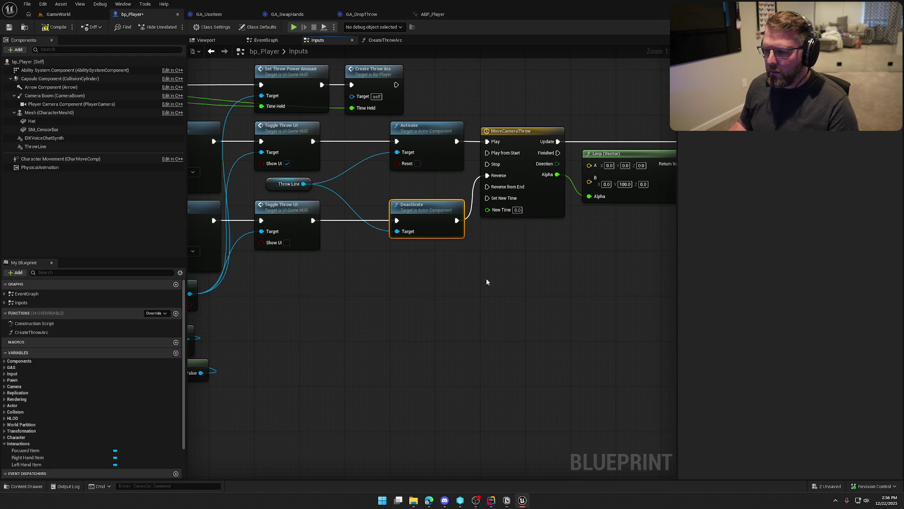
left_click(53, 27)
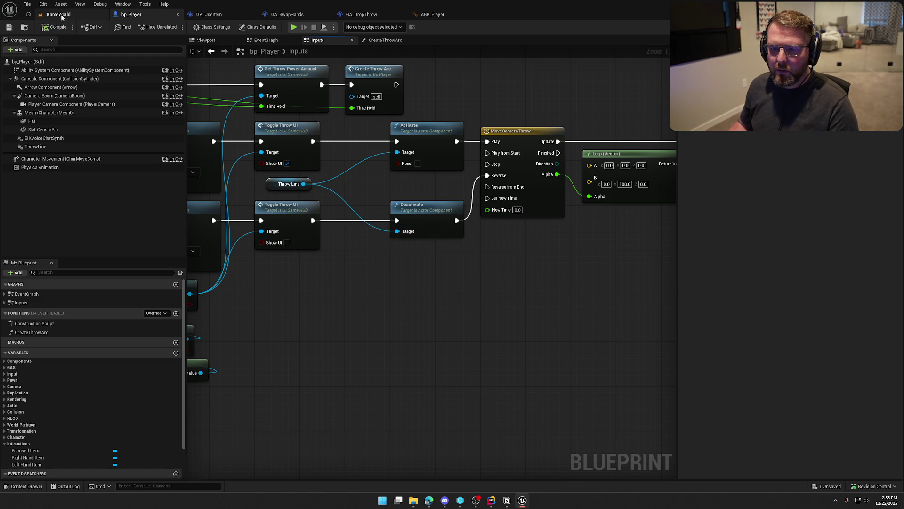
left_click(58, 14)
Play in GameWorld, pick up a money sack, charge a throw, walk to the fence and throw it.
left_click(175, 27)
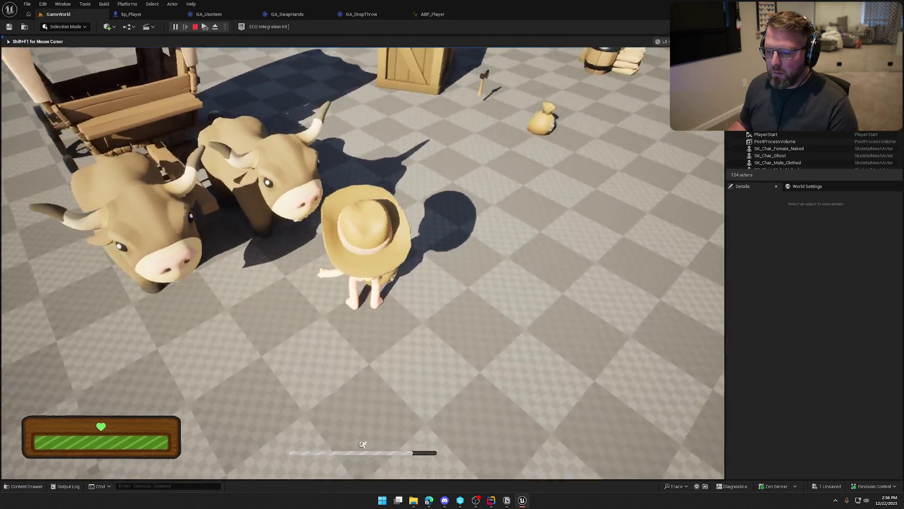
key("w")
key("q")
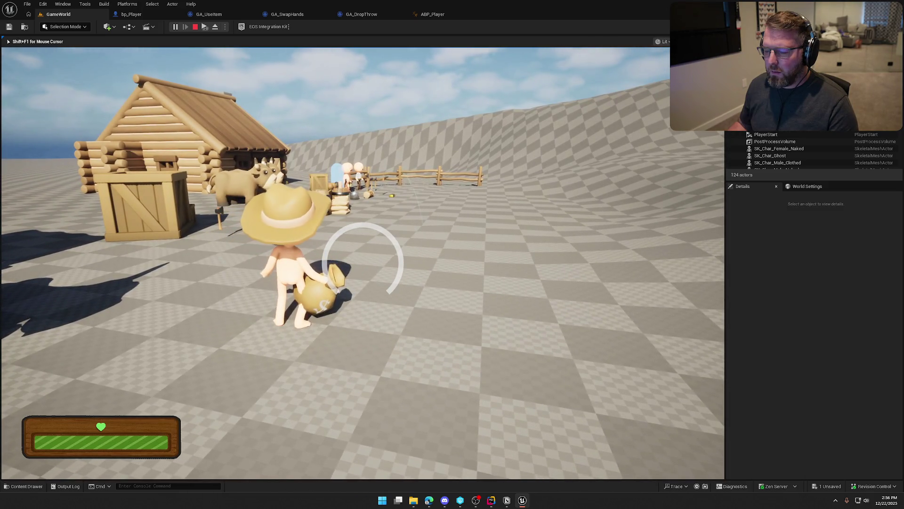
key("w")
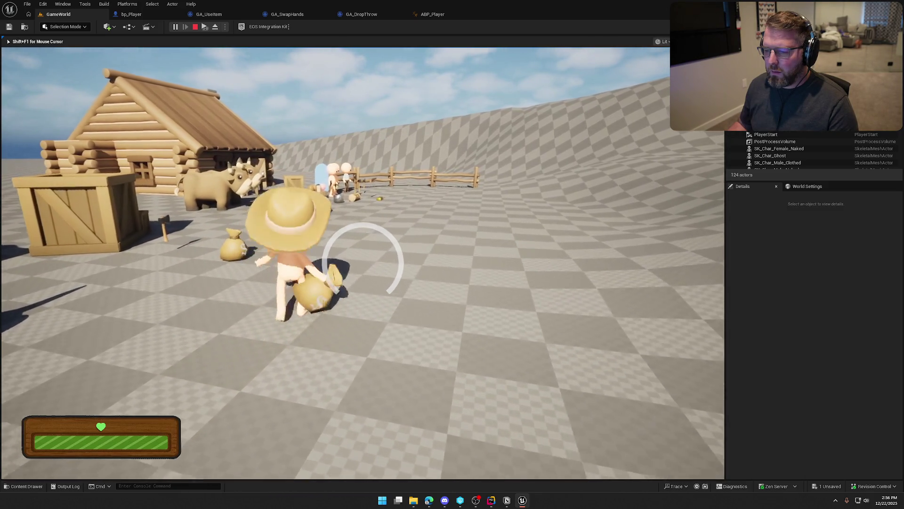
key("w")
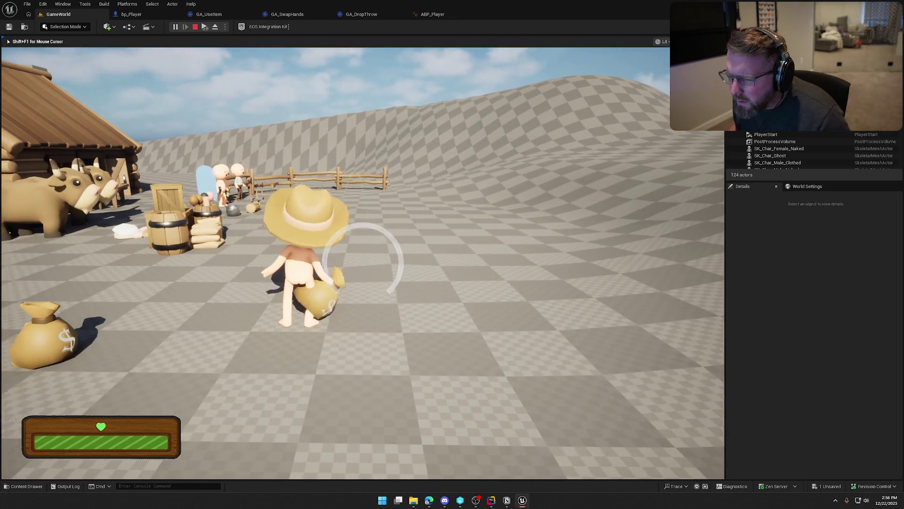
key("g")
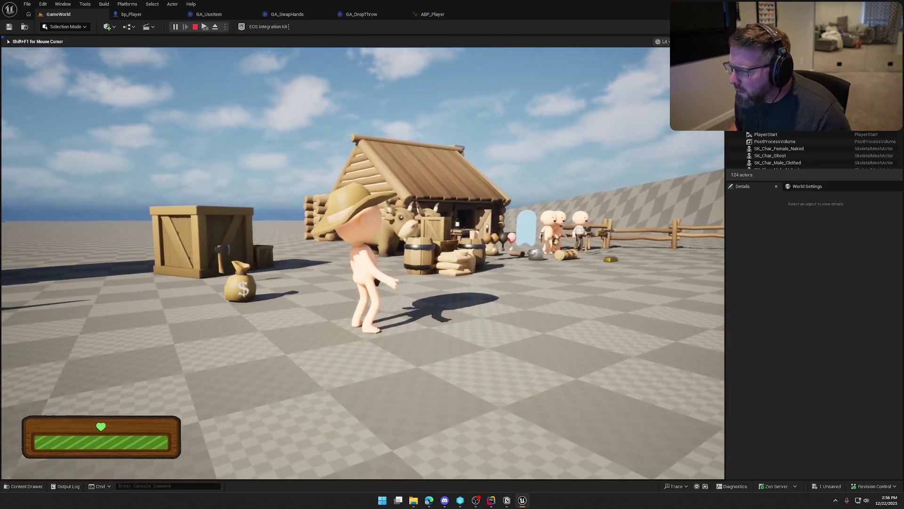
key("Escape")
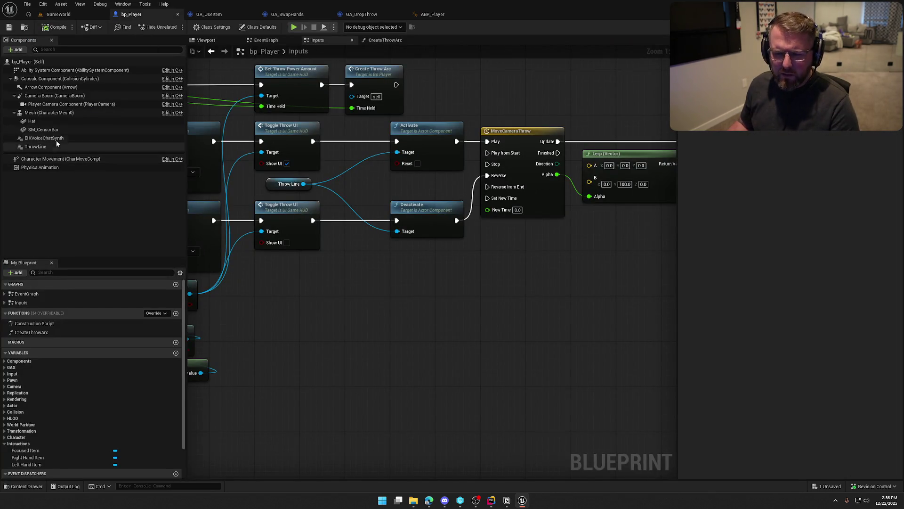
Check ThrowLine's PointArray Float Data, save bp_Player, and open the NS_TeleportTrace Niagara system.
left_click(55, 146)
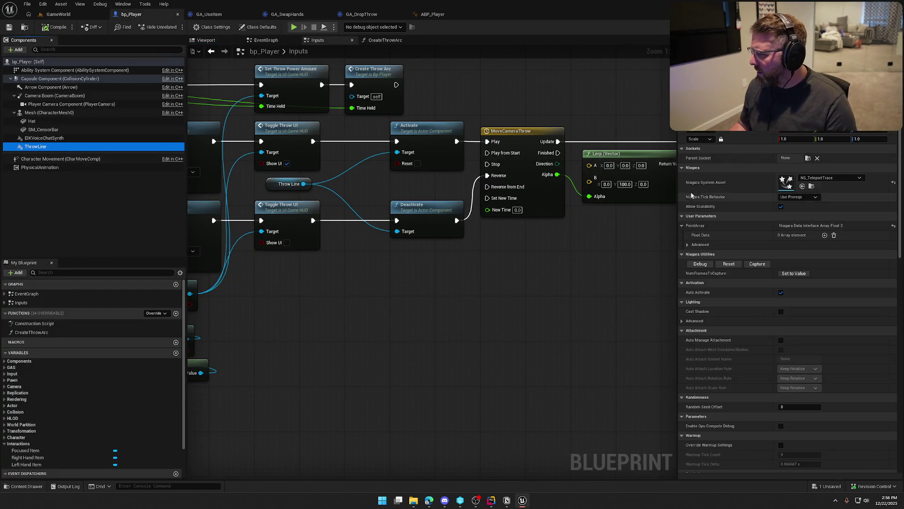
left_click(205, 40)
scroll(442, 236, "down", 4)
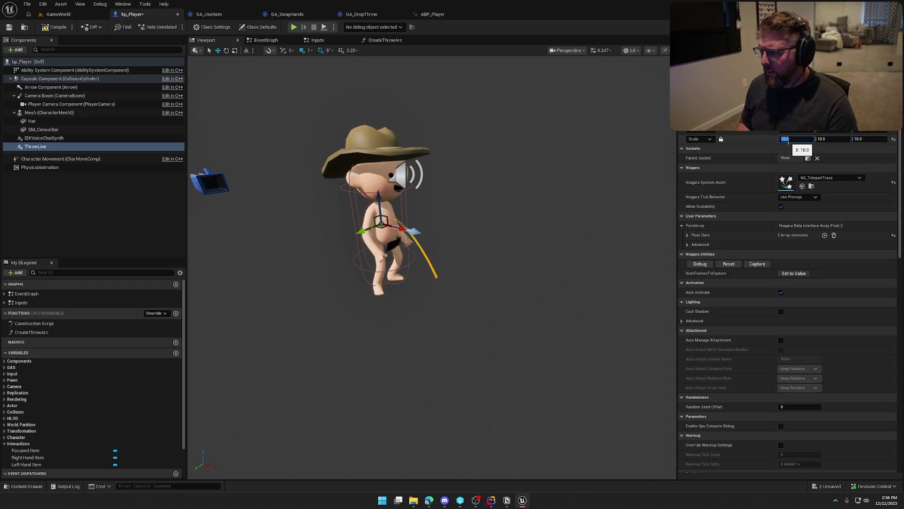
left_click(687, 244)
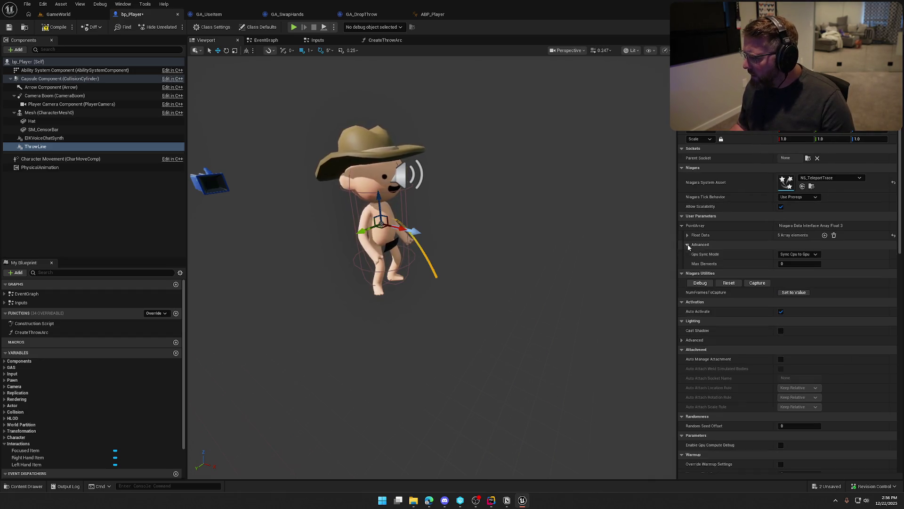
left_click(687, 236)
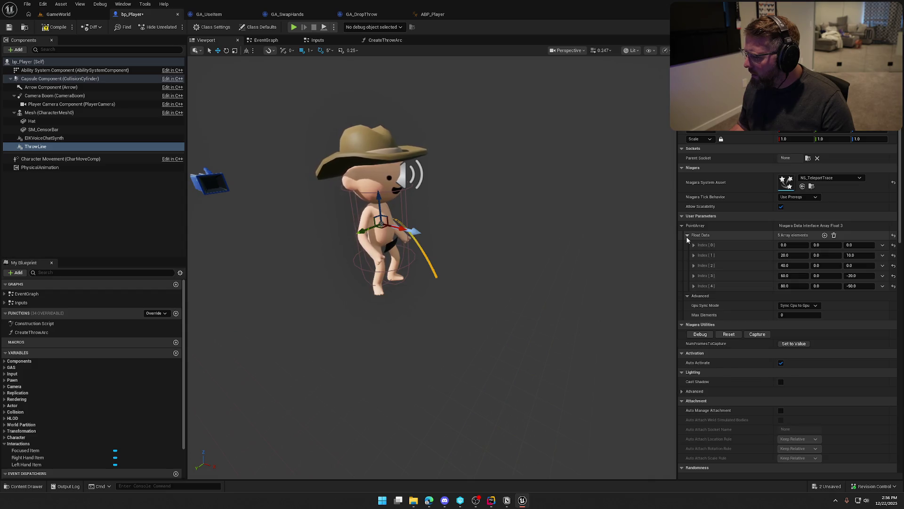
left_click(688, 236)
key("ctrl+s")
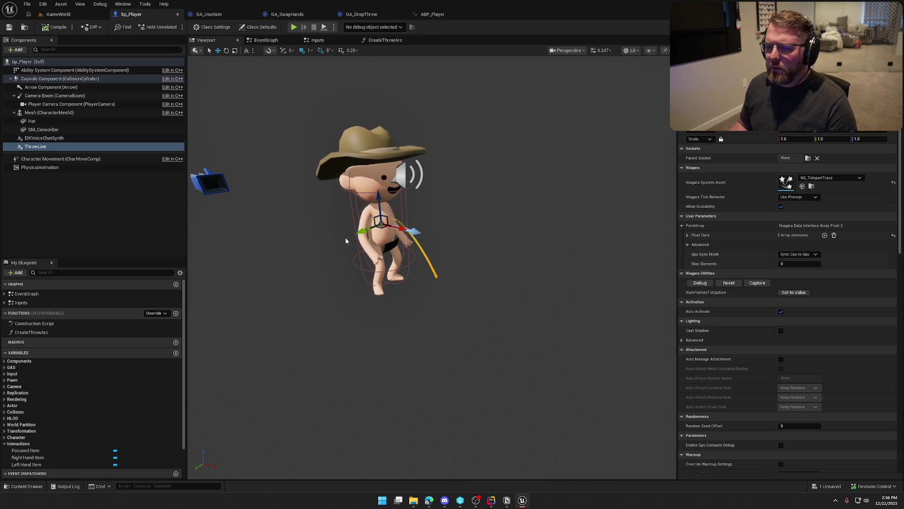
double_click(786, 183)
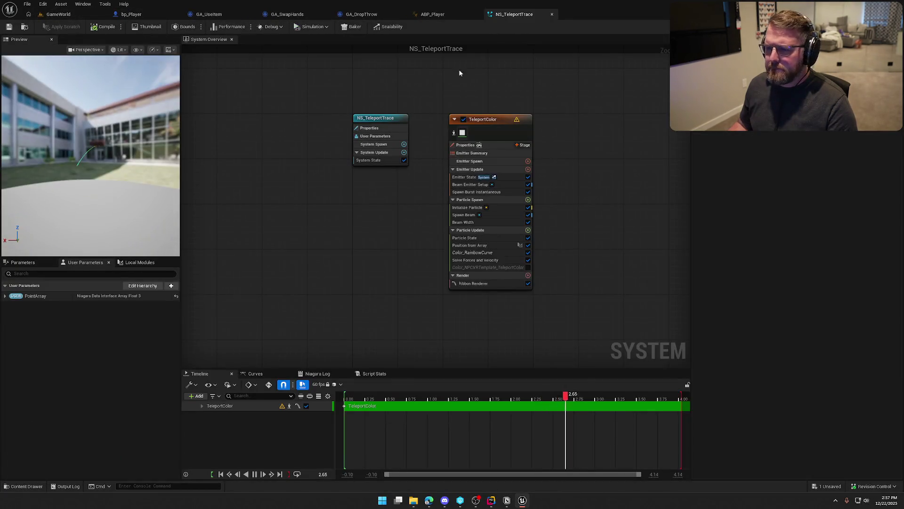
Fix the outdated Spawn Beam and Initialize Particle modules and delete the deprecated Initialize Particle copy.
left_click_drag(109, 160, 59, 153)
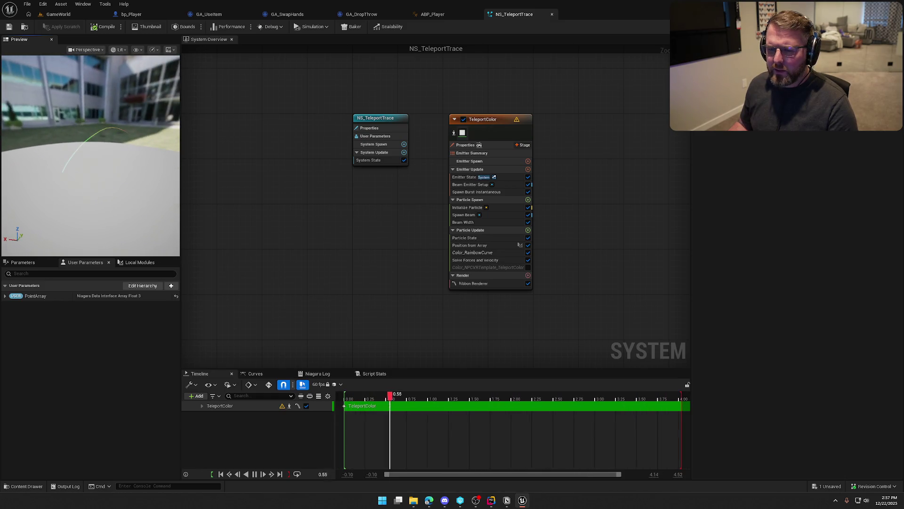
left_click(495, 208)
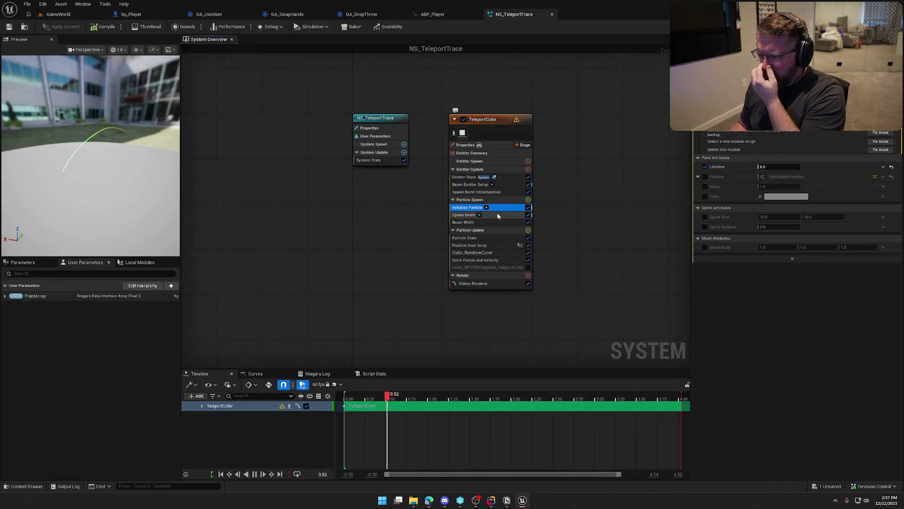
left_click(498, 215)
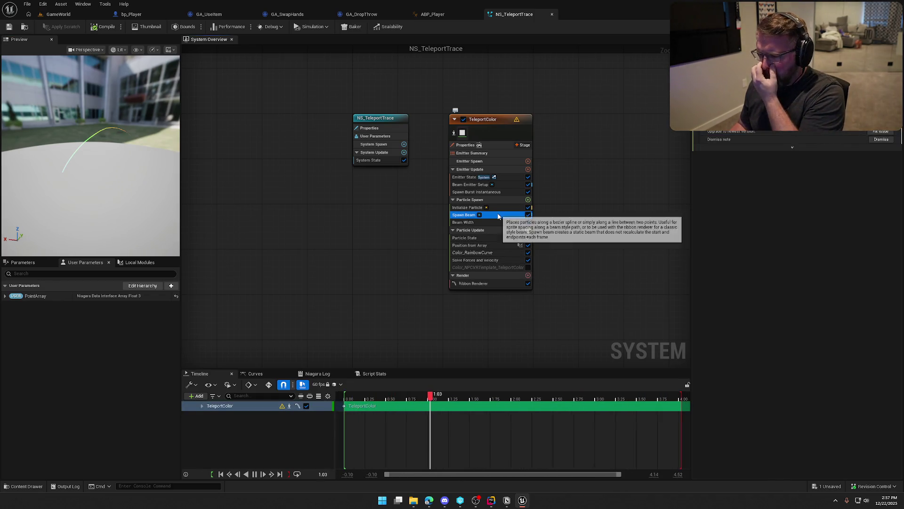
left_click(881, 133)
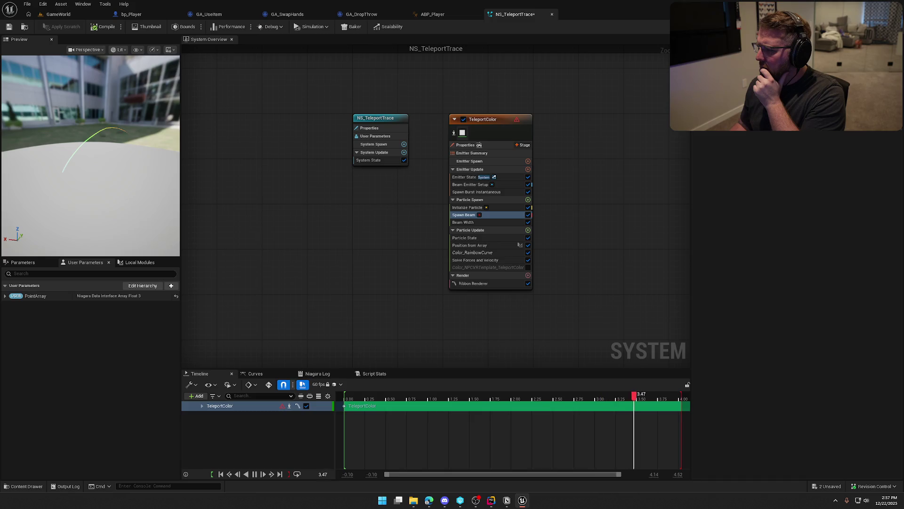
left_click(467, 207)
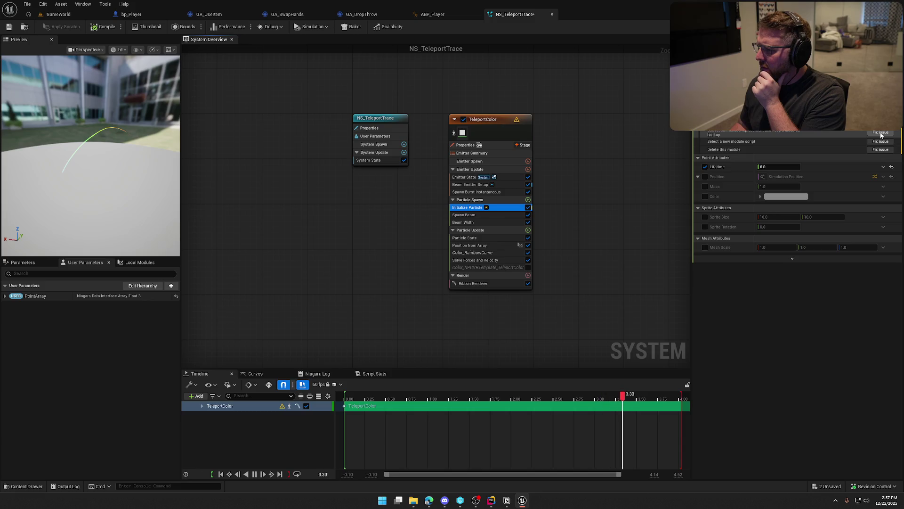
left_click(881, 133)
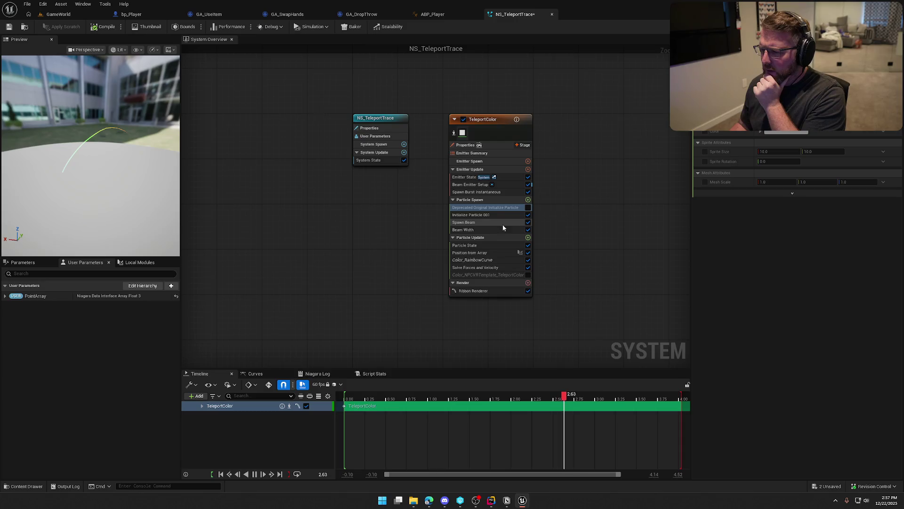
left_click(493, 215)
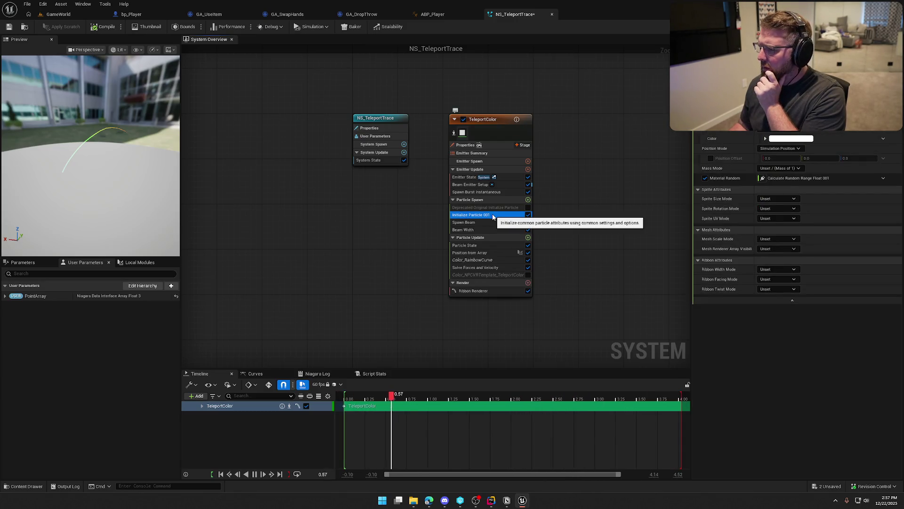
left_click(492, 207)
key("Delete")
left_click(493, 207)
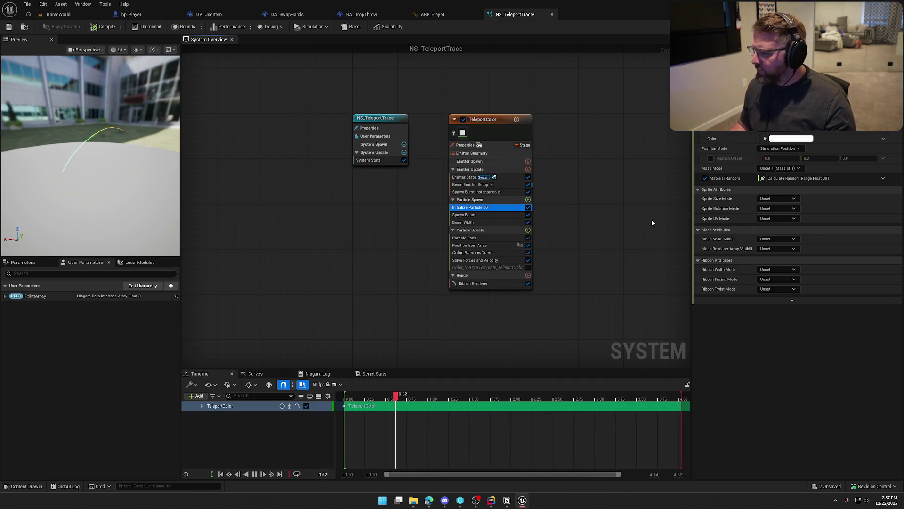
Set the Beam Width scale to 5.0 after trying 2 and 10, then play GameWorld.
left_click(479, 222)
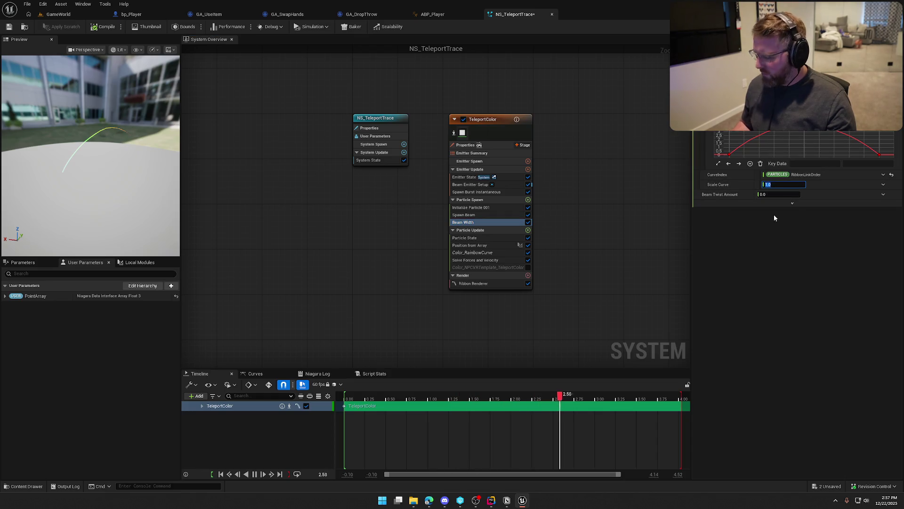
type("2")
key("Return")
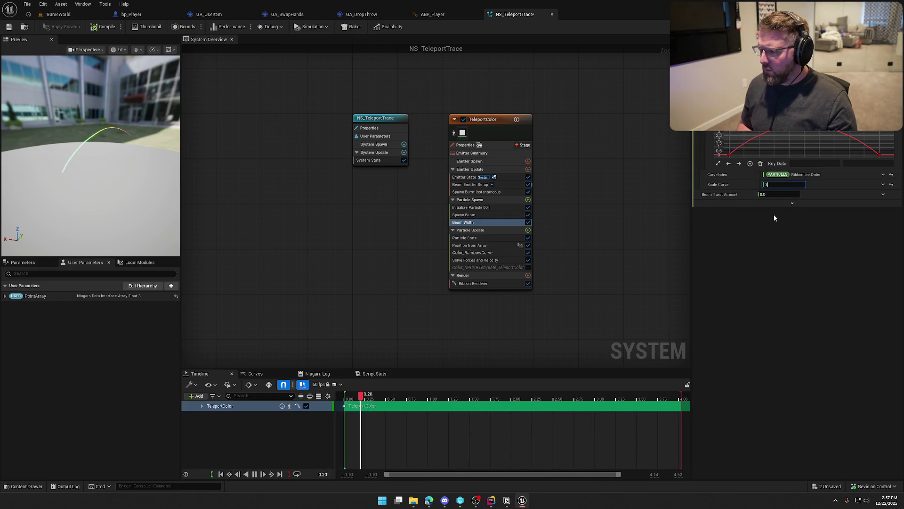
type("10")
key("Return")
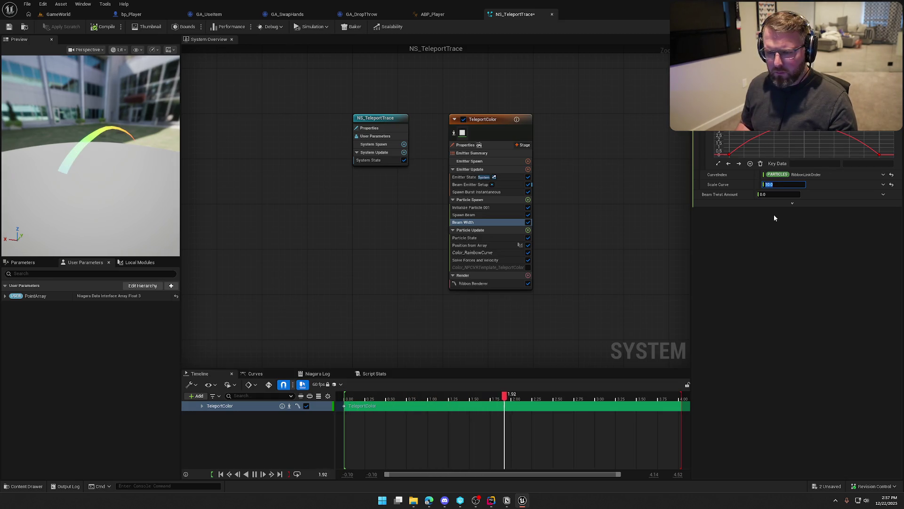
type("2")
key("Return")
type("5")
key("Return")
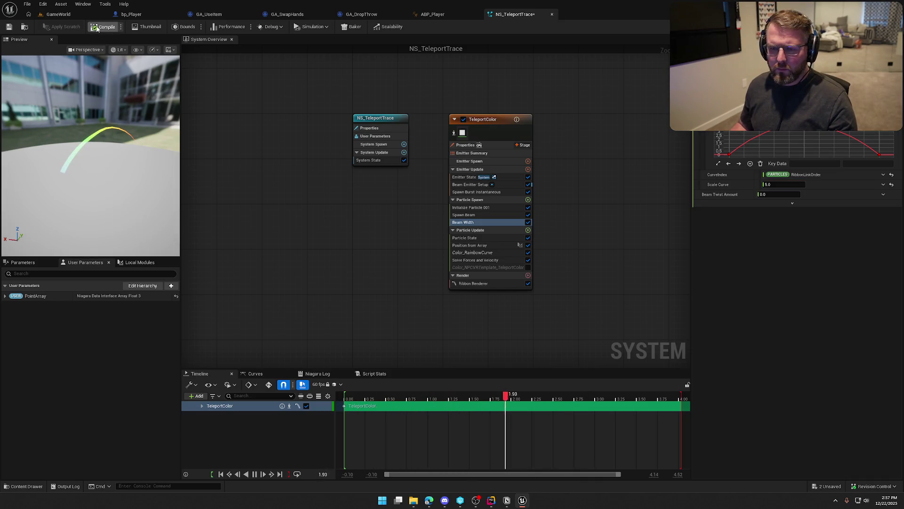
left_click(72, 17)
key("alt+p")
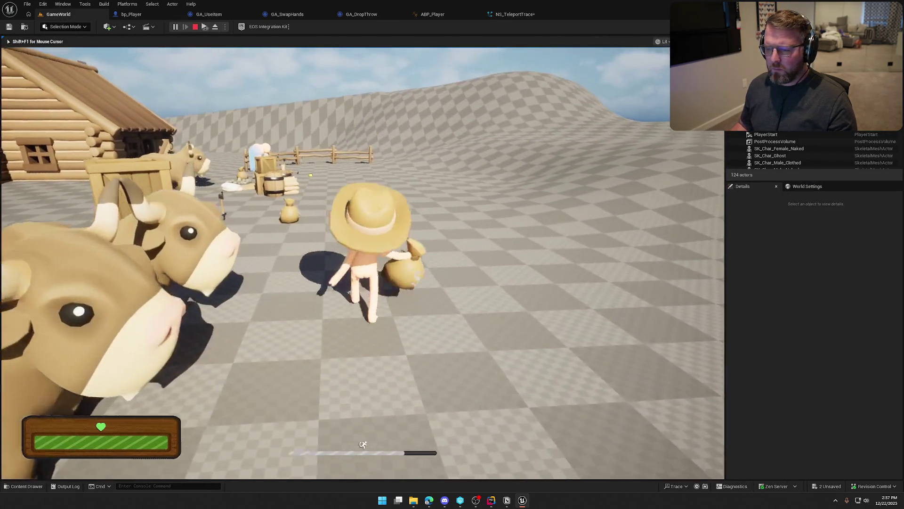
Aim to show the arc, throw the money bag, walk to it, and stop the play session.
key("e")
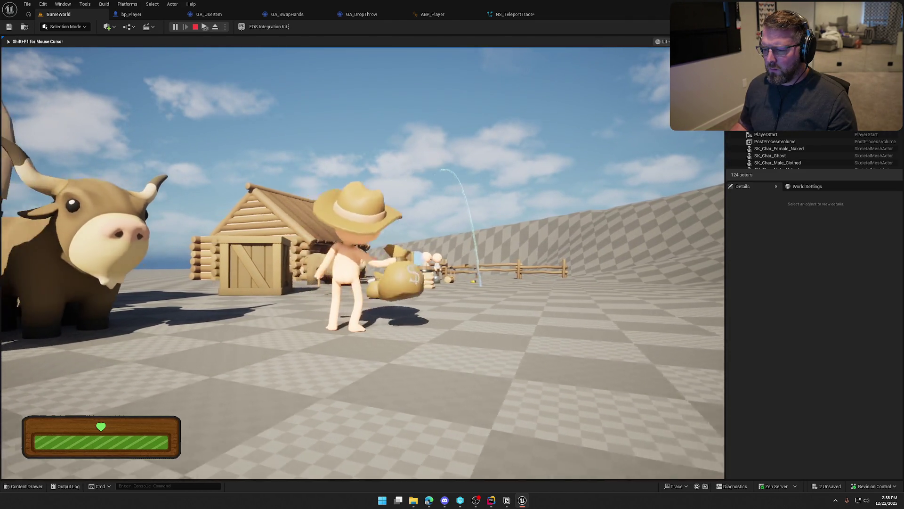
key("g")
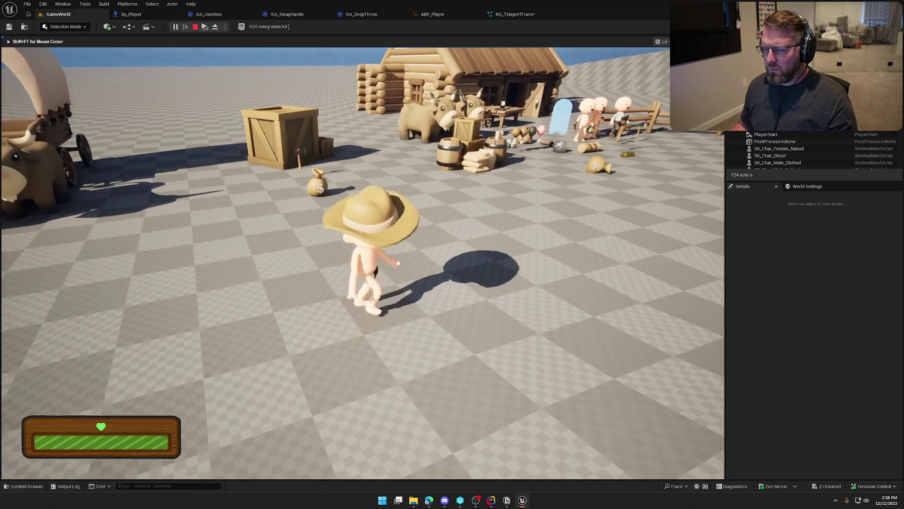
key("w")
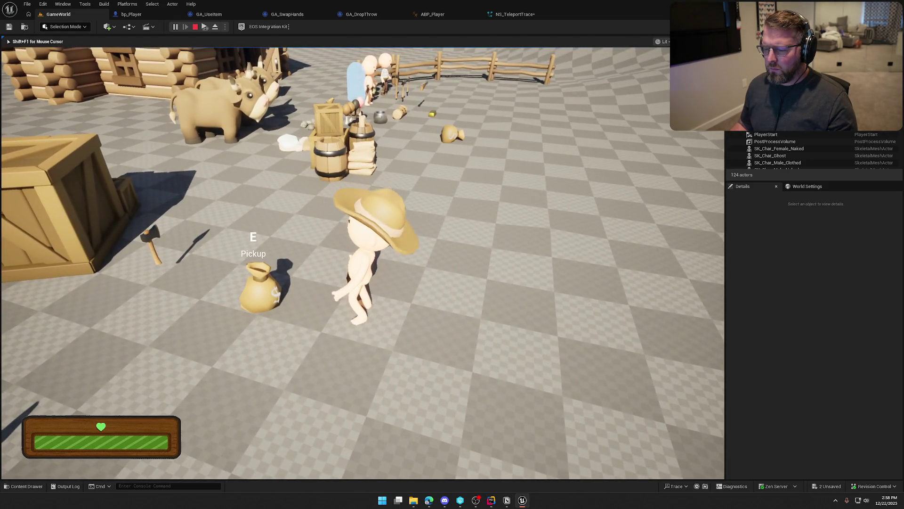
key("Escape")
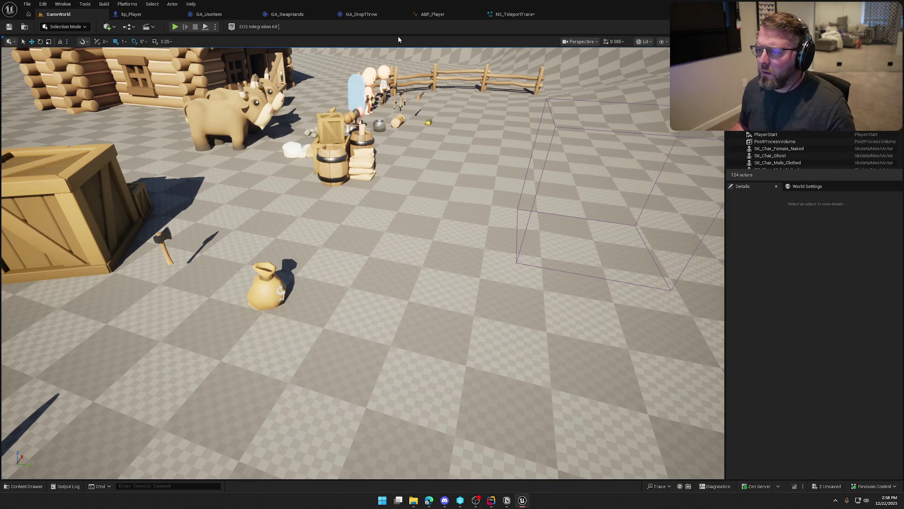
left_click(515, 14)
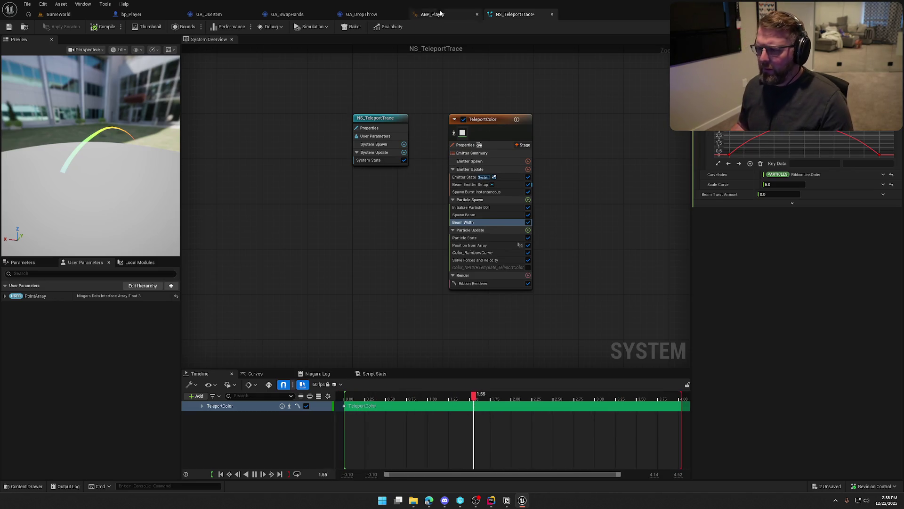
Untick ThrowLine's Auto Activate in bp_Player and save the Blueprint.
left_click(149, 16)
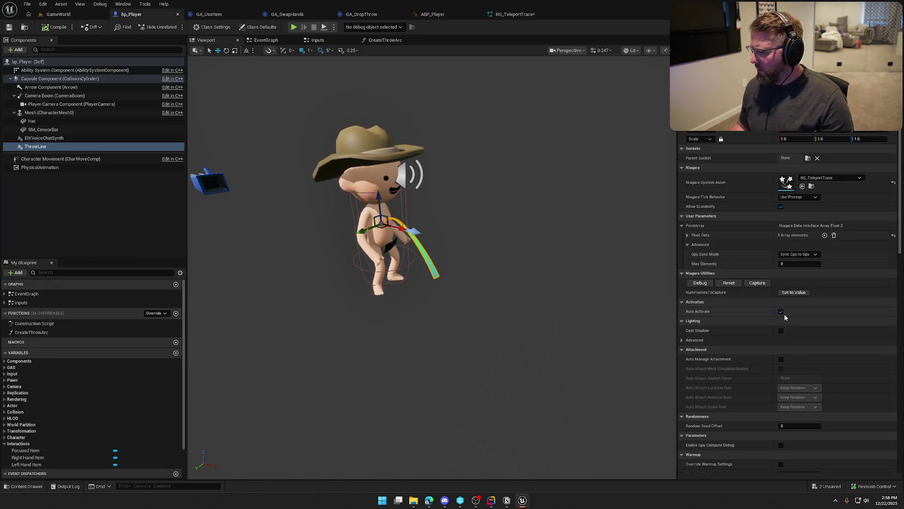
left_click(781, 311)
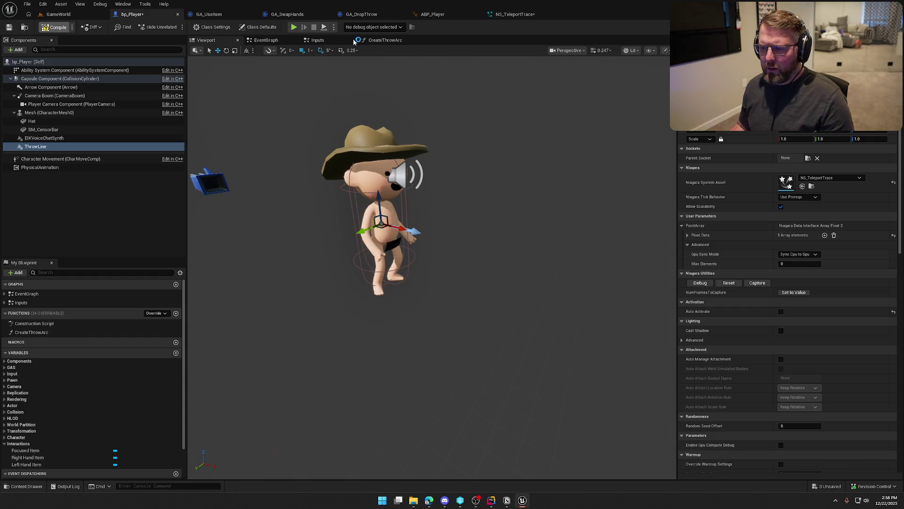
key("ctrl+s")
left_click(329, 40)
Wire a Throw Line Reset System node between the hiding Toggle Throw UI and Reverse, then play.
left_click_drag(303, 184, 405, 256)
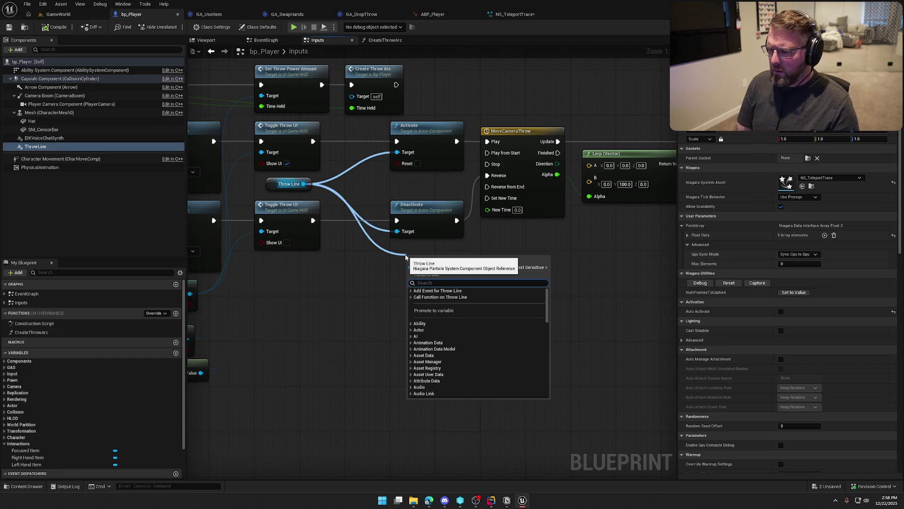
type("reset")
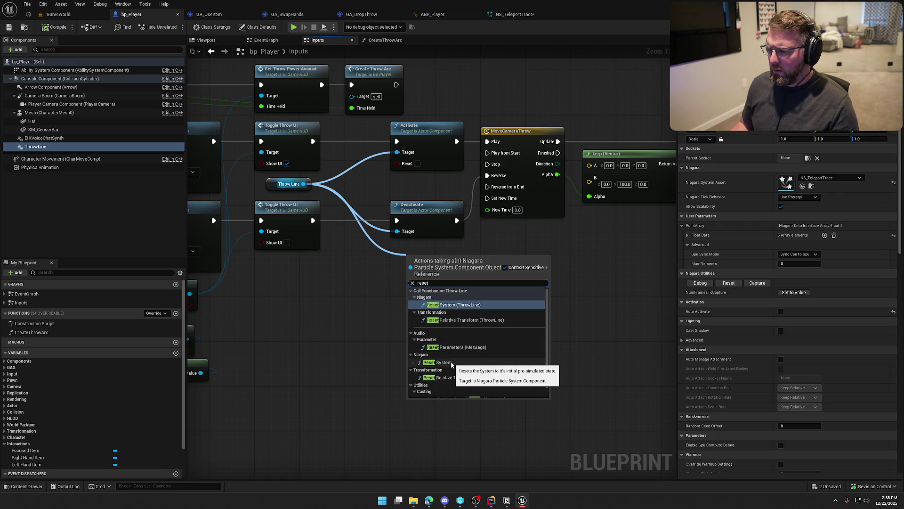
left_click(451, 363)
left_click_drag(449, 256, 313, 220)
left_click_drag(492, 271, 493, 200)
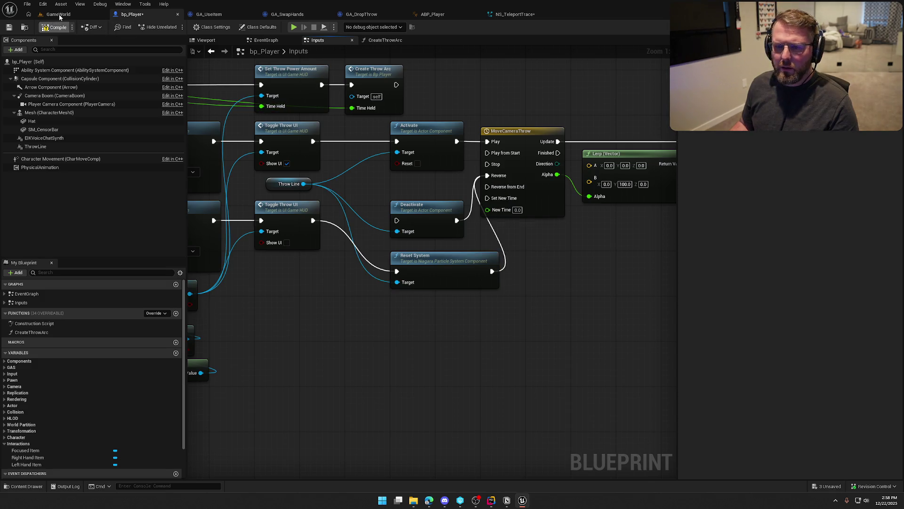
left_click(58, 14)
left_click(175, 27)
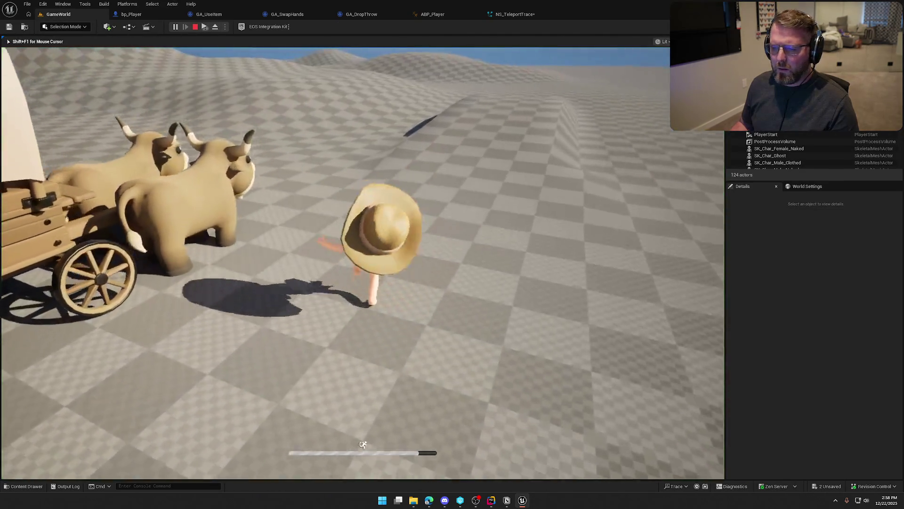
Pick up a sack, throw it to check the green arc, and stop the play session.
key("w")
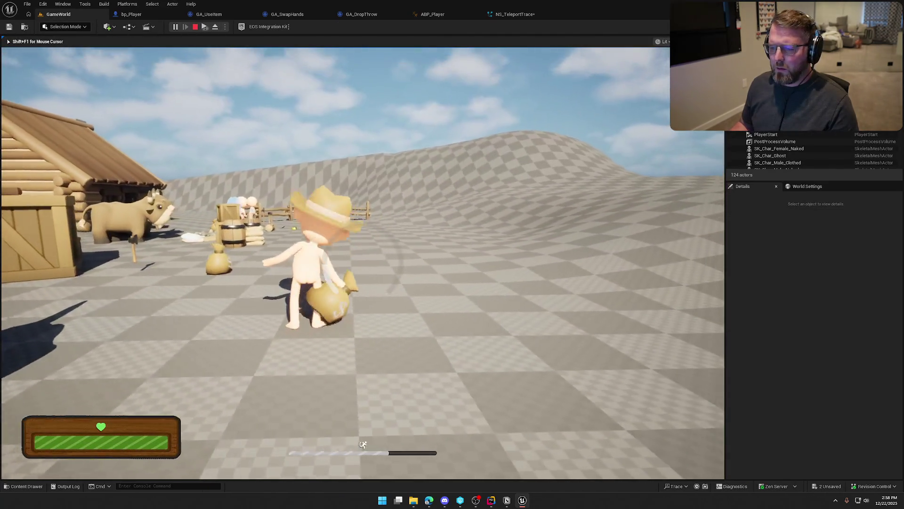
key("g")
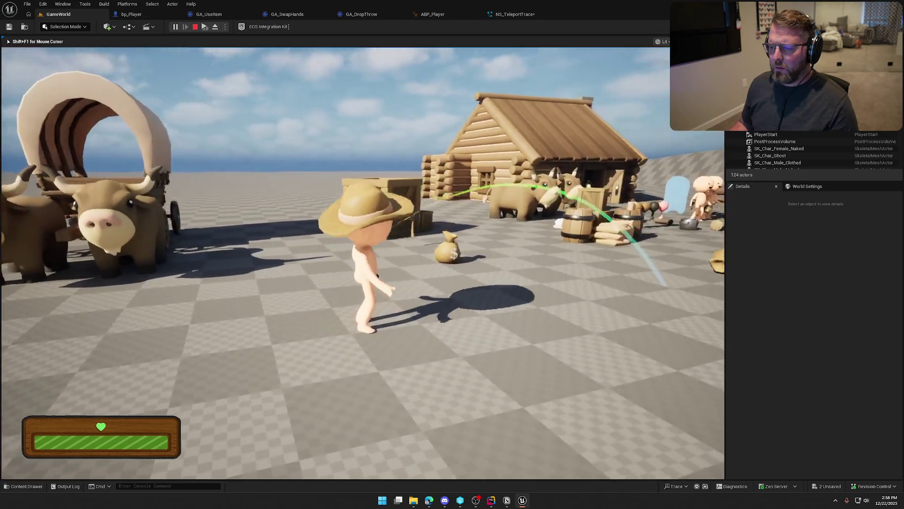
key("Escape")
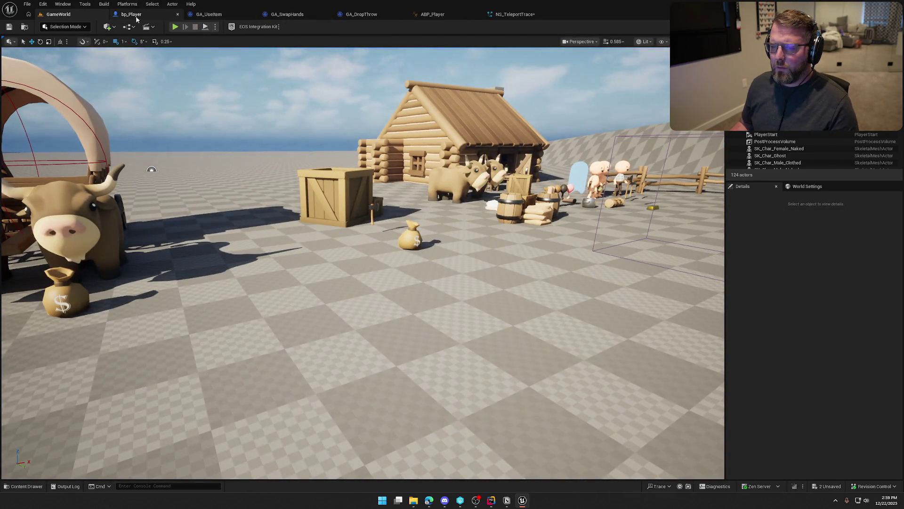
left_click(134, 14)
Reconnect Toggle Throw UI to the Deactivate node and delete the Reset System node.
left_click_drag(313, 221, 397, 221)
left_click(433, 256)
key("Delete")
left_click_drag(448, 272, 415, 269)
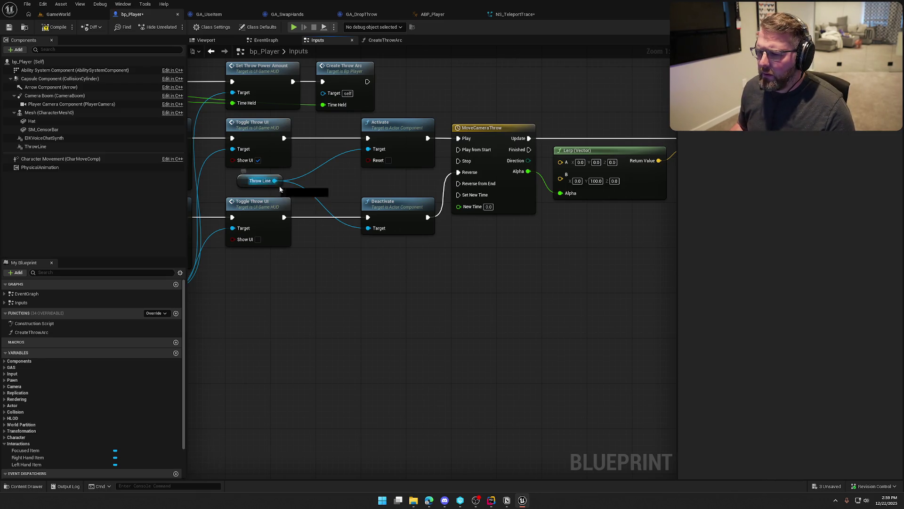
From the Throw Line pin, search the action menu for 'stop', 'deac' and 'niagara' Niagara actions.
left_click_drag(275, 180, 360, 248)
type("stop")
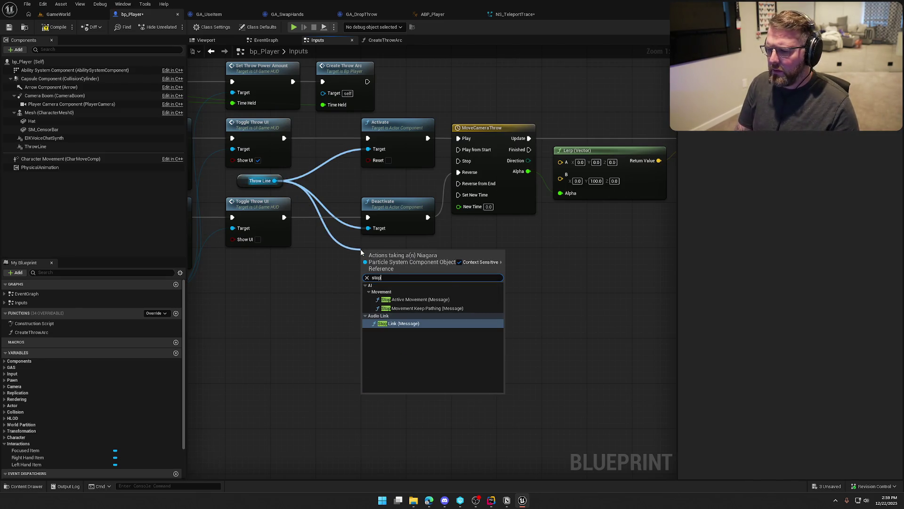
key("BackSpace")
key("BackSpace")
key("BackSpace")
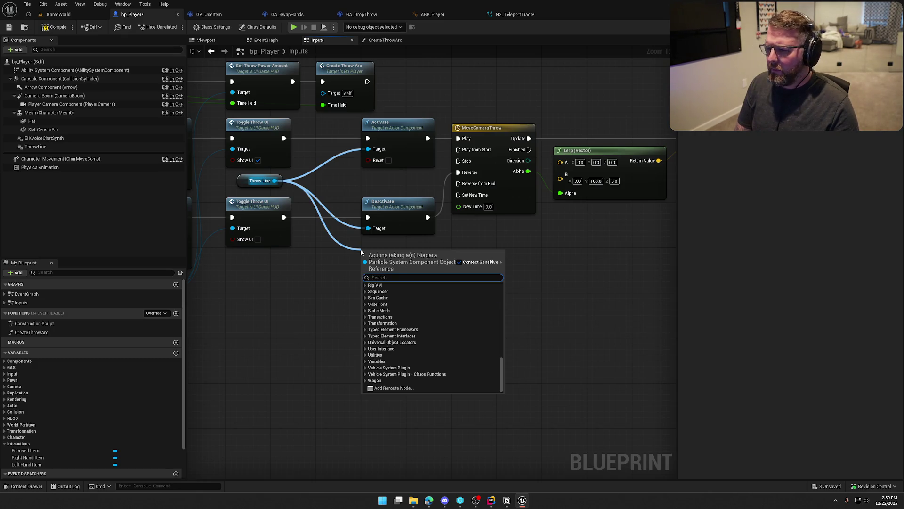
type("deac")
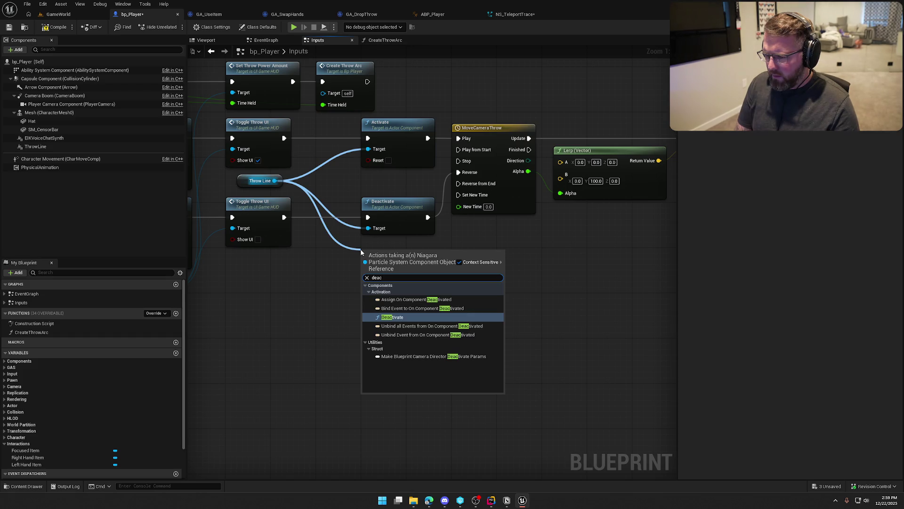
key("BackSpace")
key("BackSpace")
key("BackSpace")
type("niagara")
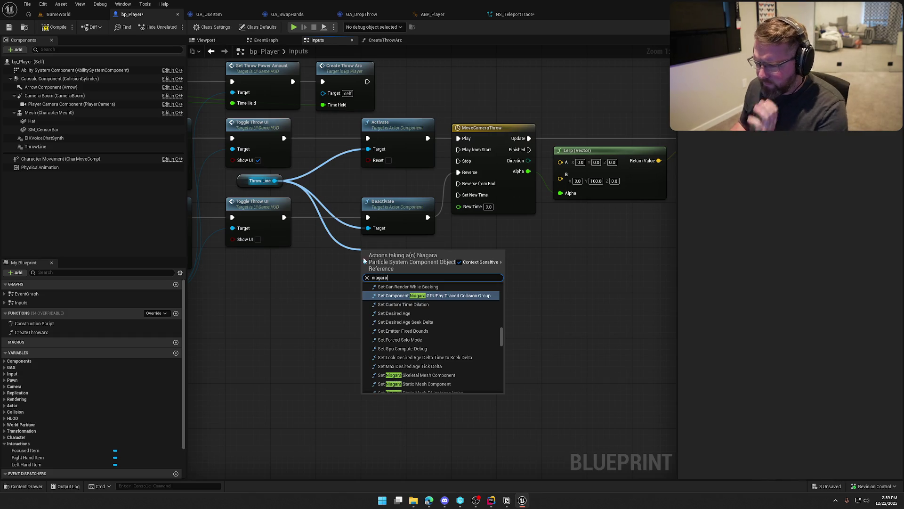
scroll(468, 338, "up", 5)
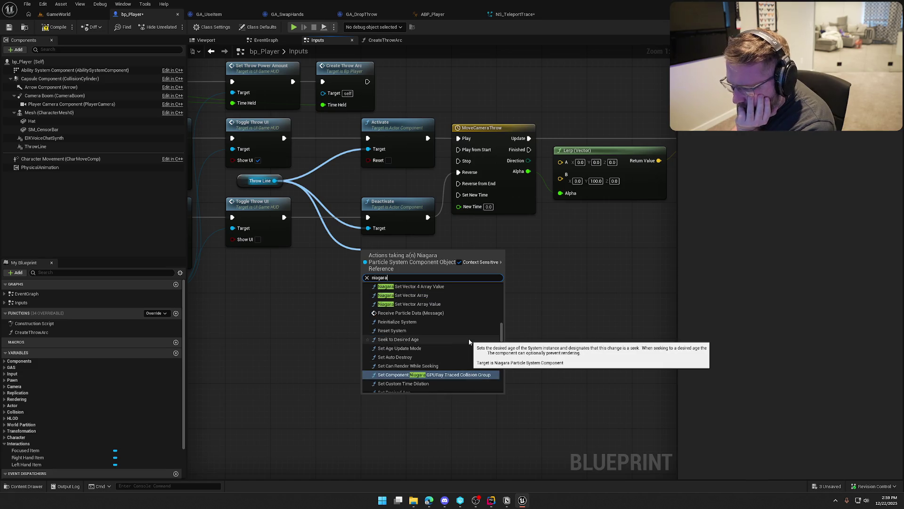
scroll(469, 341, "up", 3)
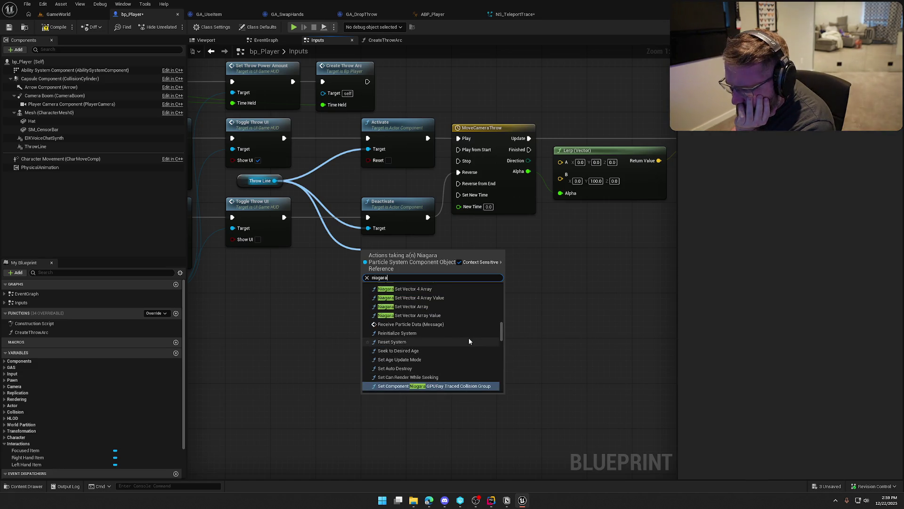
scroll(469, 340, "up", 10)
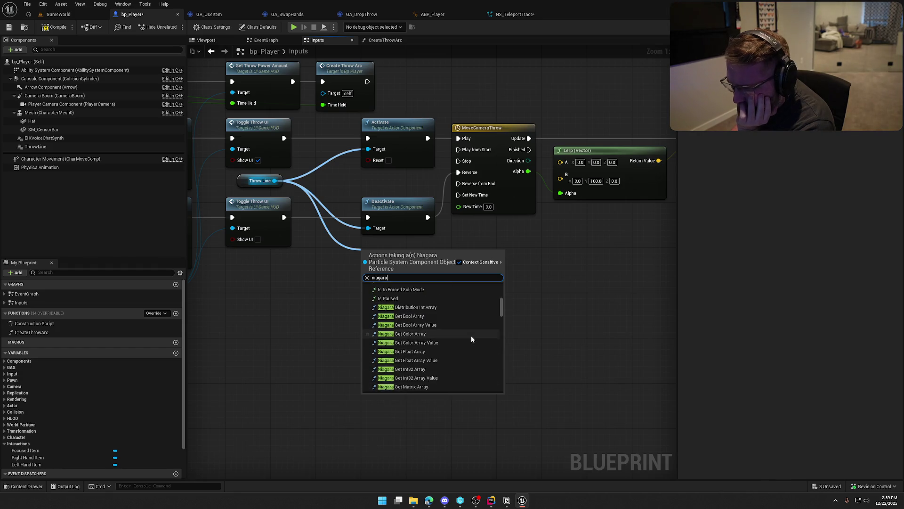
scroll(471, 336, "up", 6)
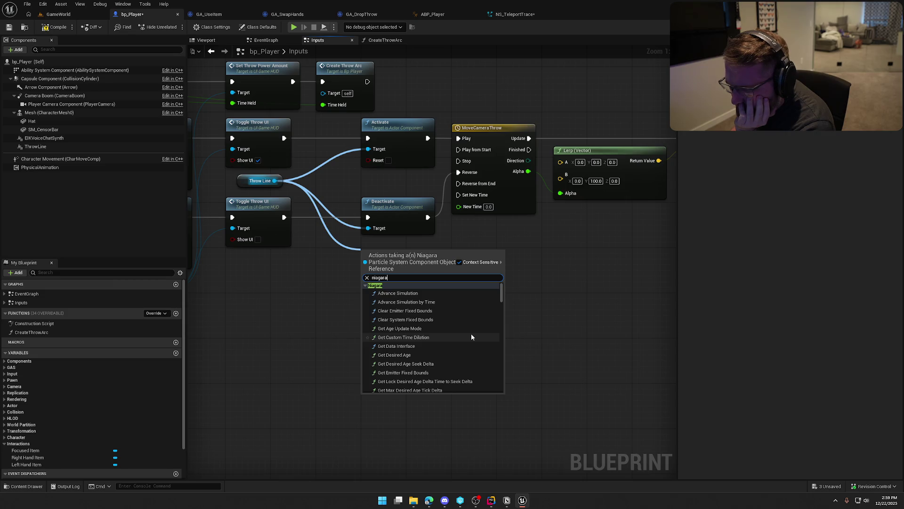
scroll(471, 336, "down", 3)
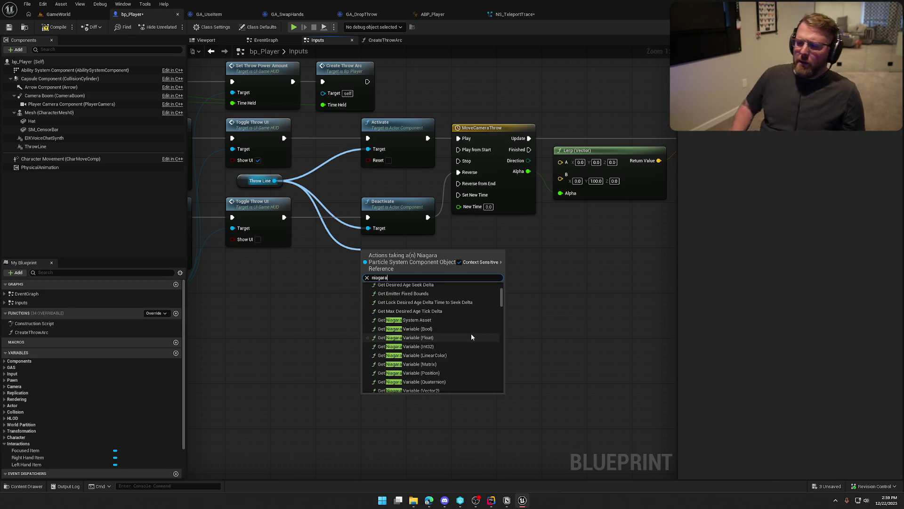
scroll(472, 334, "down", 4)
scroll(474, 334, "down", 12)
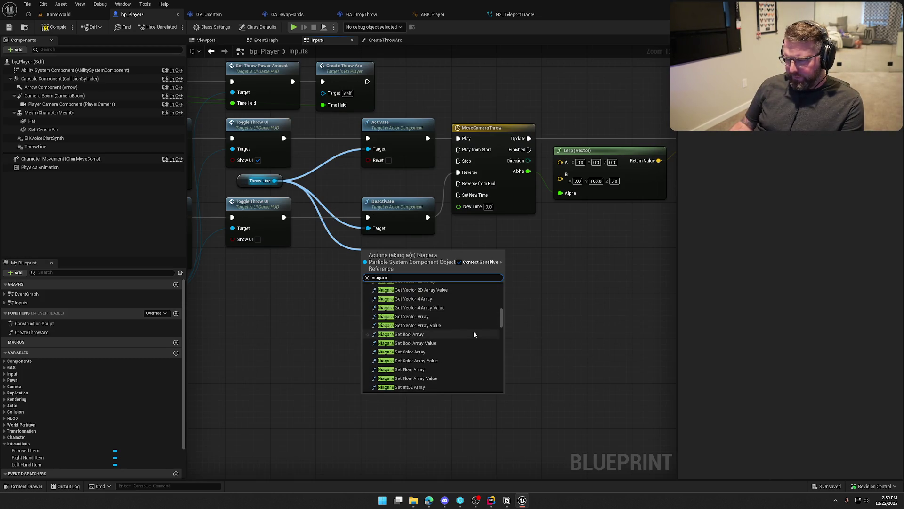
scroll(473, 332, "down", 5)
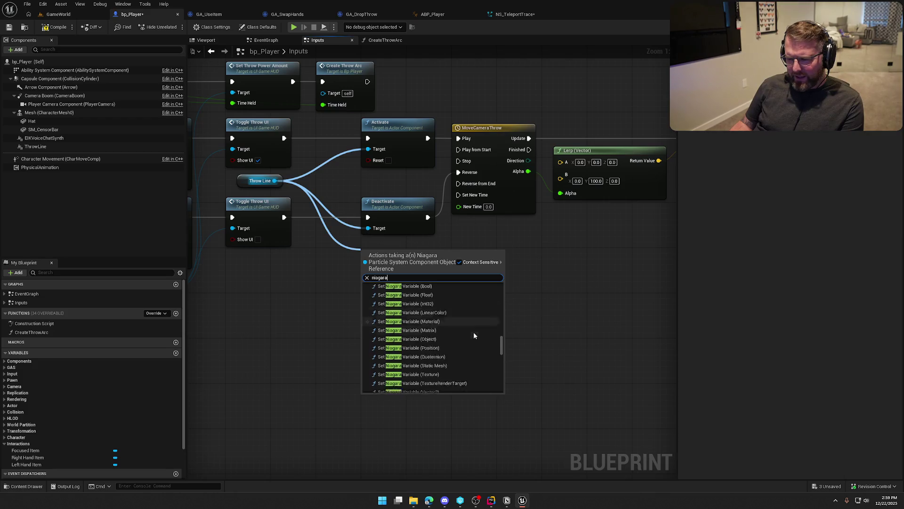
Dismiss the action menu without adding a node and view NS_TeleportTrace's Emitter State module.
key("Escape")
left_click(517, 14)
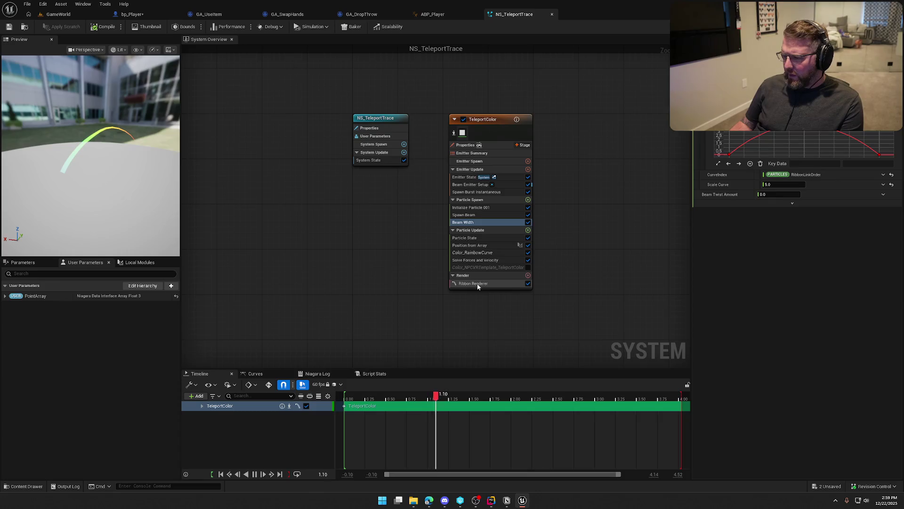
left_click(465, 178)
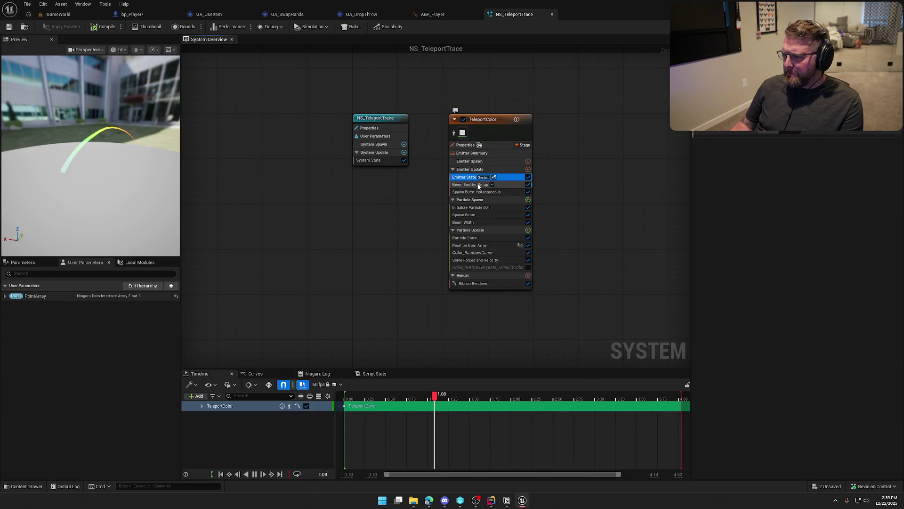
Review the Spawn Burst Instantaneous, Beam Emitter Setup, Spawn Beam and Initialize Particle 001 modules, then return to GameWorld.
left_click(481, 191)
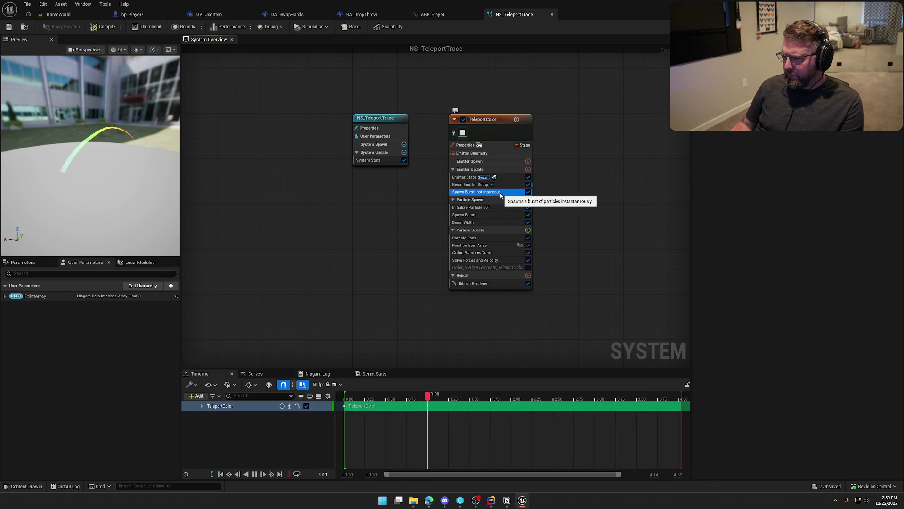
left_click(465, 185)
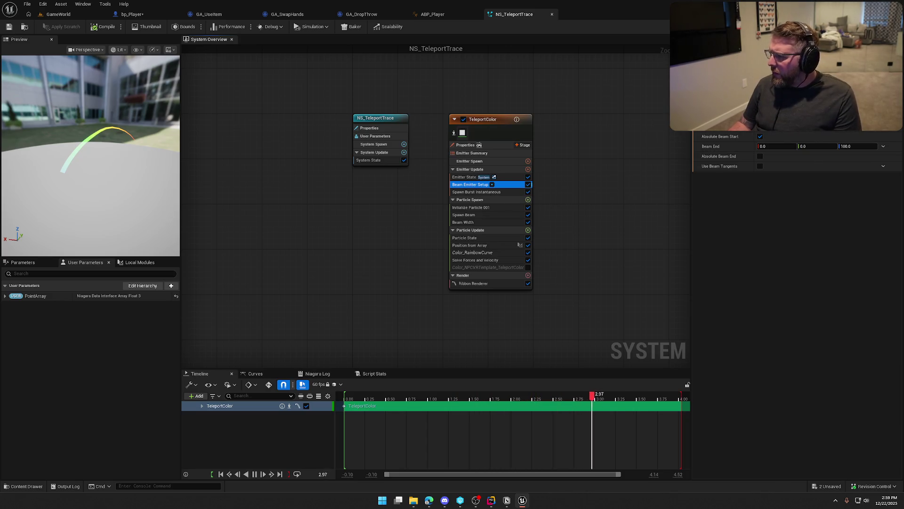
scroll(803, 171, "down", 2)
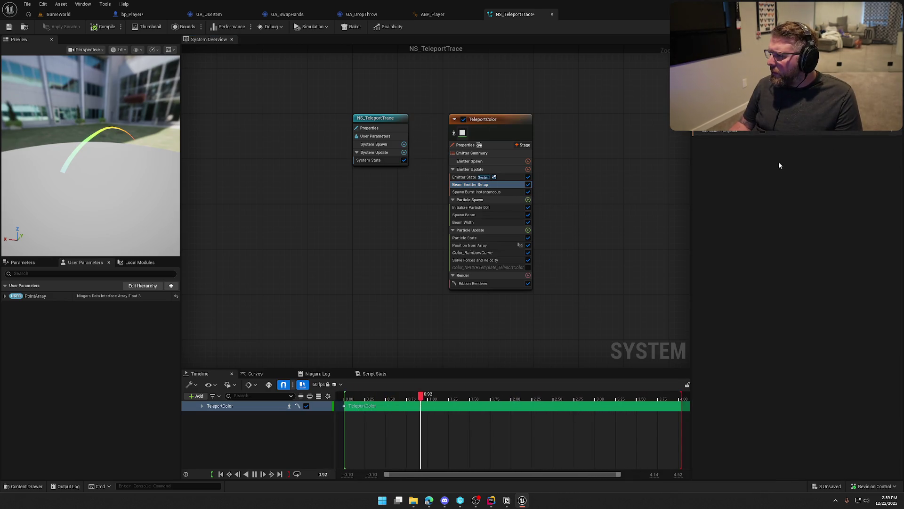
left_click(476, 215)
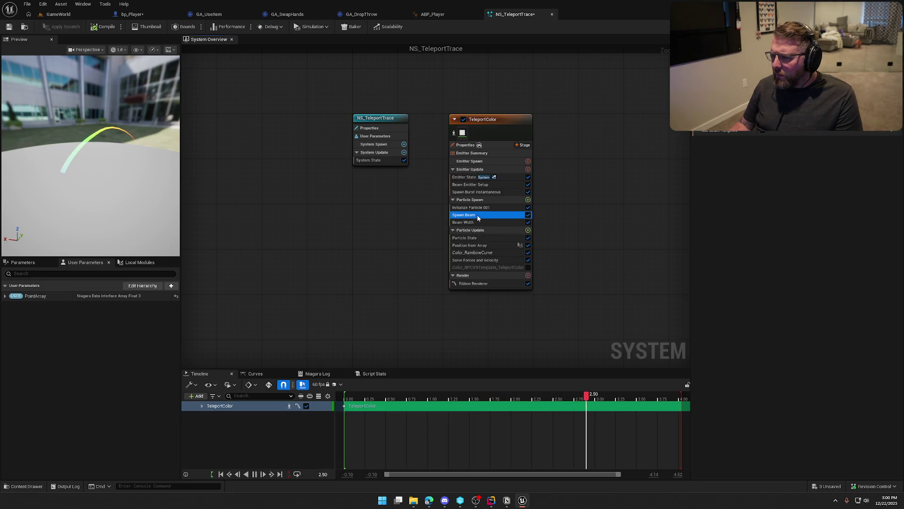
left_click(476, 208)
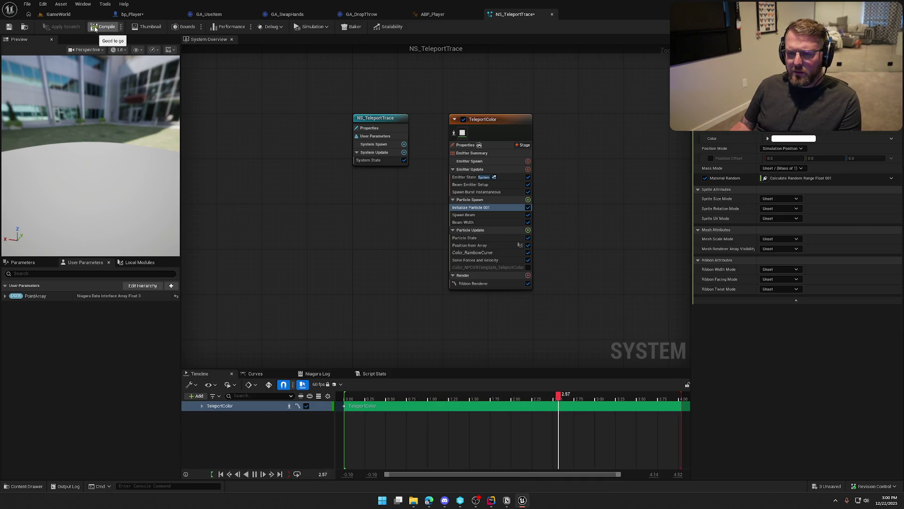
left_click(72, 15)
left_click(175, 26)
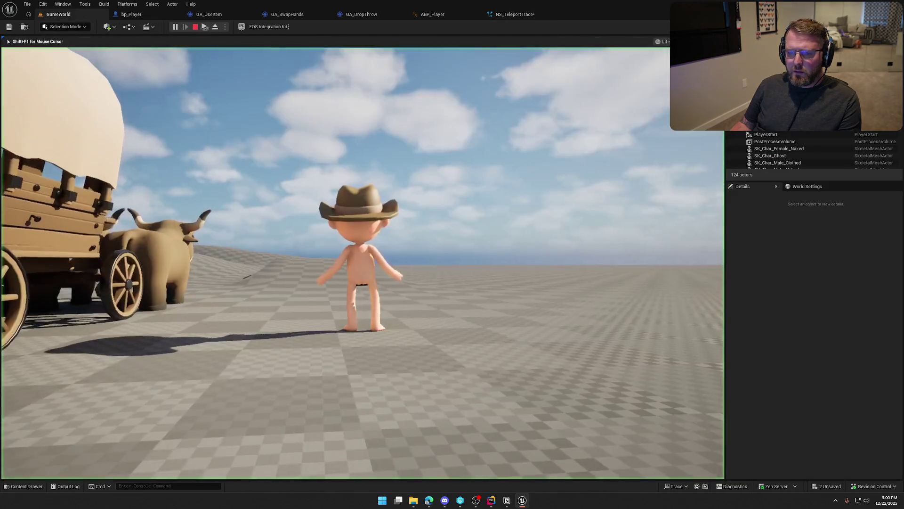
key("w")
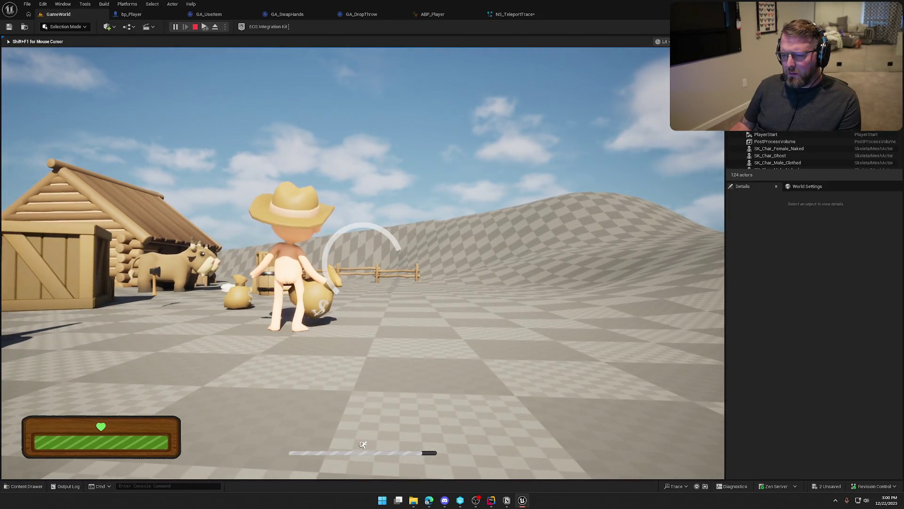
key("q")
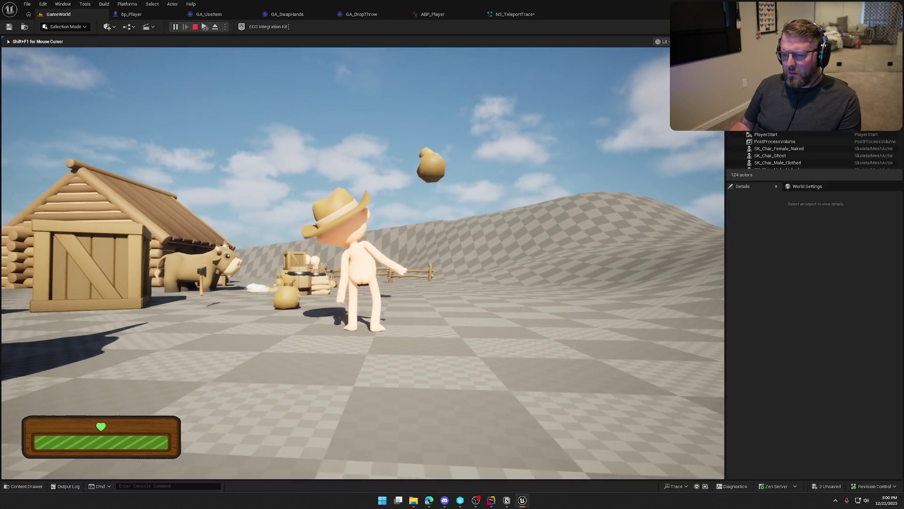
key("Escape")
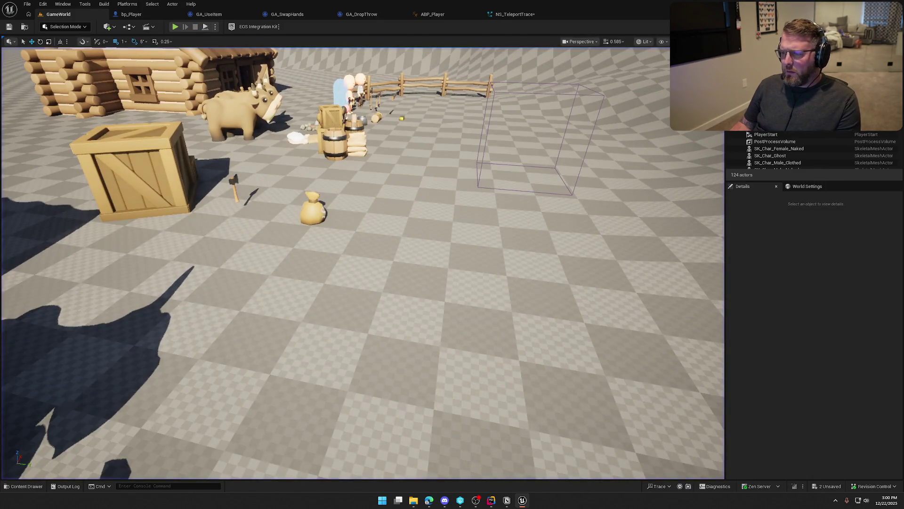
left_click(515, 15)
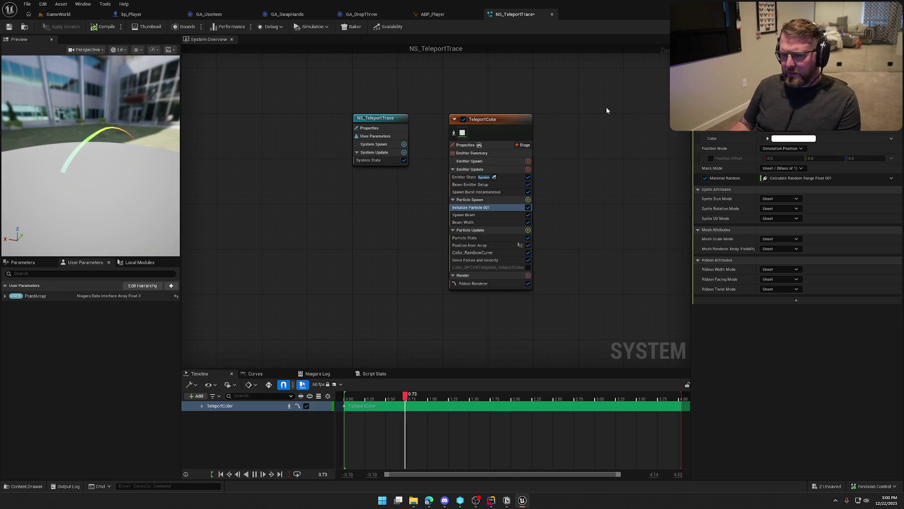
left_click(58, 14)
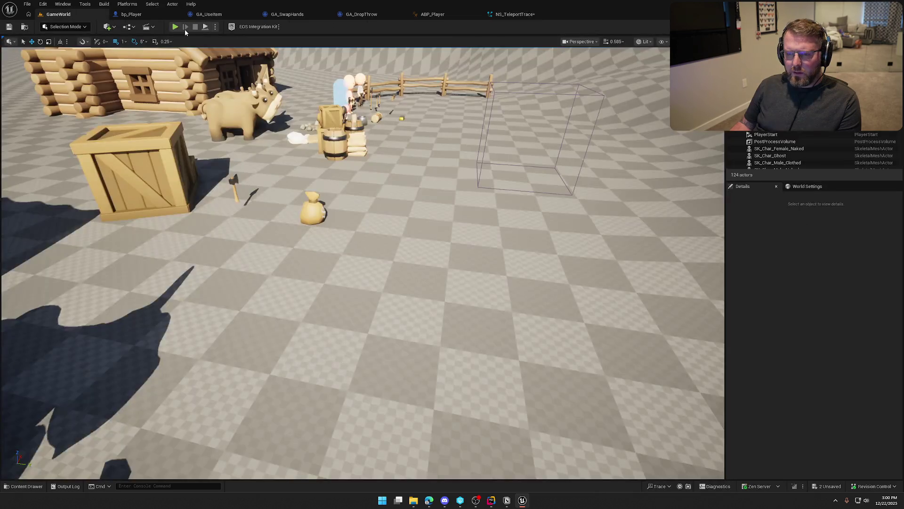
left_click(177, 26)
key("w")
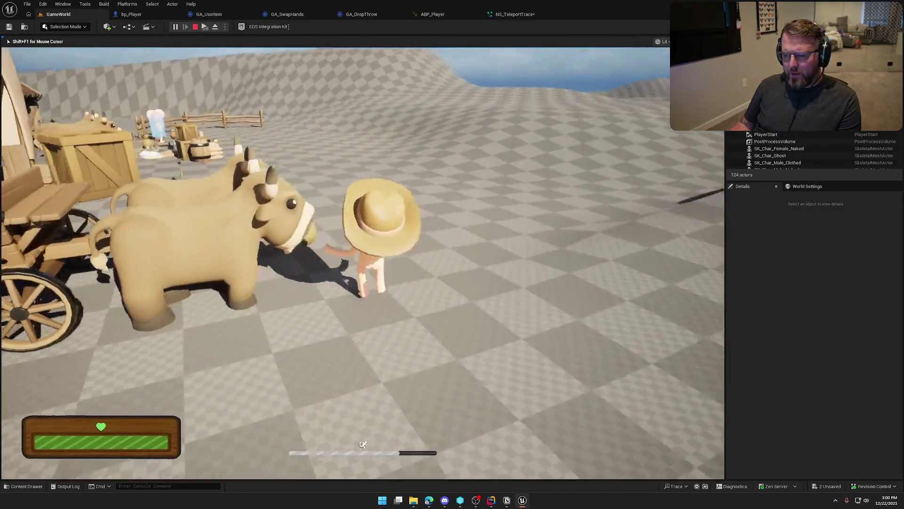
key("g")
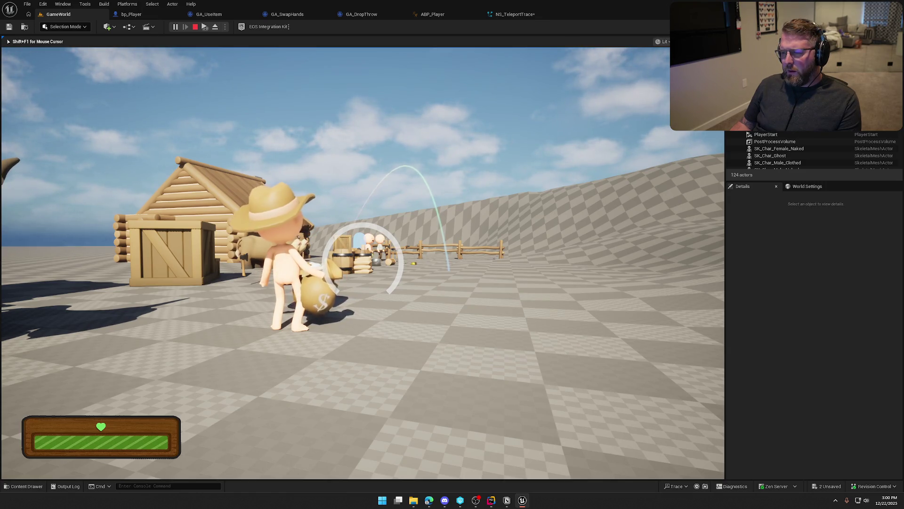
key("g")
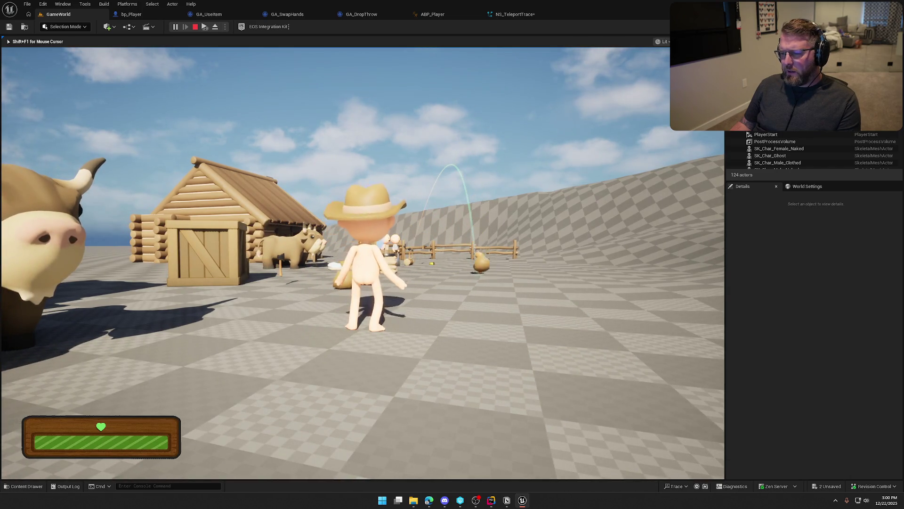
key("Escape")
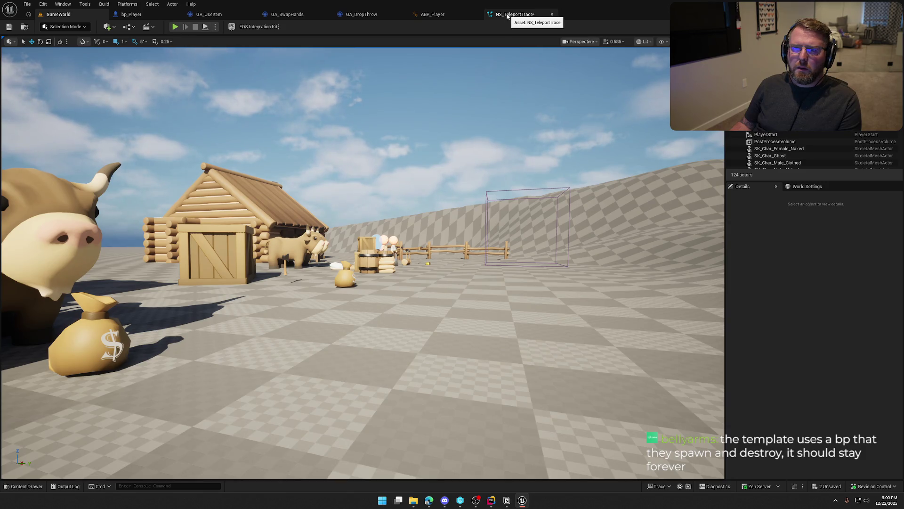
Recheck NS_TeleportTrace's Spawn Beam, Spawn Burst, Beam Emitter Setup, Emitter State and Emitter Spawn, then play GameWorld.
left_click(508, 17)
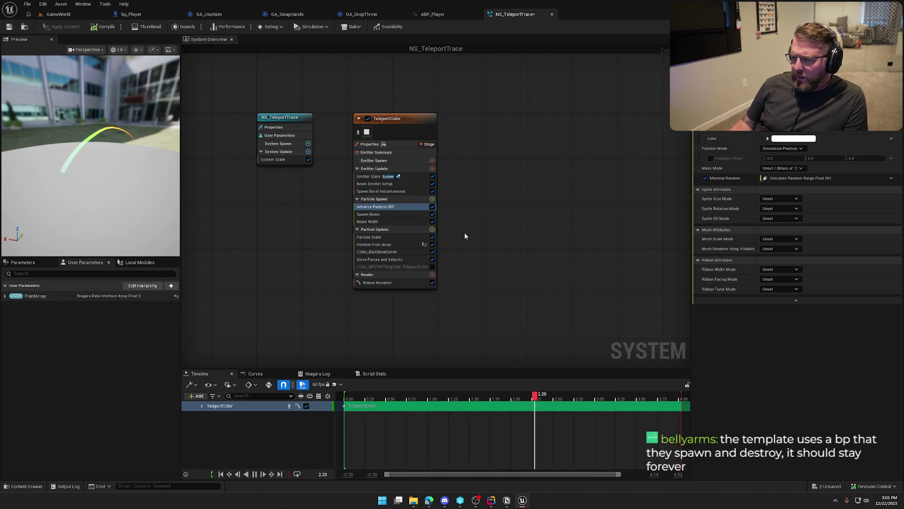
left_click(389, 216)
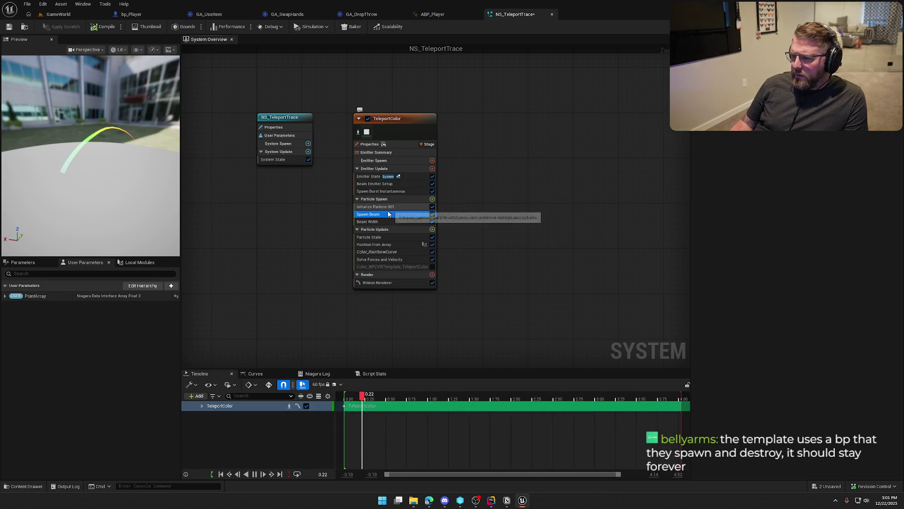
left_click(388, 191)
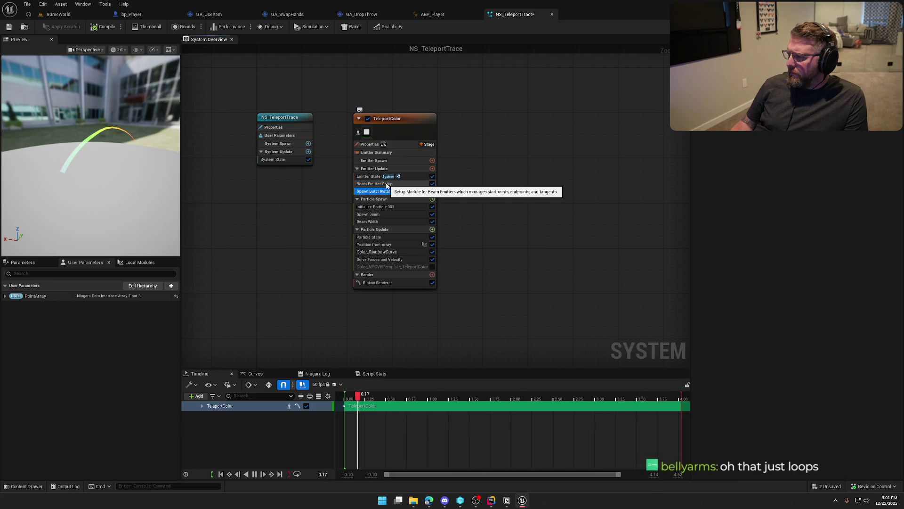
left_click(386, 184)
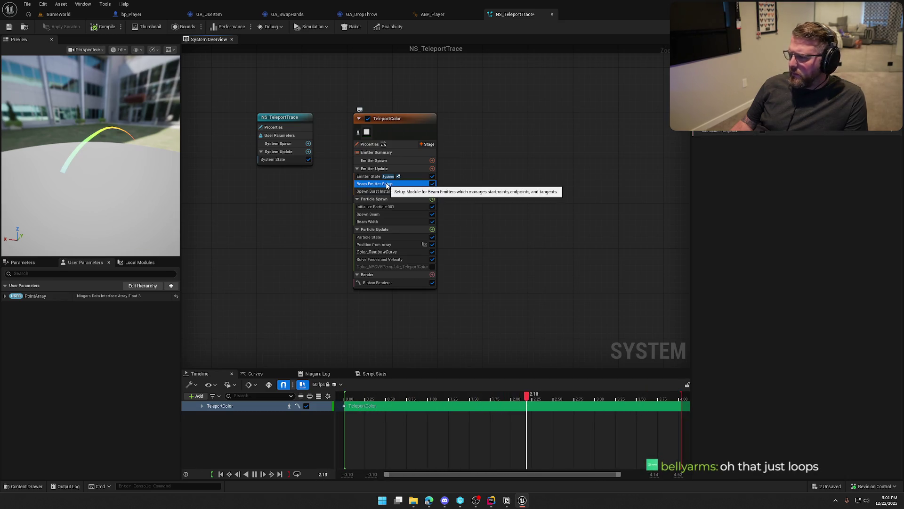
left_click(377, 178)
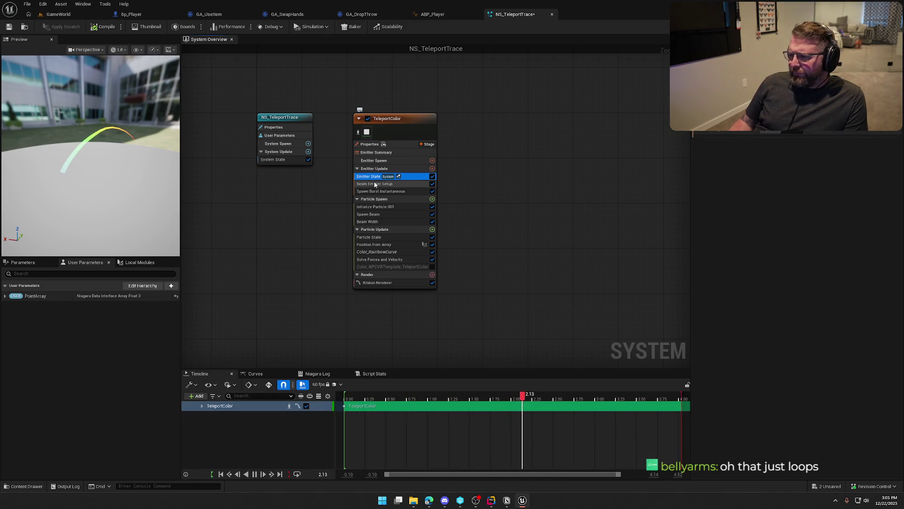
left_click(373, 161)
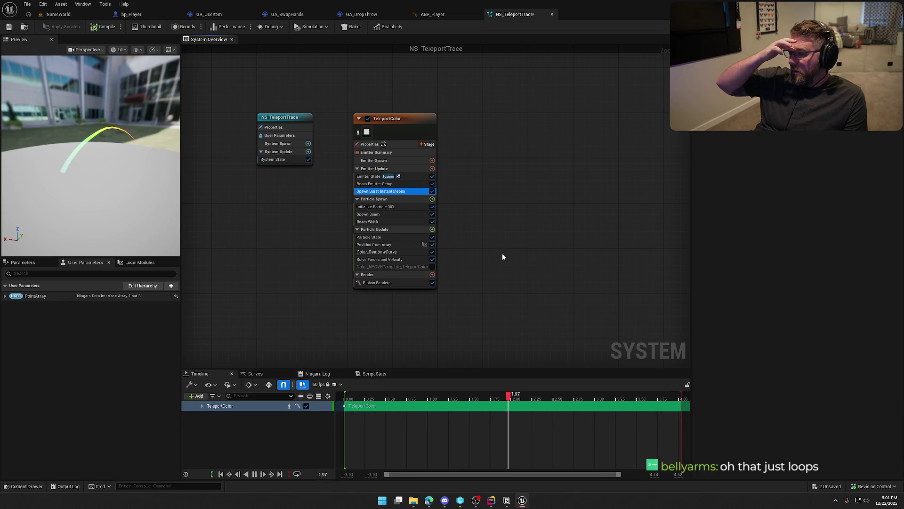
left_click(64, 15)
left_click(175, 27)
Run to the money bag, pick it up and throw it along the green arc.
key("w")
key("shift")
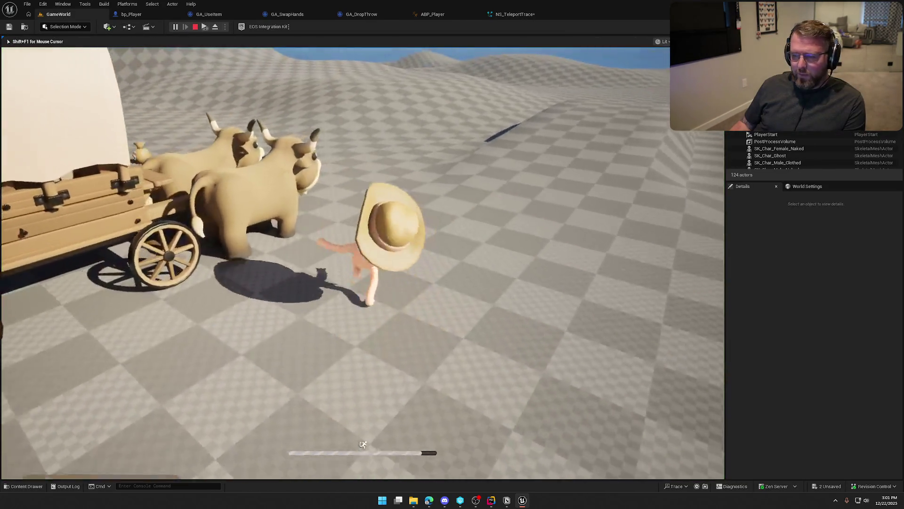
key("w")
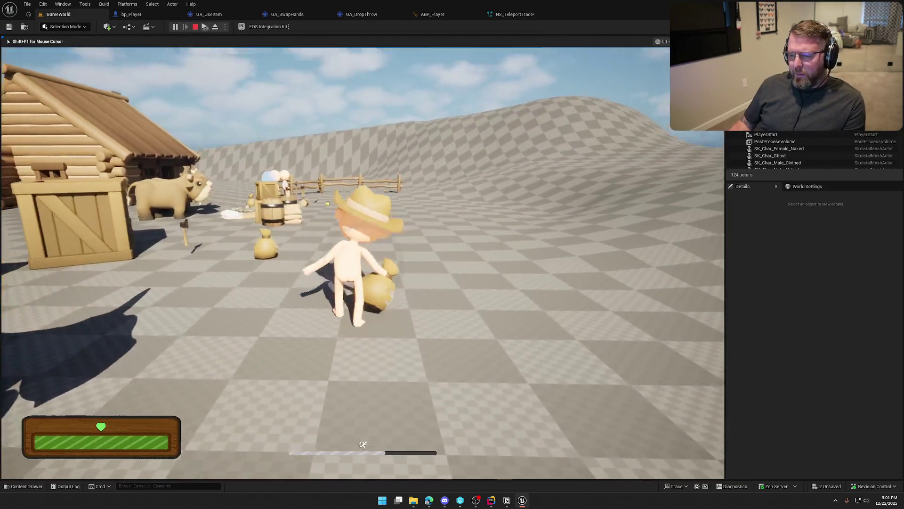
key("w")
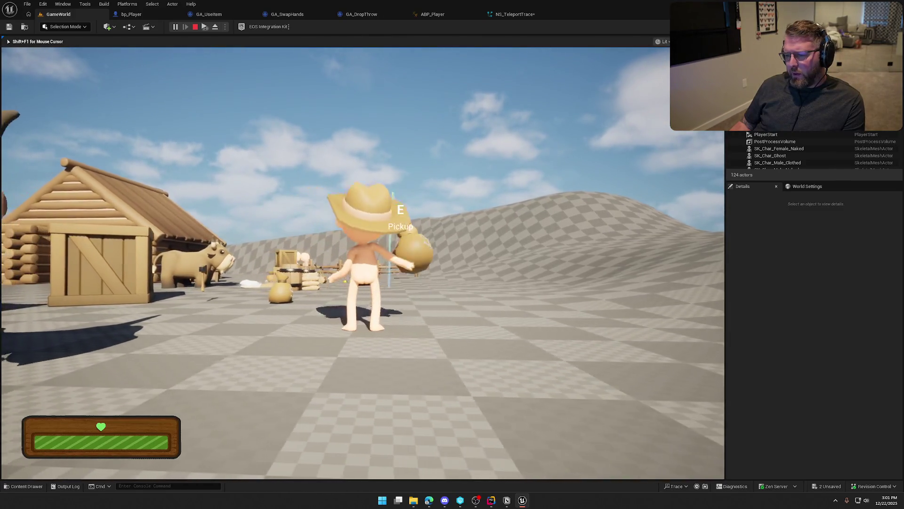
key("w")
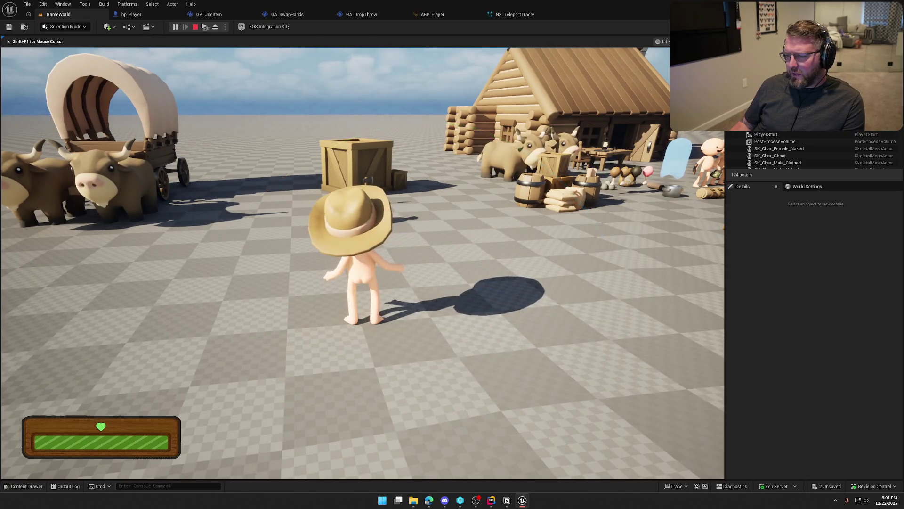
key("shift+w")
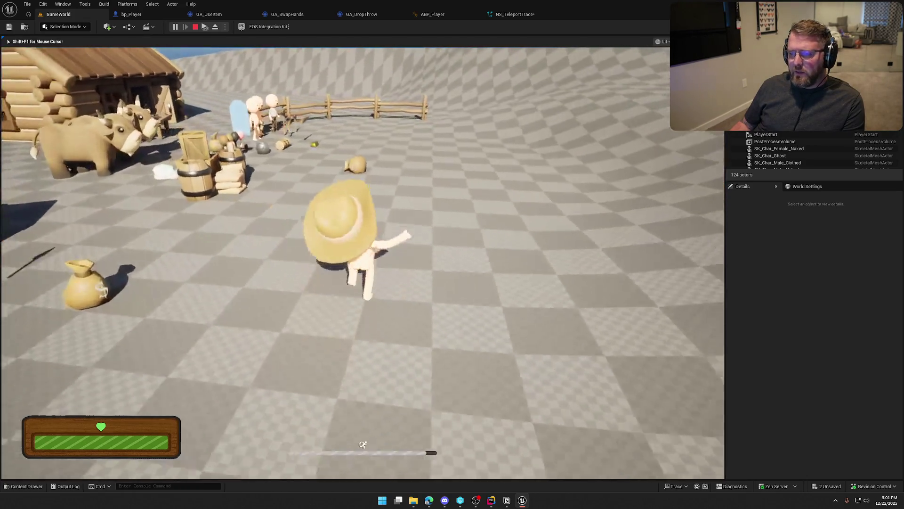
key("e")
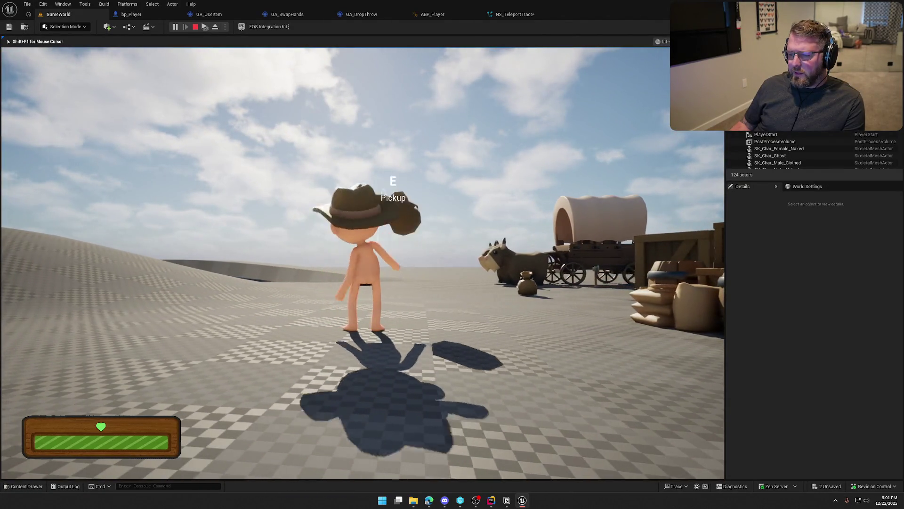
key("e")
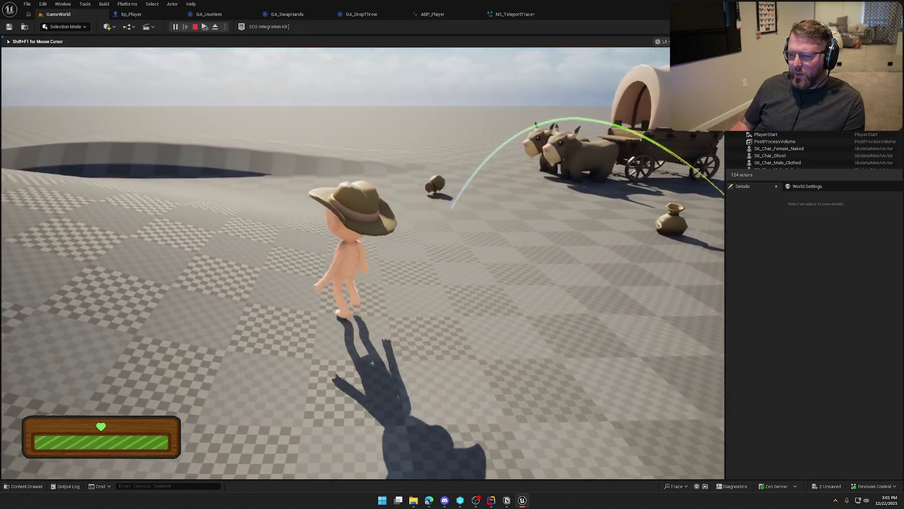
Retrieve the thrown bag, start another throw, then stop play and return to bp_Player.
key("w")
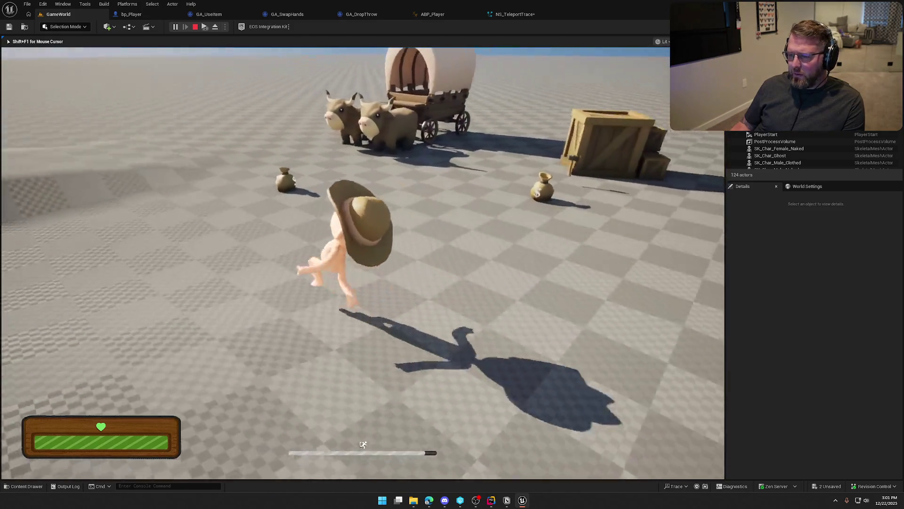
key("e")
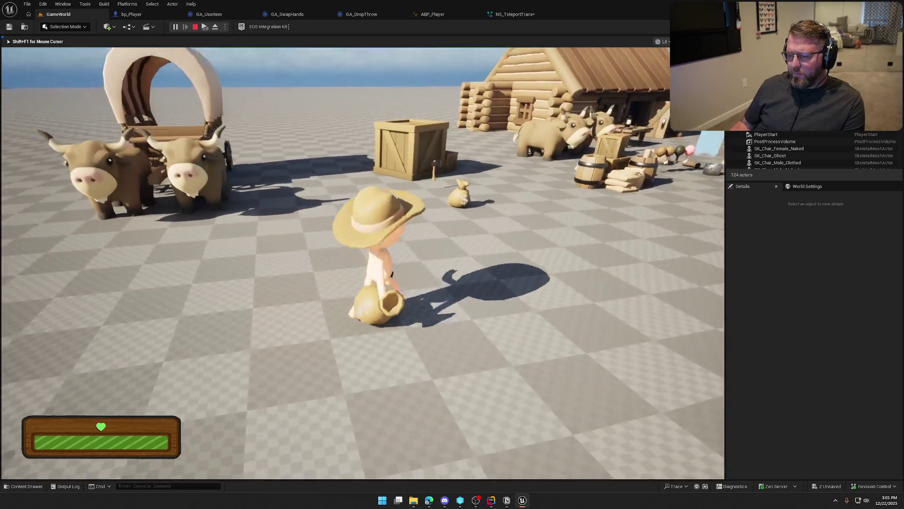
key("w")
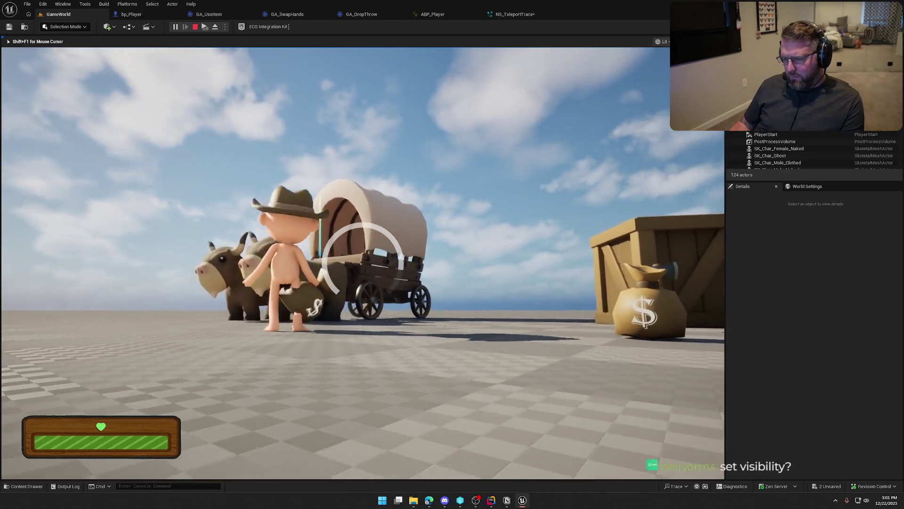
key("w")
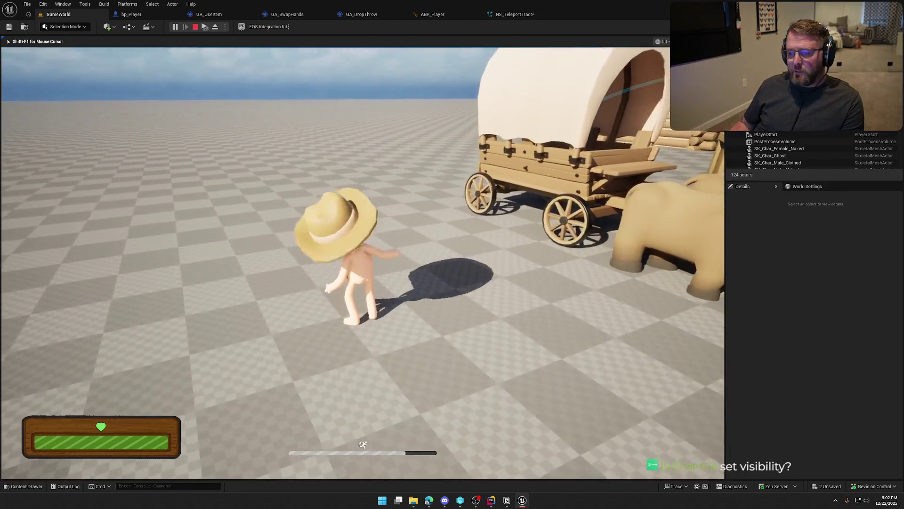
key("Escape")
left_click(160, 19)
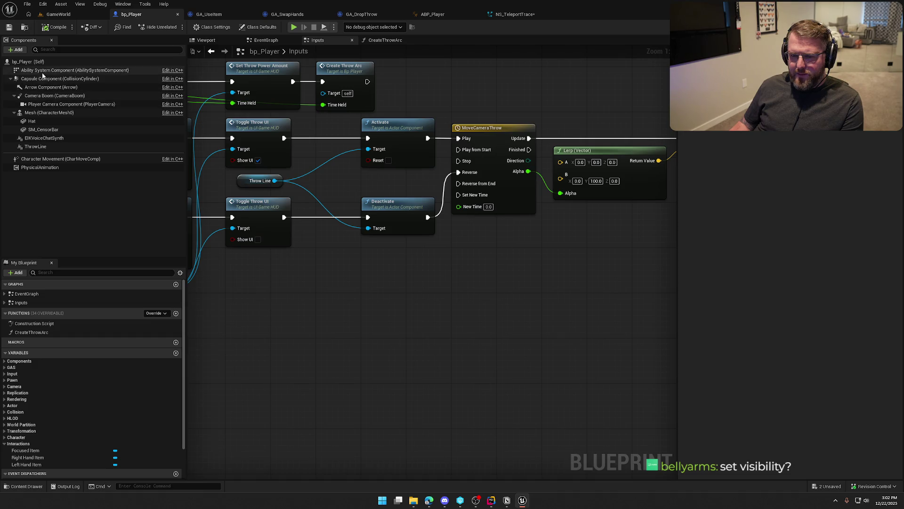
Tick Auto Activate on ThrowLine and add a Set Visibility node for Throw Line after the upper Toggle Throw UI.
left_click(65, 147)
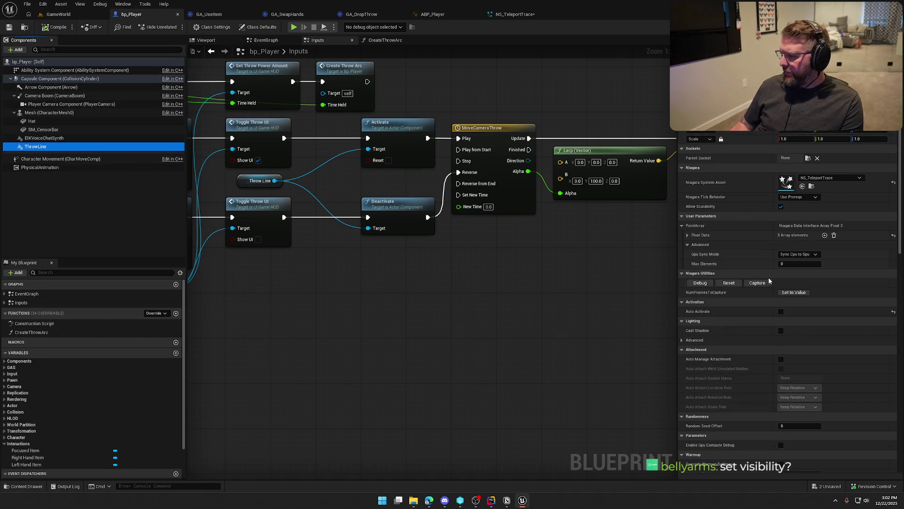
left_click(780, 311)
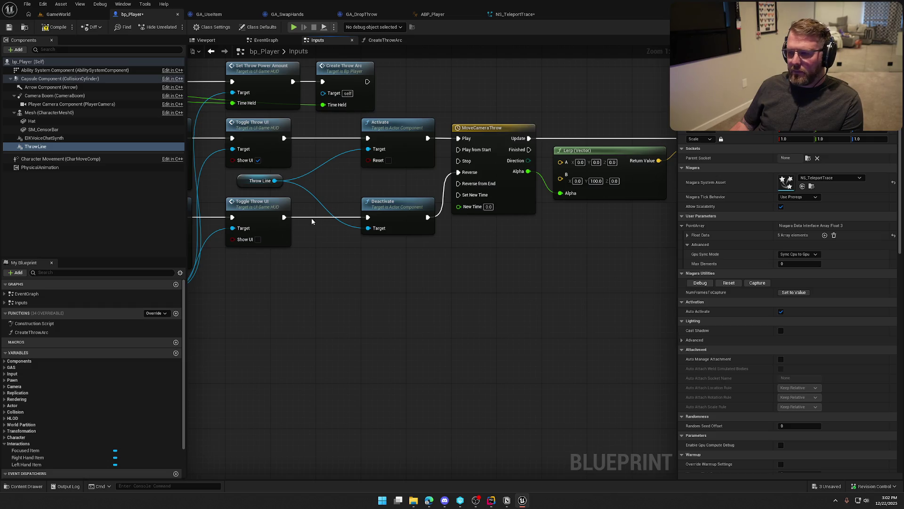
left_click_drag(276, 182, 345, 259)
type("set visi")
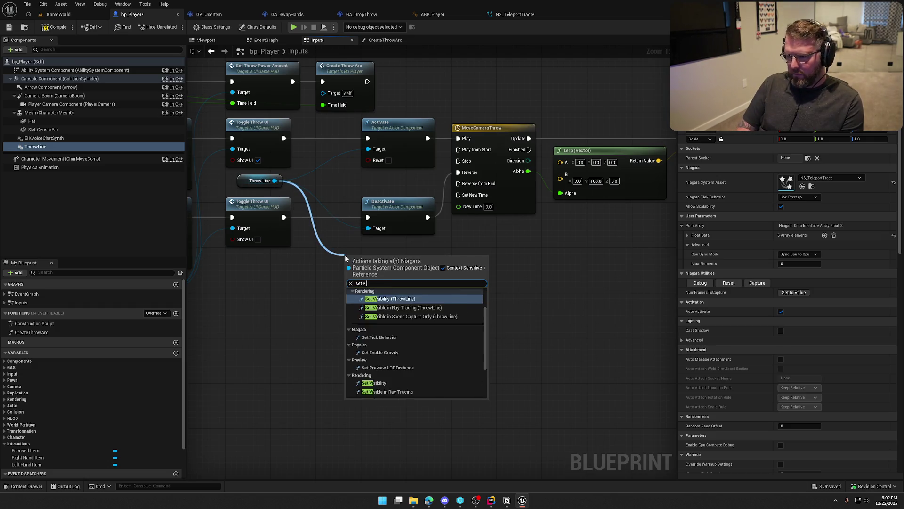
left_click(377, 343)
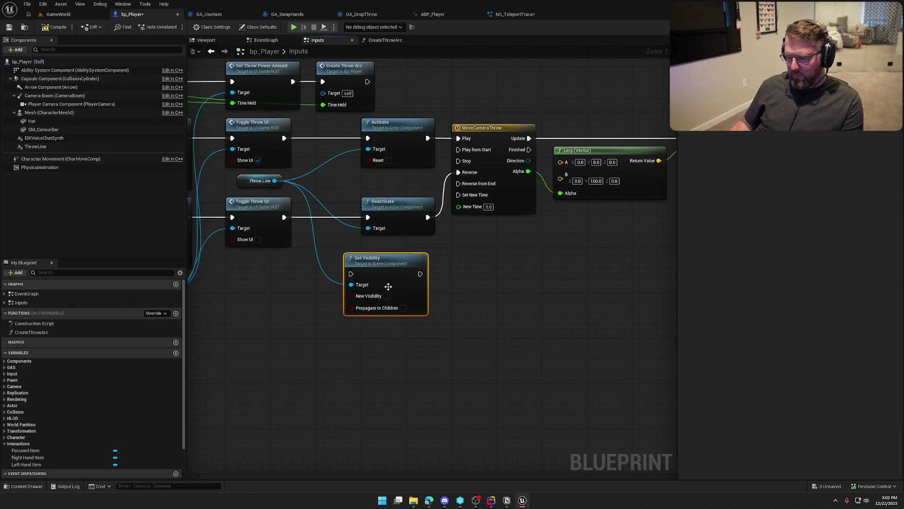
left_click_drag(351, 273, 352, 276)
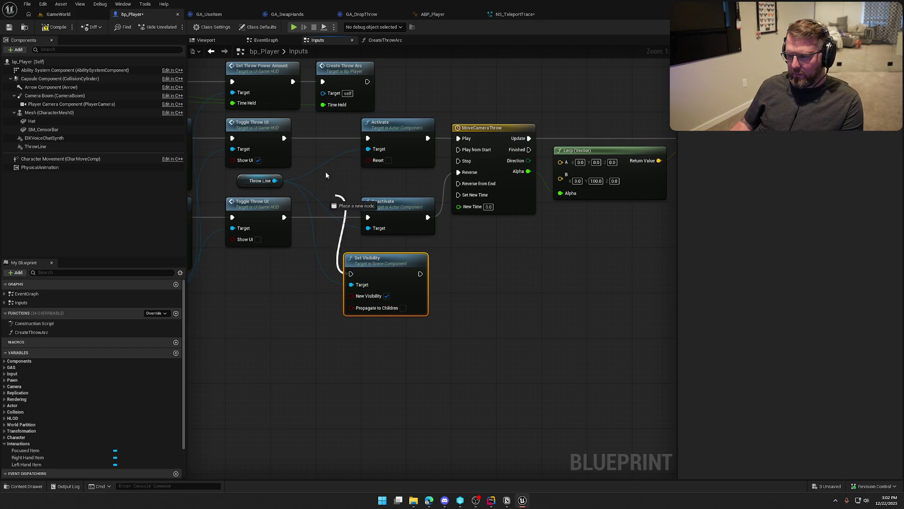
left_click_drag(283, 140, 283, 140)
Replace the Activate node with the new Set Visibility node.
left_click(398, 128)
key("Delete")
mouse_move(393, 276)
left_mouse_down()
mouse_move(399, 163)
mouse_move(372, 149)
mouse_move(462, 139)
left_mouse_up()
Replace Deactivate with a second Throw Line Set Visibility, wired from the lower Toggle Throw UI to MoveCameraThrow's Reverse.
left_click(401, 205)
key("Delete")
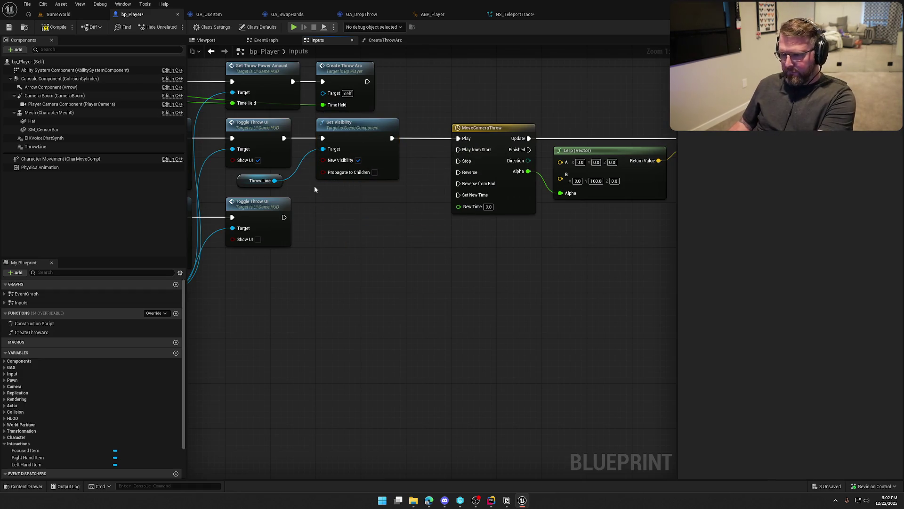
key("ctrl+c")
key("ctrl+v")
left_click_drag(345, 240, 284, 217)
left_click_drag(414, 240, 421, 220)
left_click_drag(461, 174, 459, 172)
left_click_drag(377, 226, 355, 204)
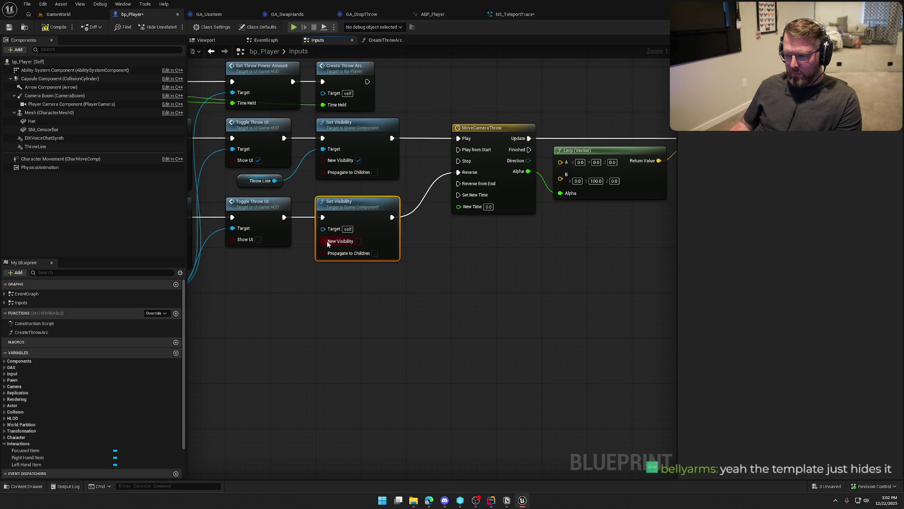
left_click_drag(275, 181, 276, 184)
left_click_drag(324, 230, 324, 229)
left_click(411, 300)
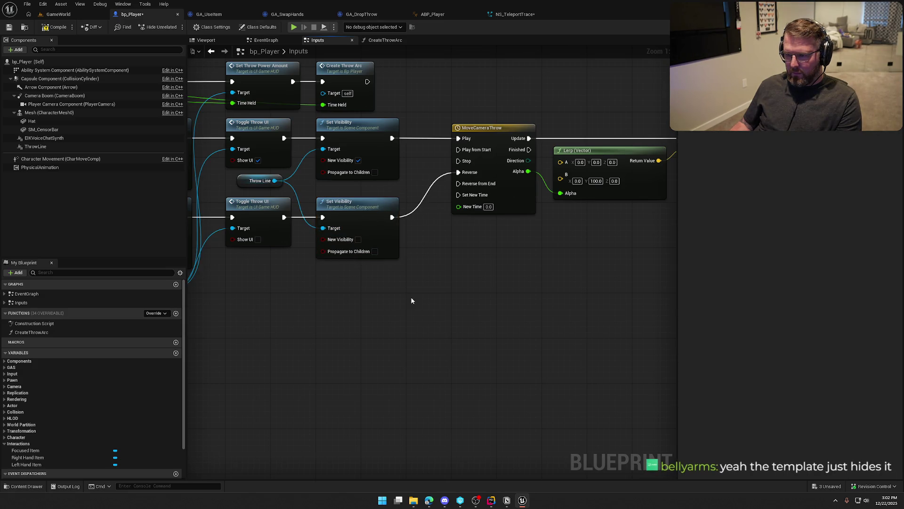
left_click(57, 14)
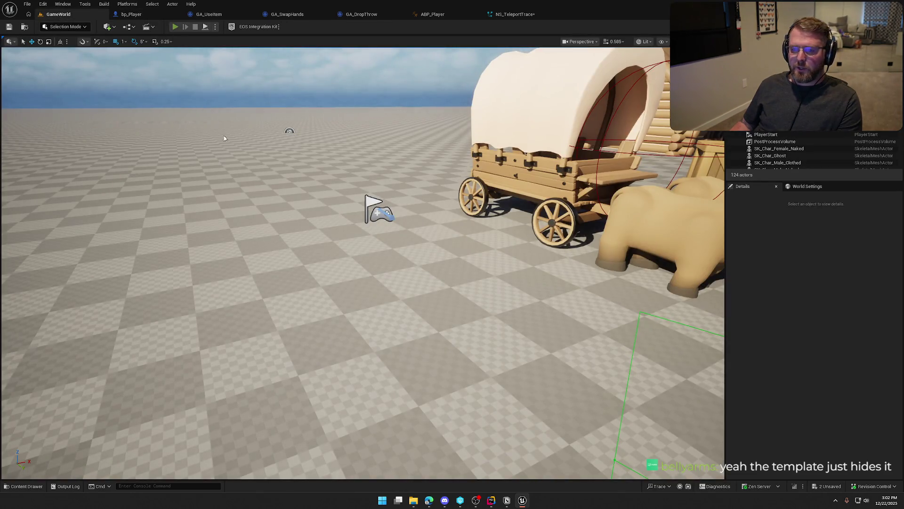
Start Play in Editor with Alt+P and run the character toward the barn and fence.
key("alt+p")
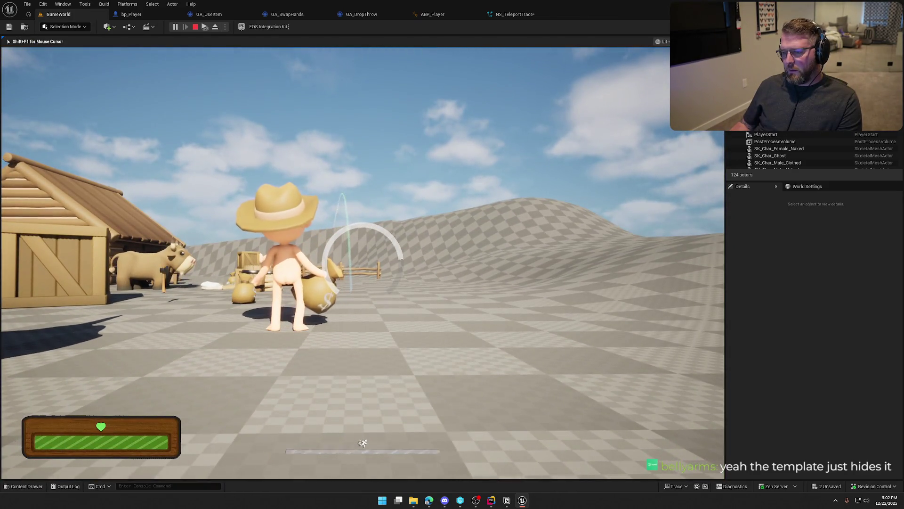
key("shift+w")
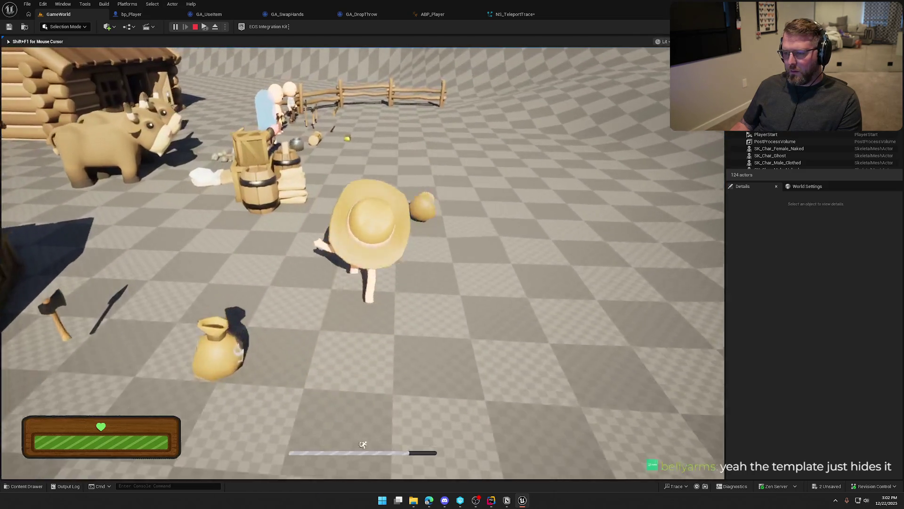